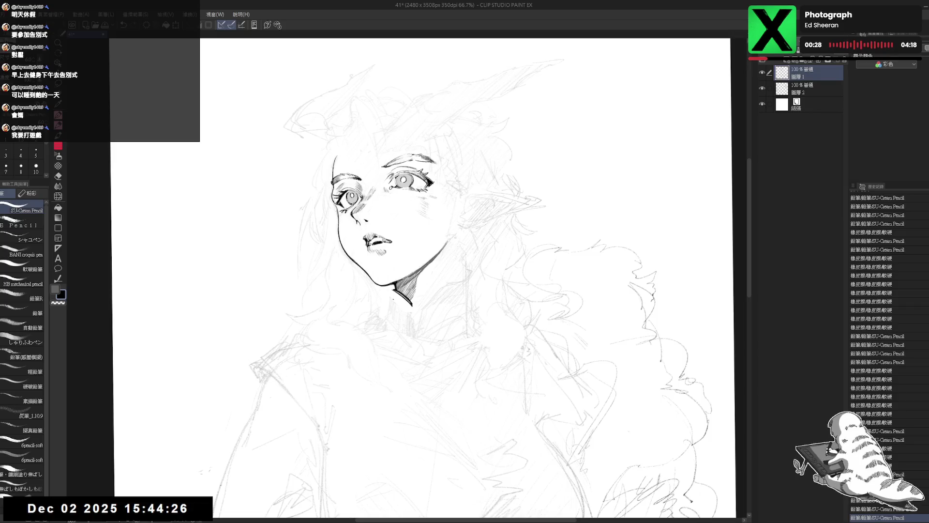
- Clean up stray marks near the neck and densely hatch the shadow below the chin
mouse_move(385, 282)
mouse_down()
mouse_move(401, 300)
mouse_move(392, 291)
mouse_move(388, 319)
mouse_up()
key(ctrl+z)
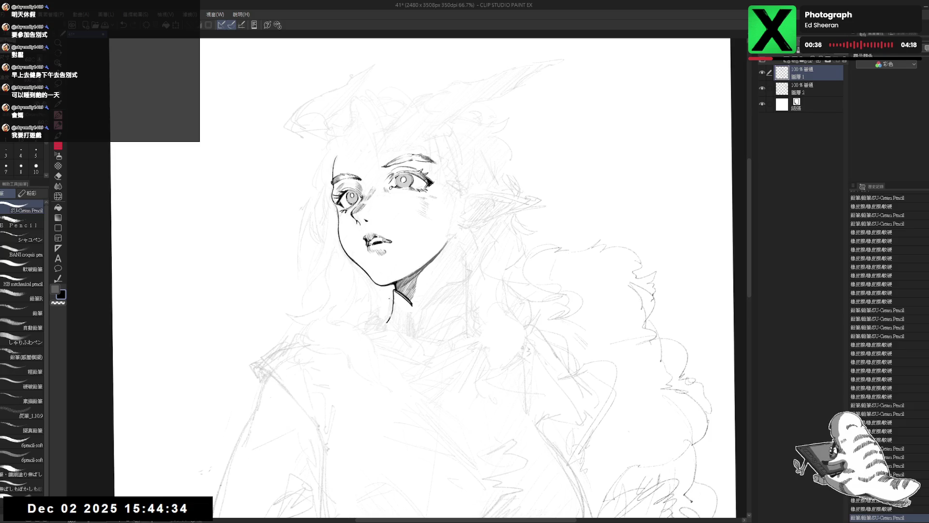
drag(532, 145, 561, 165)
key(p)
drag(395, 292, 412, 309)
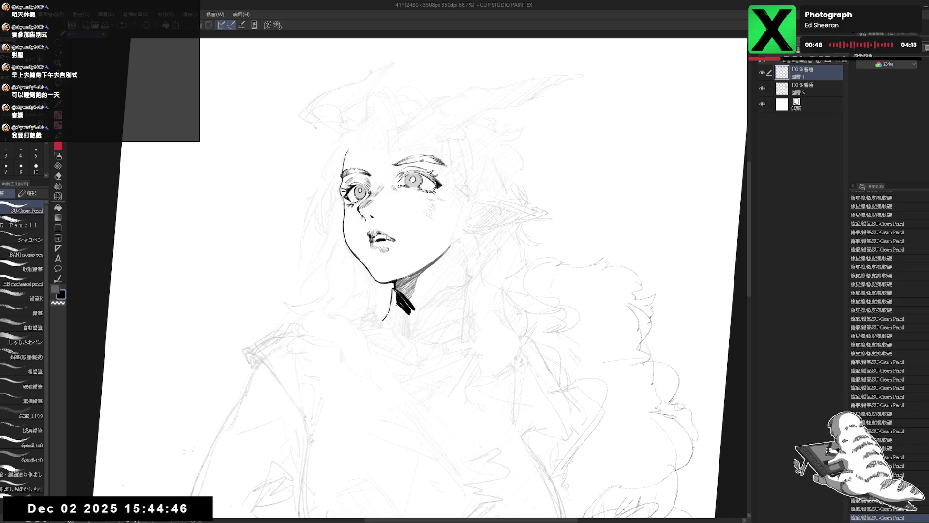
- Draw a short collar line and lasso-select the collar area below the neck
drag(388, 323, 398, 333)
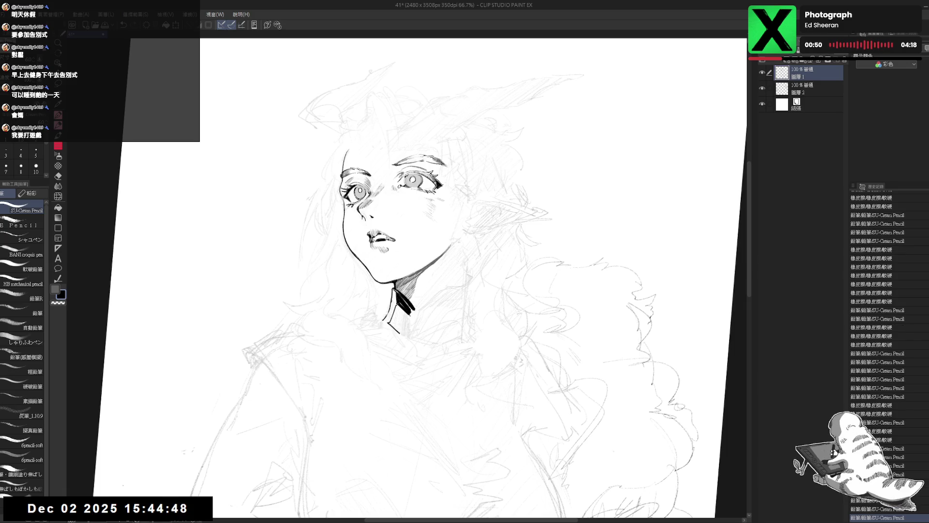
key(m)
mouse_move(389, 319)
mouse_down()
mouse_move(413, 339)
mouse_move(418, 317)
mouse_move(408, 313)
mouse_up()
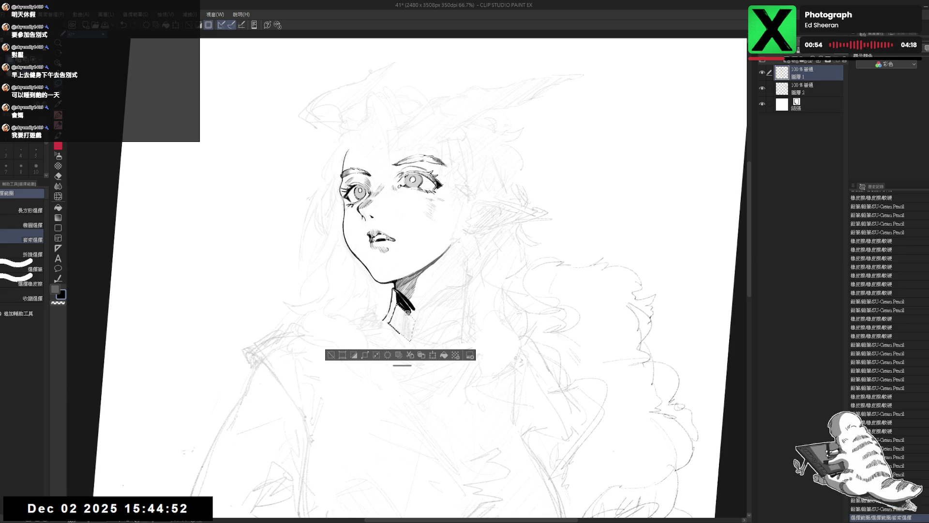
- Fill the collar selection with solid black and deselect it
key(alt+BackSpace)
key(ctrl+d)
key(p)
- With transparent colour at brush size 5, cut white diagonal stripes across the black collar
click(58, 302)
drag(393, 300, 402, 313)
click(36, 152)
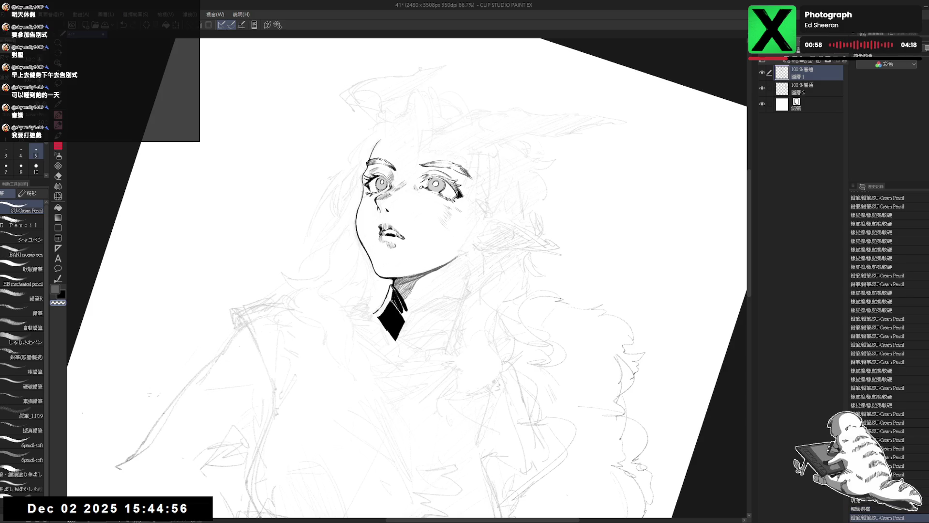
drag(388, 305, 396, 331)
click(61, 294)
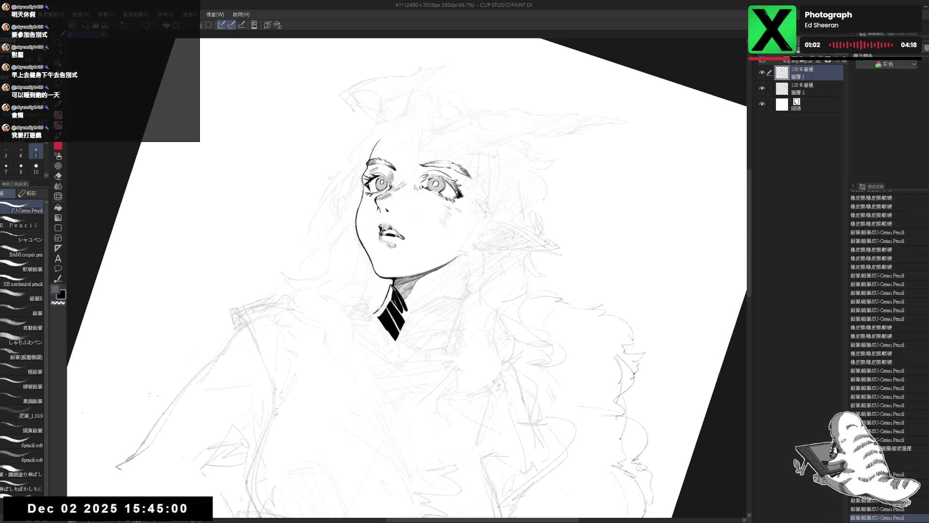
scroll(387, 303, up, 2)
mouse_move(393, 305)
mouse_down()
mouse_move(388, 315)
mouse_move(410, 323)
mouse_up()
key(ctrl+z)
- Carve a series of white rib lines into the collar's right side
key(x)
drag(410, 316, 410, 324)
drag(410, 319, 411, 324)
drag(409, 319, 410, 324)
drag(410, 319, 411, 325)
drag(410, 319, 411, 324)
drag(410, 320, 402, 353)
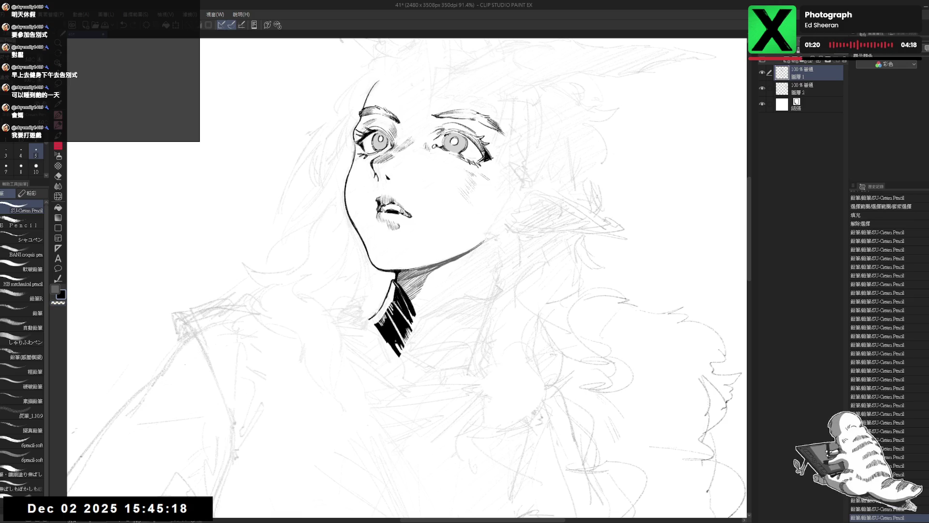
- Add more white rib strokes to the collar on a rotated canvas, undoing a stray neck-edge stroke
key(r)
mouse_move(399, 358)
mouse_down()
mouse_move(434, 368)
mouse_move(417, 362)
mouse_up()
drag(391, 304, 393, 322)
drag(484, 290, 523, 339)
drag(387, 290, 396, 310)
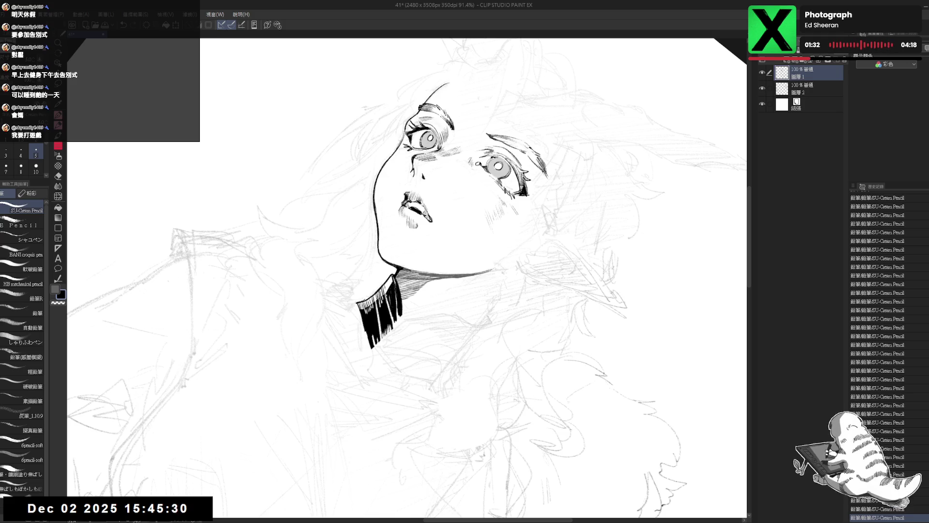
mouse_move(401, 302)
mouse_down()
mouse_move(426, 317)
mouse_move(421, 310)
mouse_up()
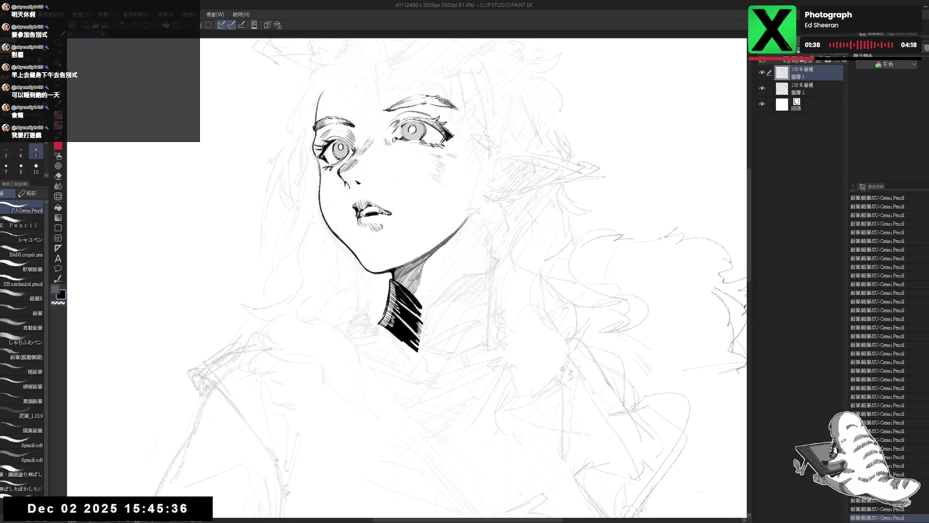
key(ctrl+z)
key(ctrl+z)
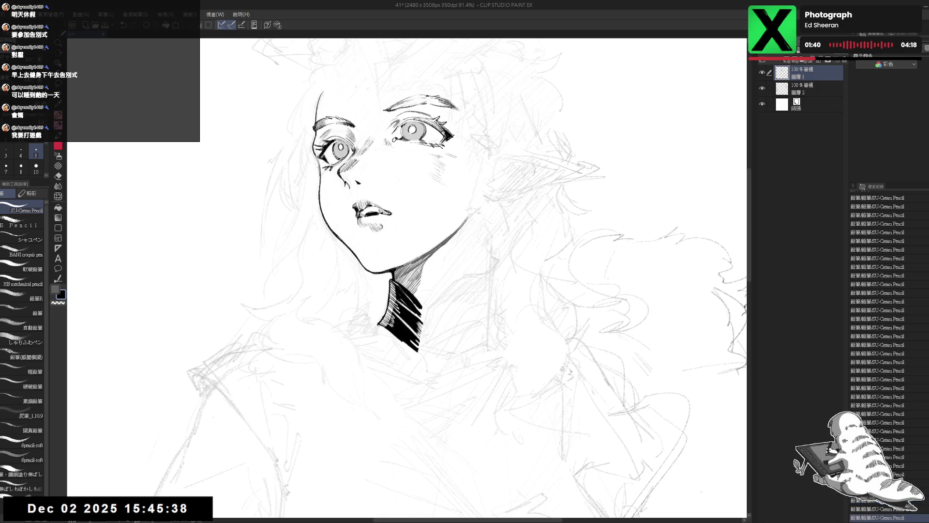
- Straighten the view and zoom out to review the whole figure
key(asciicircum)
key(asciicircum)
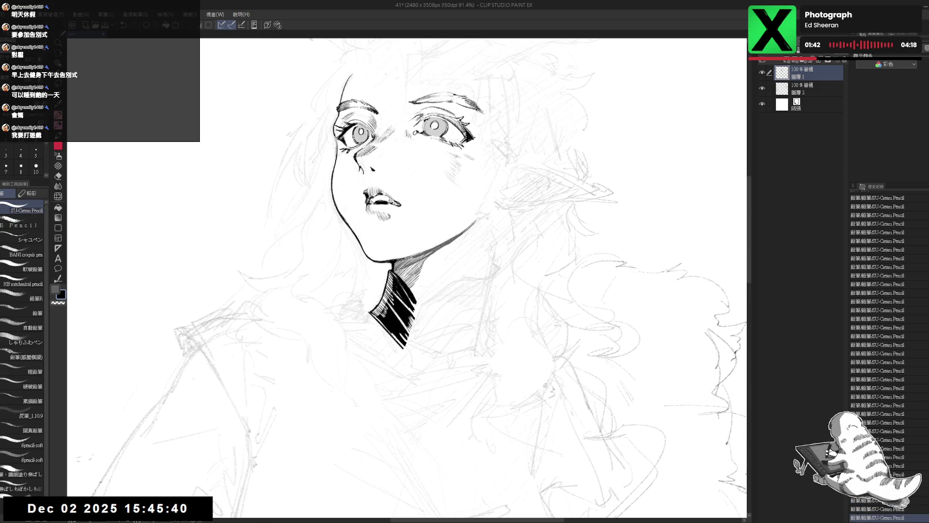
key(minus)
drag(445, 288, 443, 287)
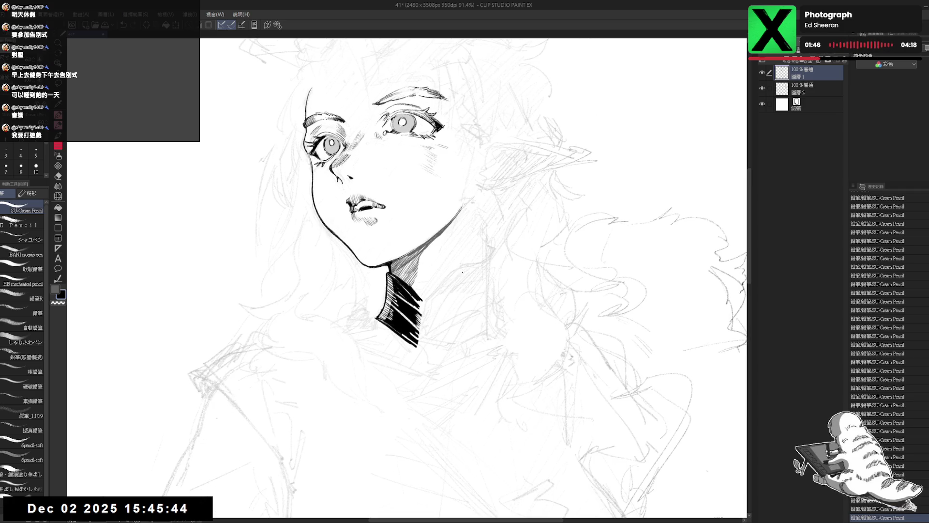
key(ctrl+minus)
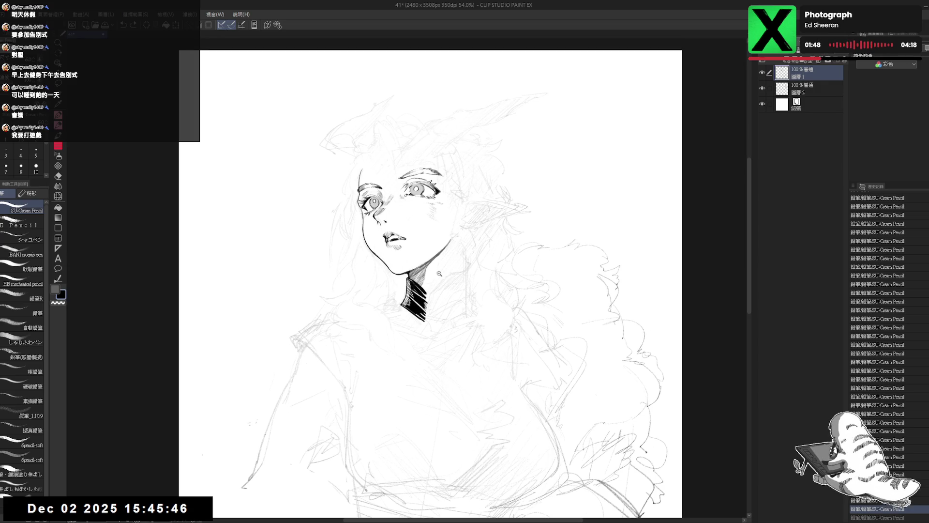
key(ctrl+plus)
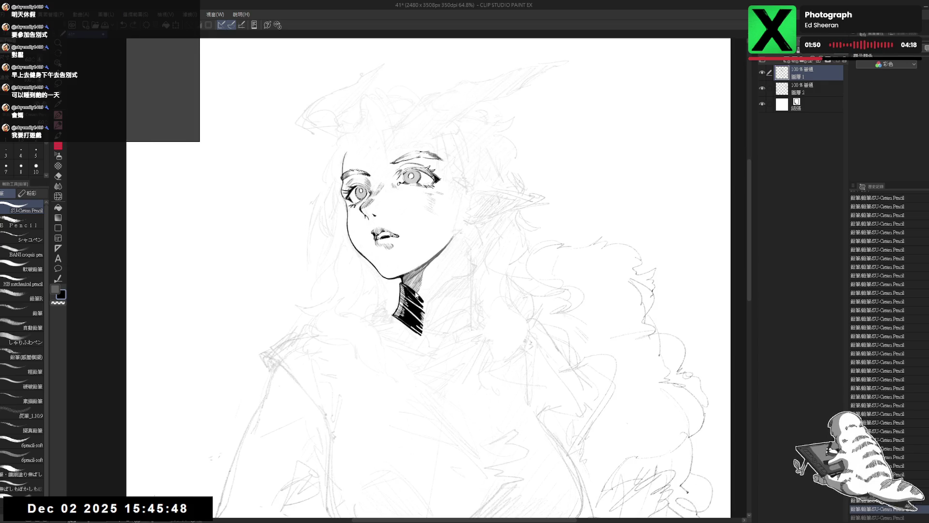
- Hatch the right side of the neck, tilting the canvas while inking
drag(428, 296, 418, 303)
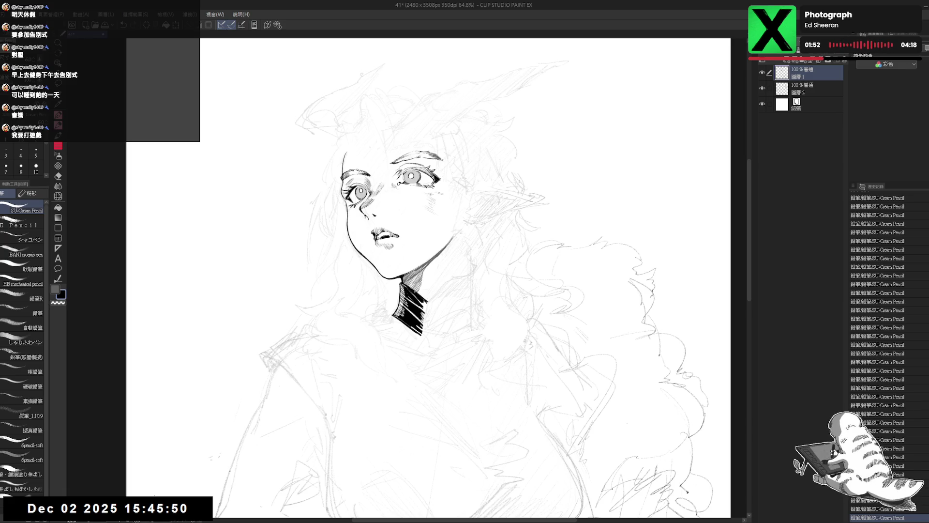
key(r)
mouse_move(425, 302)
mouse_down()
mouse_move(441, 301)
mouse_move(450, 277)
mouse_move(448, 309)
mouse_up()
mouse_move(394, 341)
mouse_down()
mouse_move(416, 358)
mouse_move(426, 353)
mouse_move(402, 334)
mouse_move(408, 317)
mouse_move(446, 322)
mouse_move(429, 365)
mouse_up()
key(p)
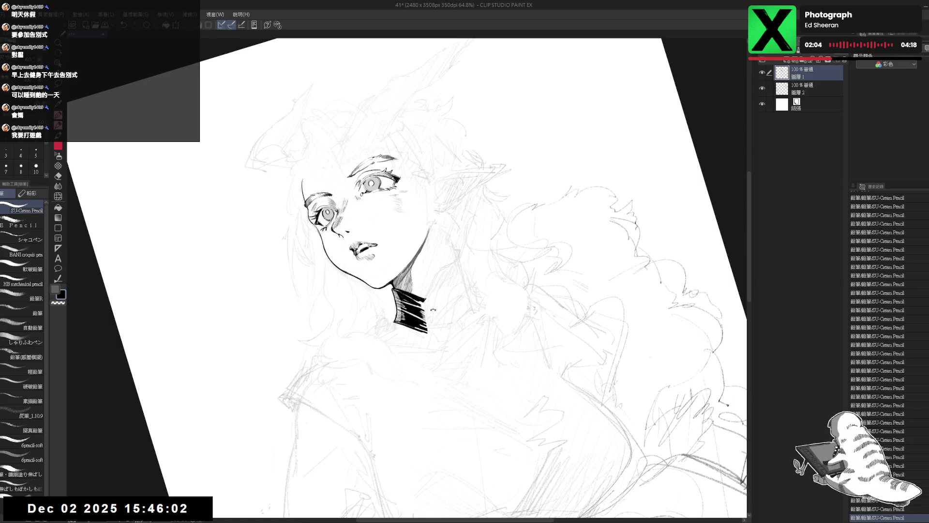
drag(433, 309, 429, 292)
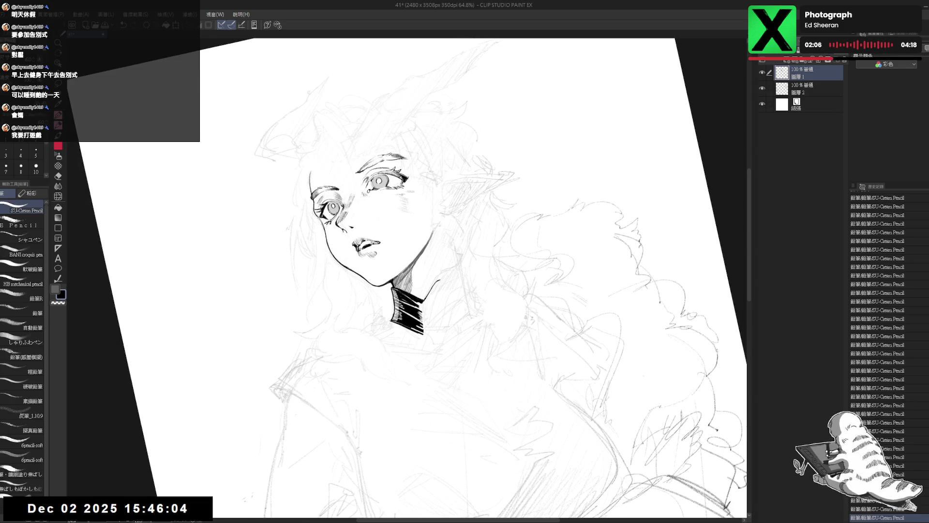
key(ctrl+0)
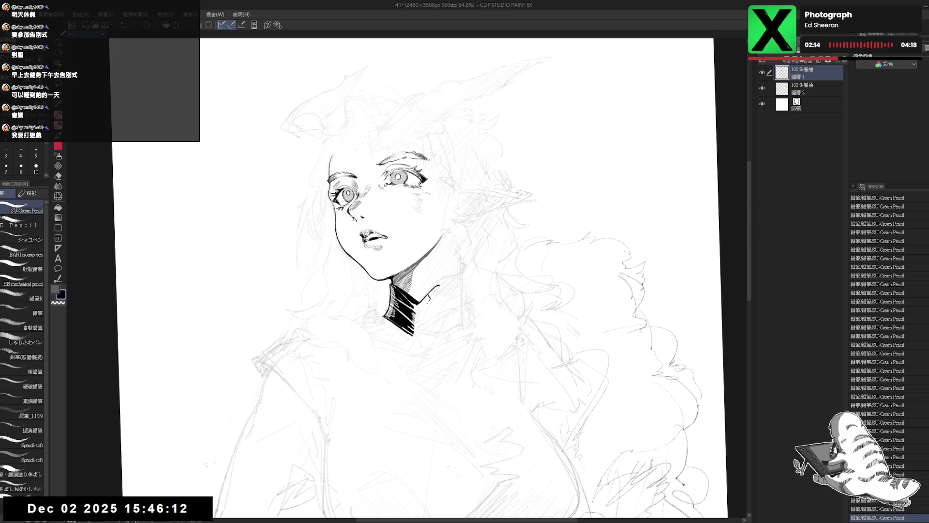
- Fill a small gap near the collar and add a short pencil stroke beside the neck
key(g)
click(424, 305)
key(p)
key(minus)
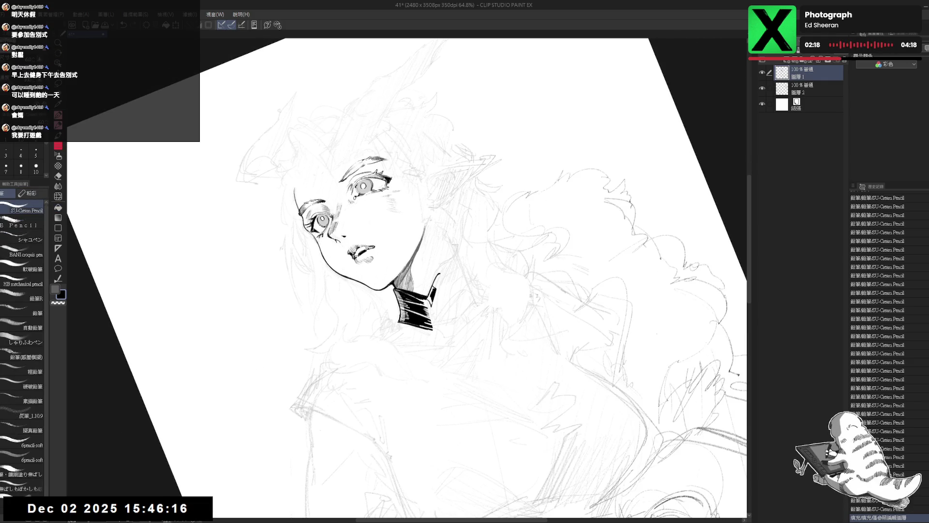
drag(436, 281, 432, 295)
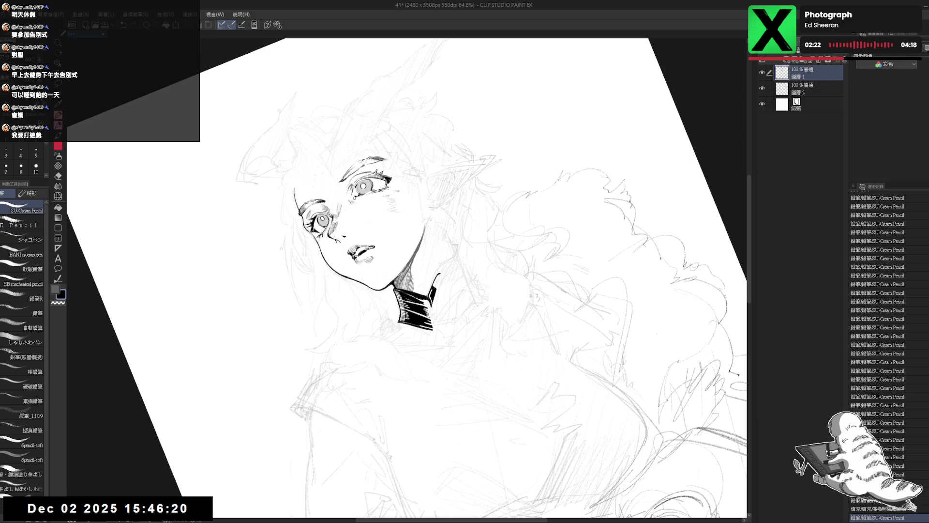
mouse_move(532, 193)
mouse_down()
mouse_move(571, 242)
mouse_move(614, 407)
mouse_up()
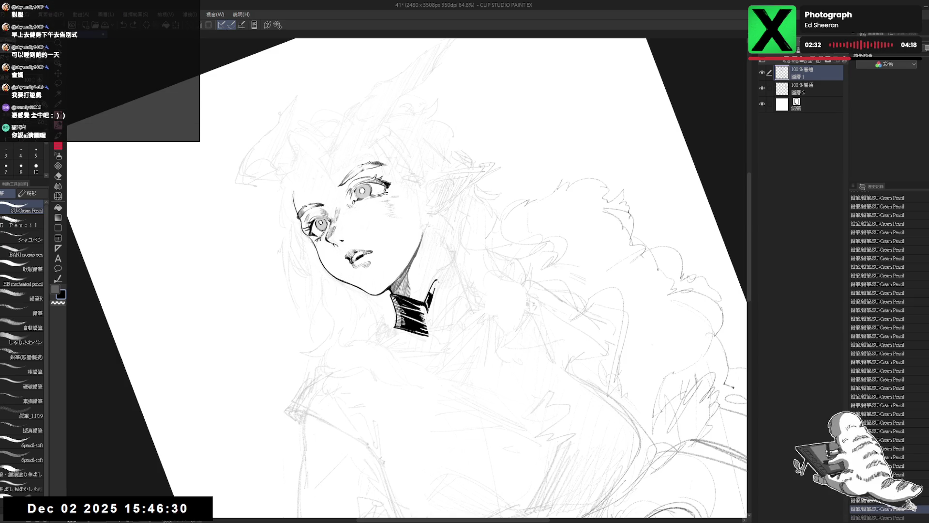
- Trim the neck line and extend the right neck contour toward the shoulder
key(e)
drag(437, 278, 435, 284)
key(p)
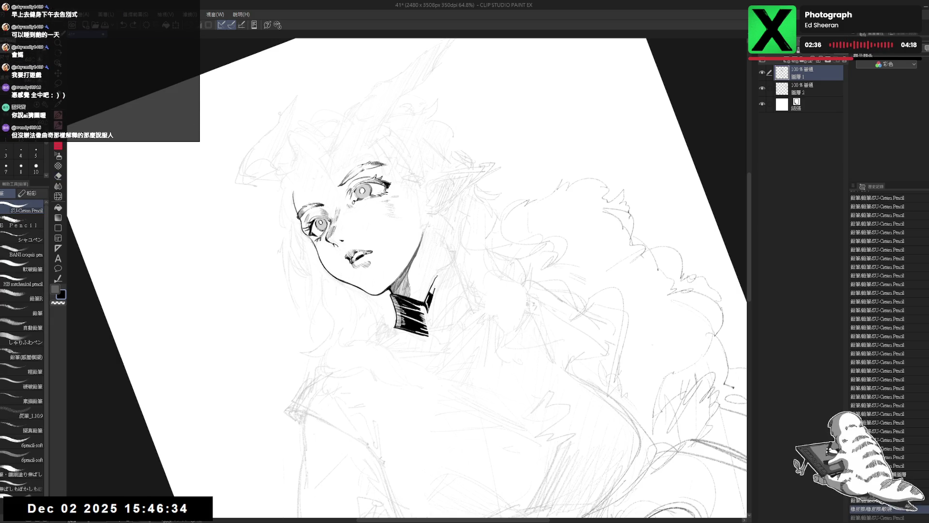
drag(437, 279, 439, 272)
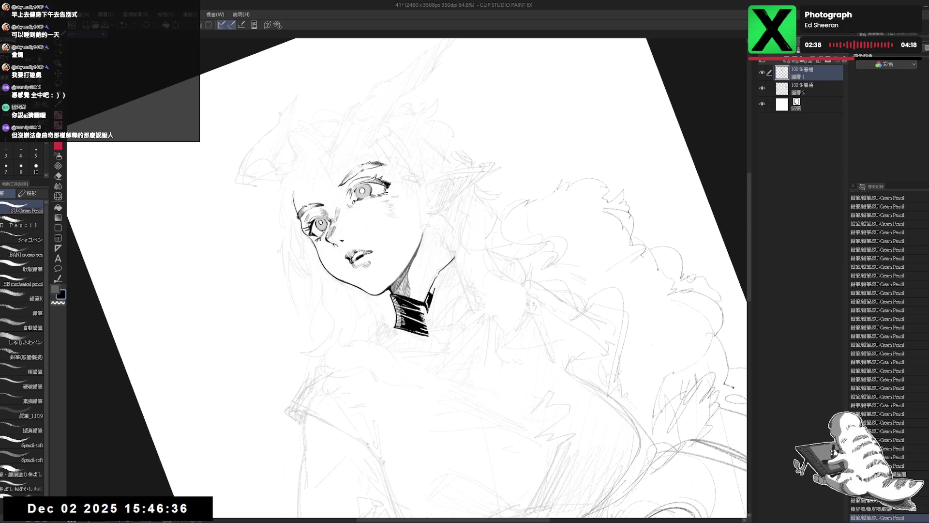
key(at)
key(ctrl+z)
key(ctrl+z)
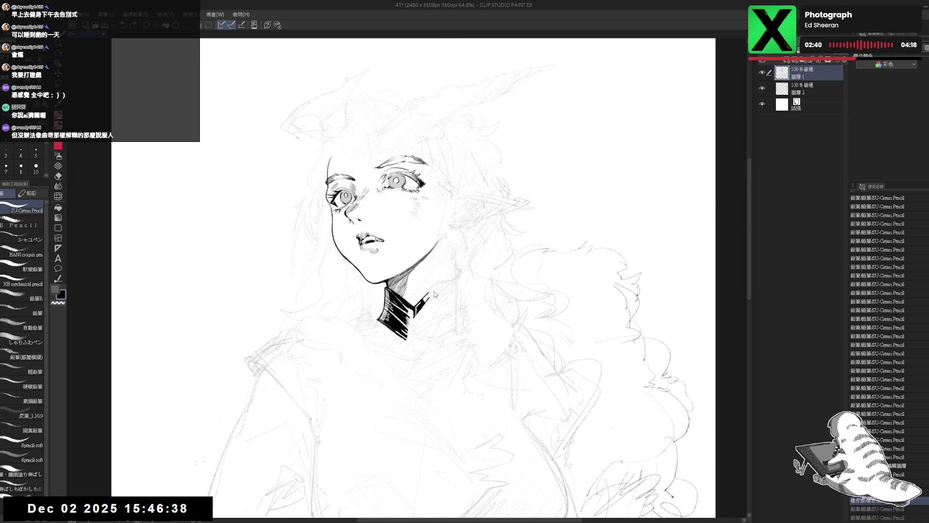
drag(430, 292, 456, 280)
- Check the drawing with a flipped view and touch up a stroke near the collar
key(h)
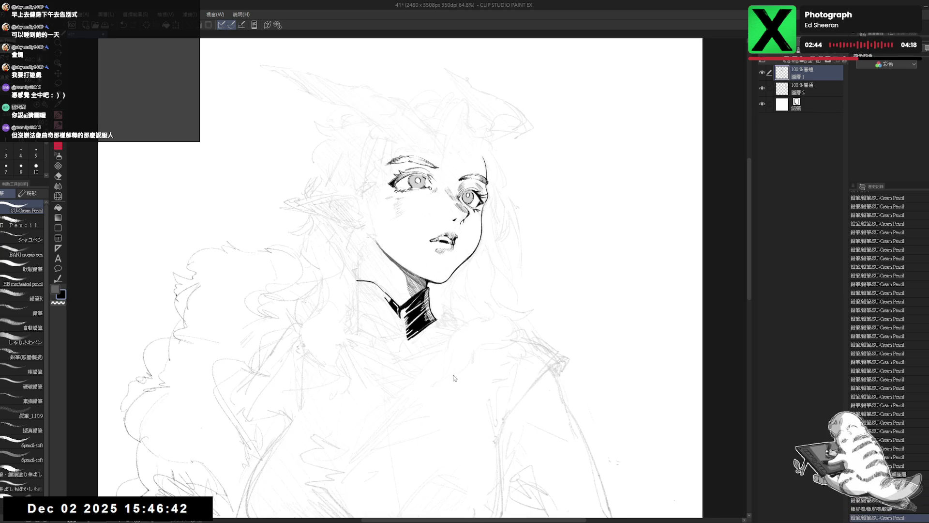
key(h)
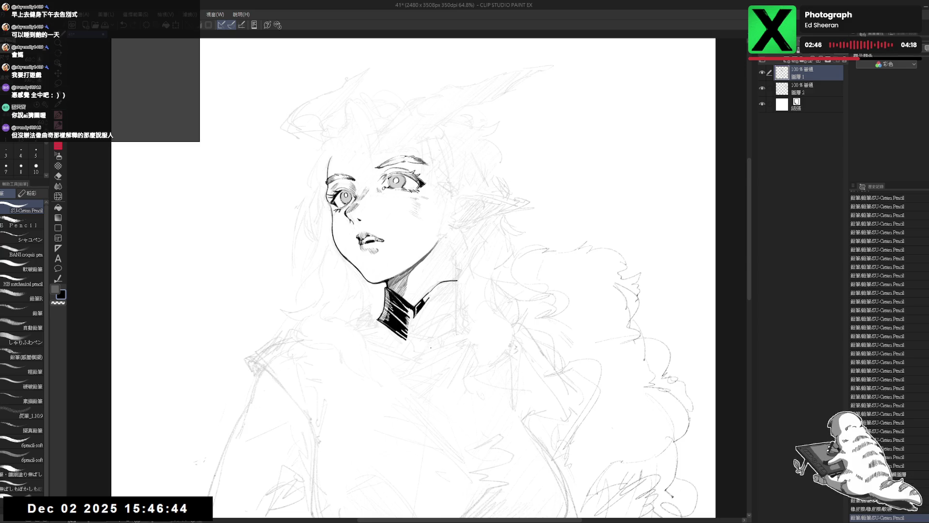
key(minus)
key(minus)
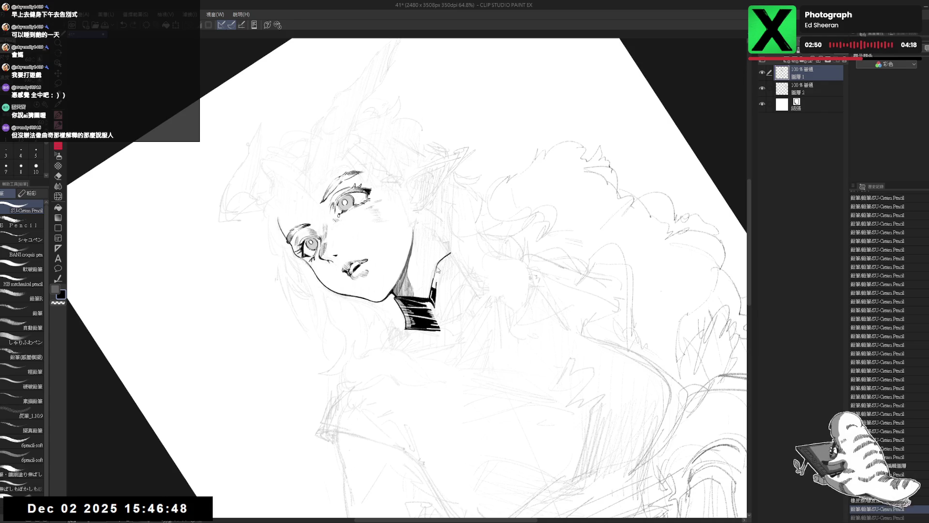
key(asciicircum)
key(asciicircum)
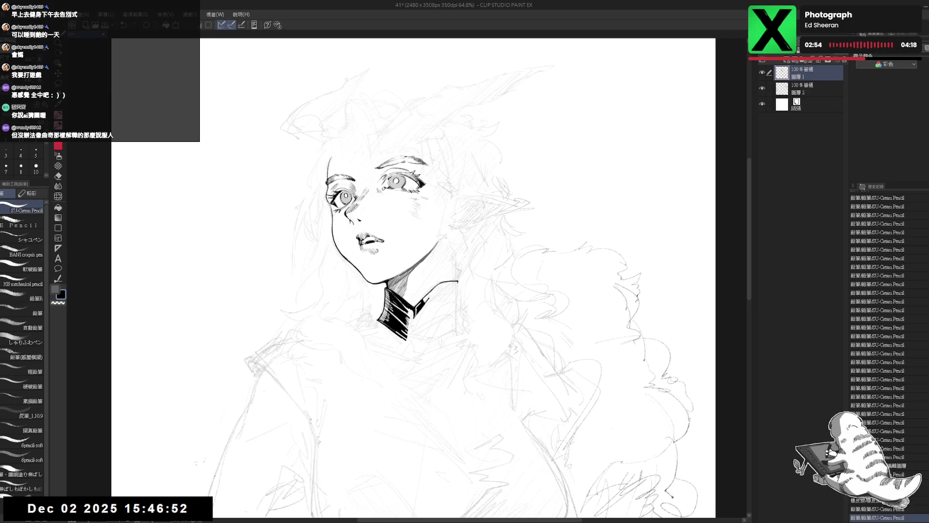
drag(444, 311, 454, 296)
key(e)
key(p)
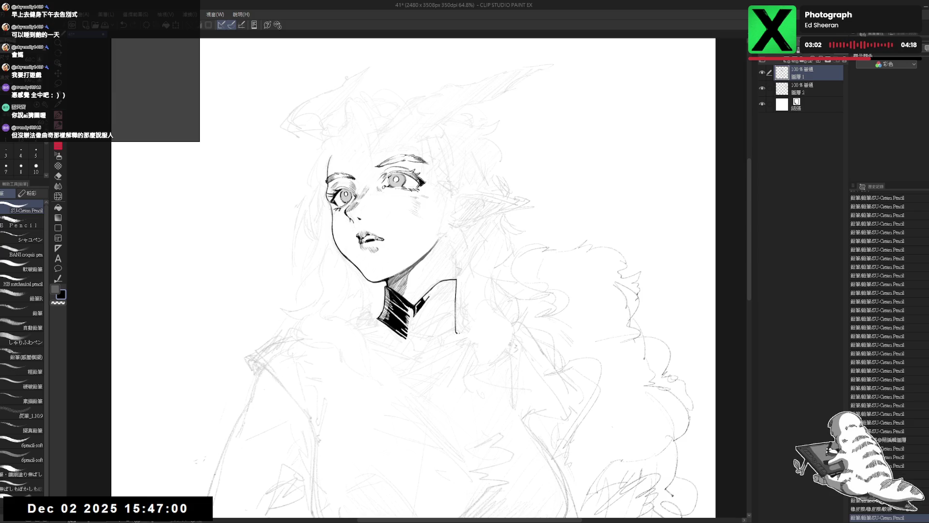
key(r)
mouse_move(456, 303)
mouse_down()
mouse_move(508, 251)
mouse_move(501, 230)
mouse_up()
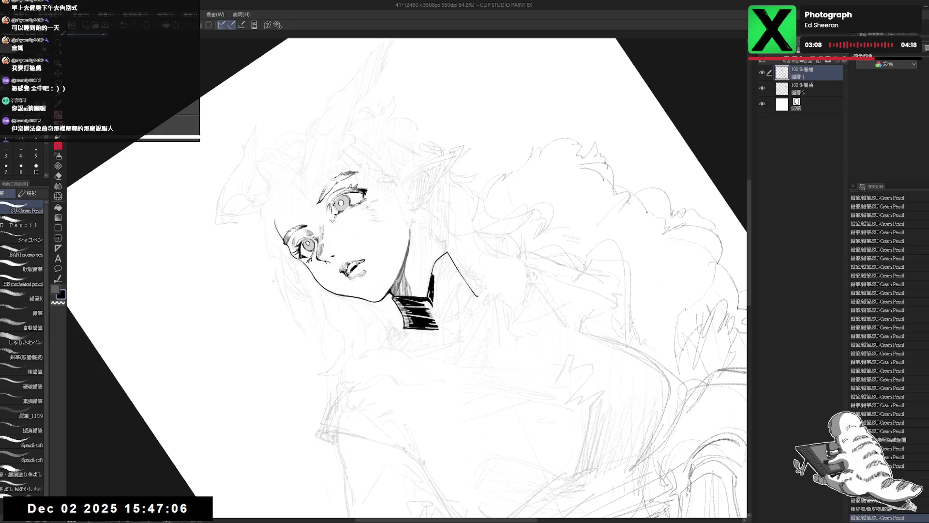
- Erase stray lines near the collar on the right of the neck
key(ctrl+at)
drag(431, 326, 412, 310)
key(e)
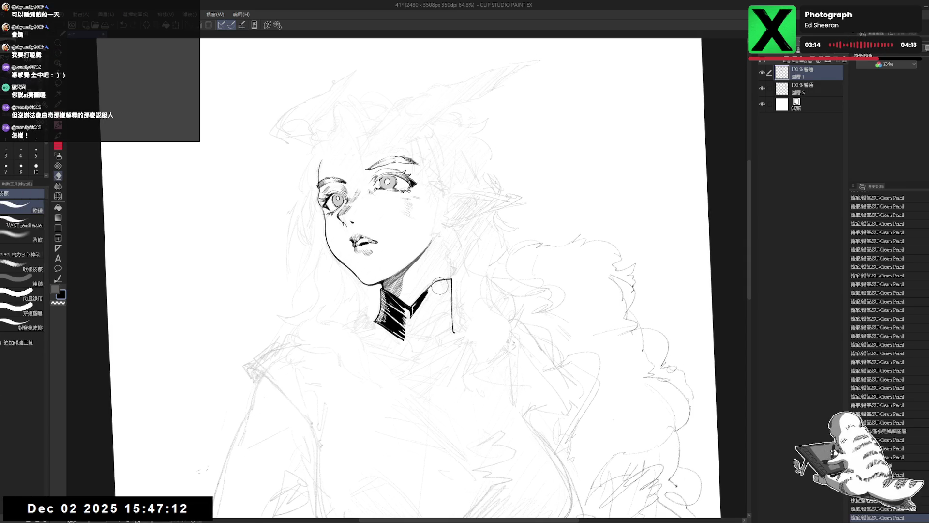
key(p)
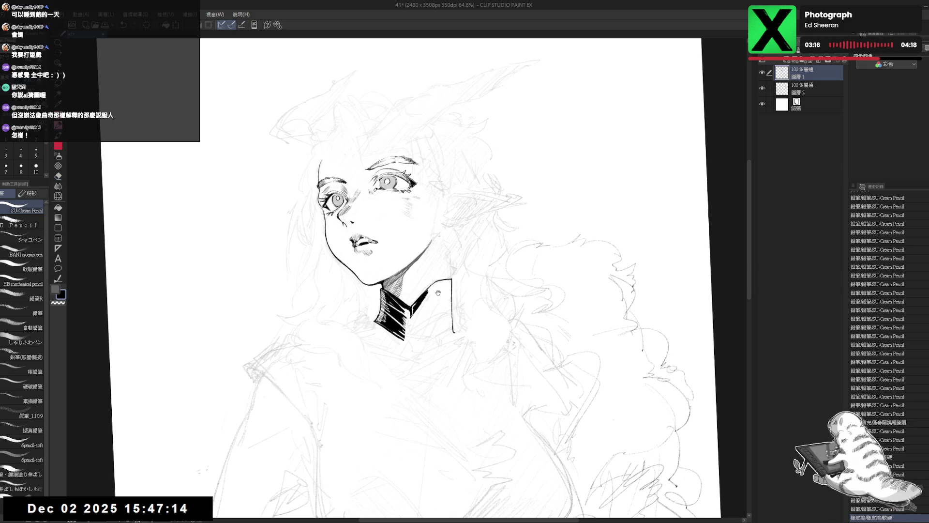
drag(438, 293, 442, 297)
key(e)
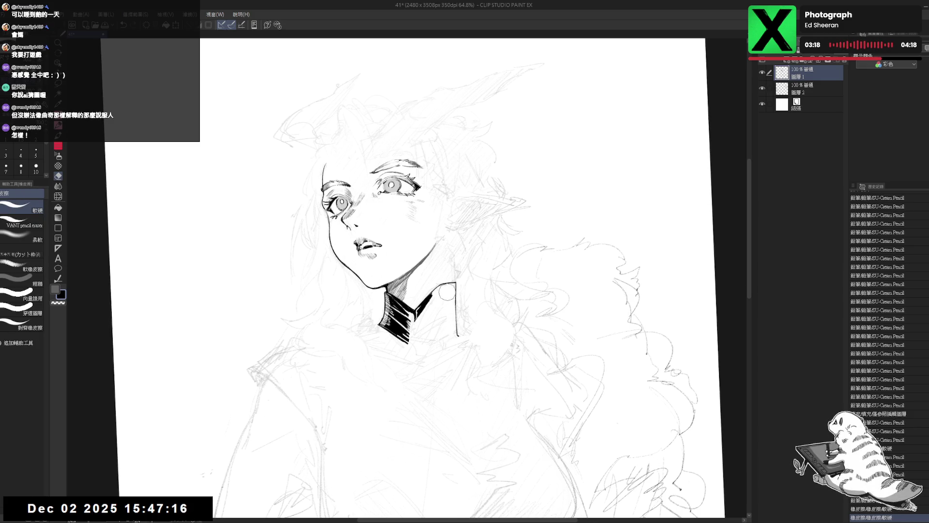
drag(439, 300, 441, 311)
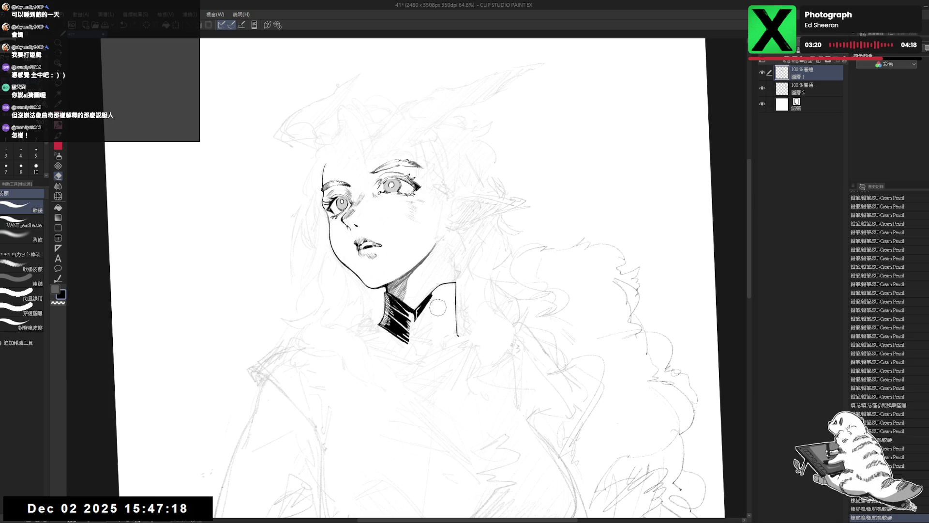
- Ink the line along the neck's right side and thicken it into a darker contour
key(shift+space)
drag(416, 360, 438, 333)
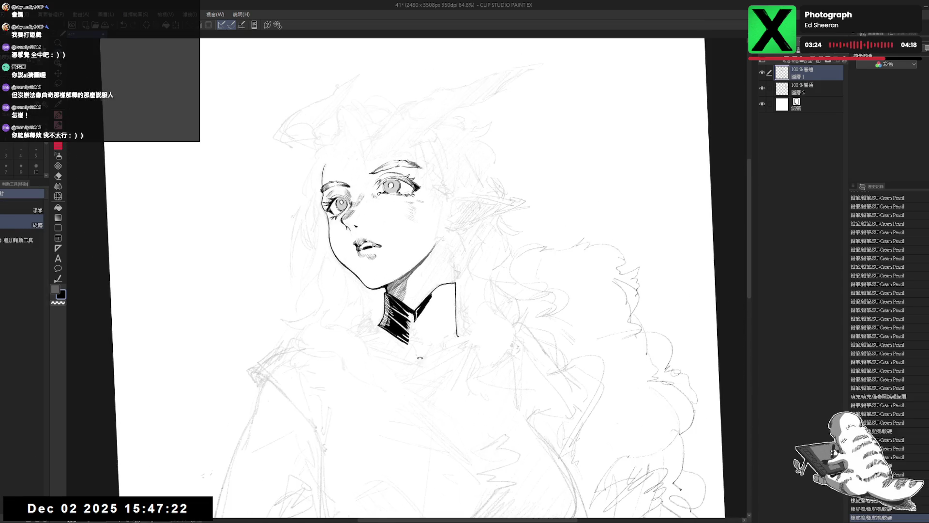
key(p)
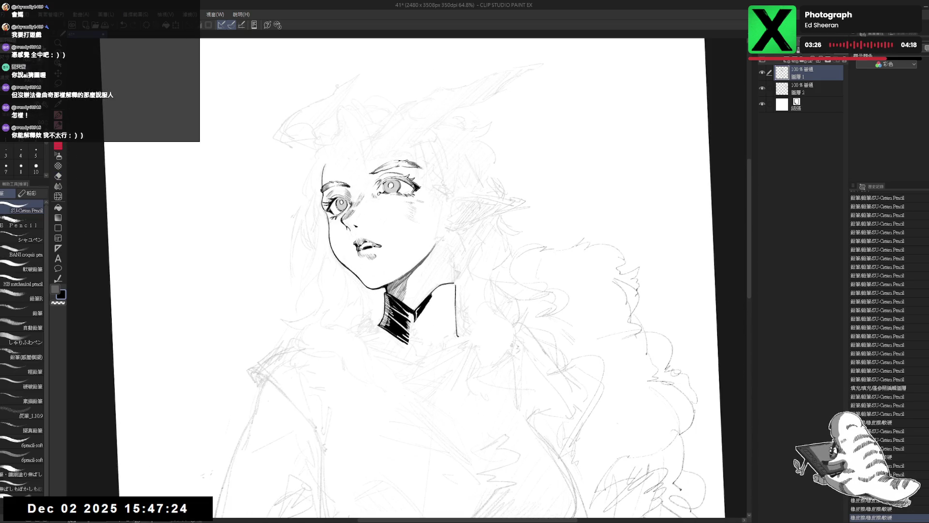
drag(433, 294, 445, 285)
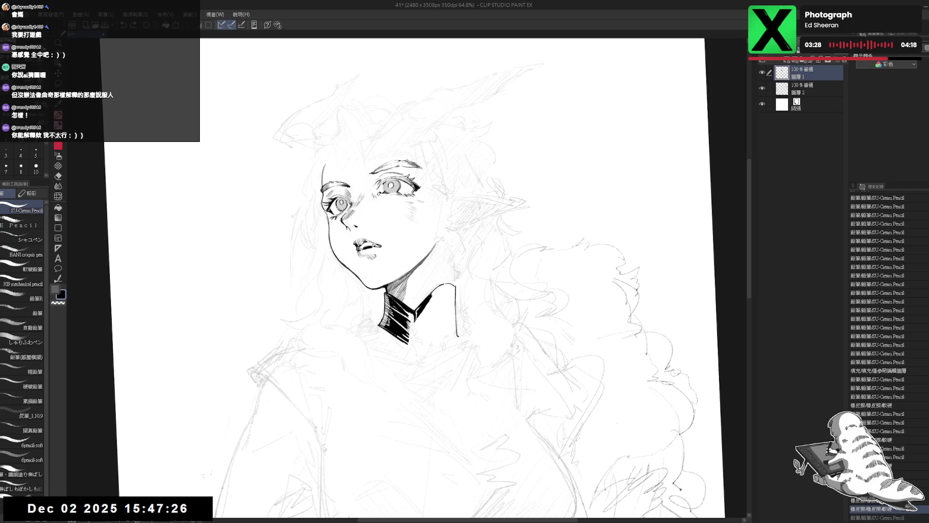
key(ctrl+y)
drag(437, 335, 426, 338)
drag(444, 271, 442, 308)
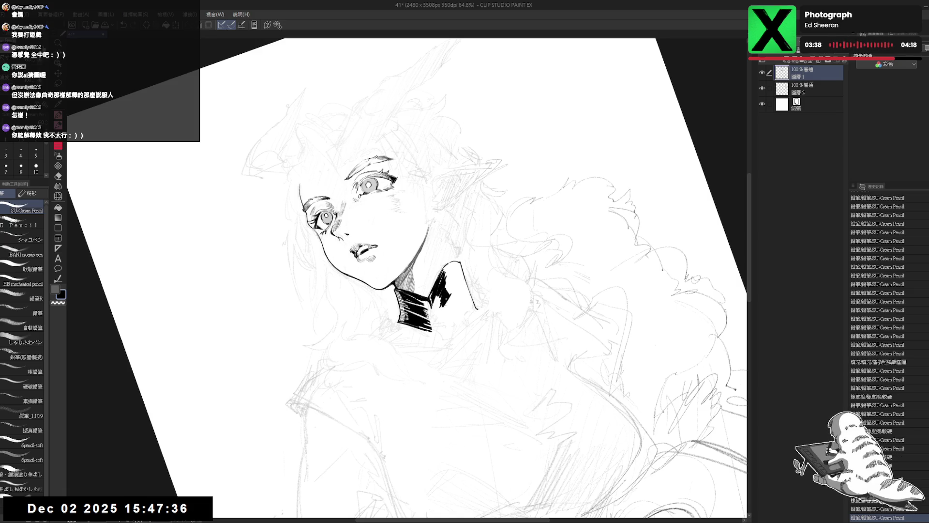
- Undo two recent collar strokes and darken a small part of the collar
key(ctrl+0)
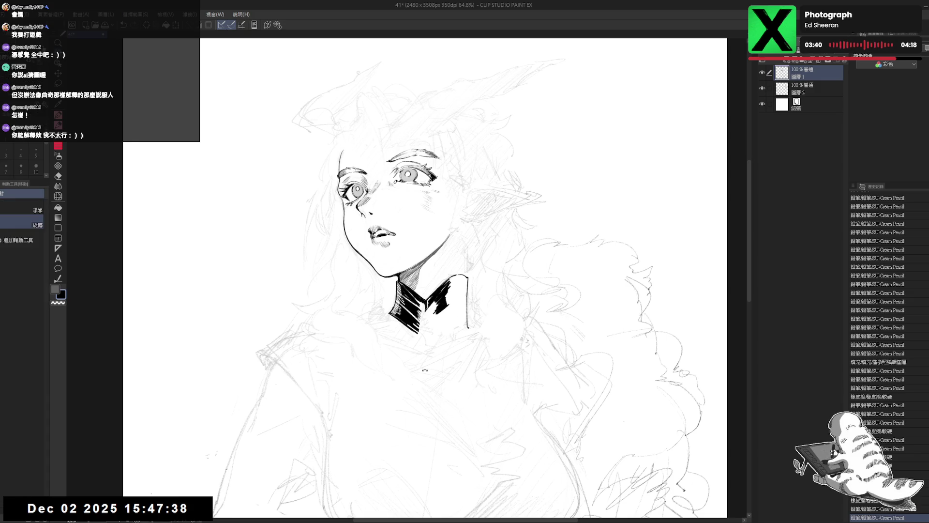
key(minus)
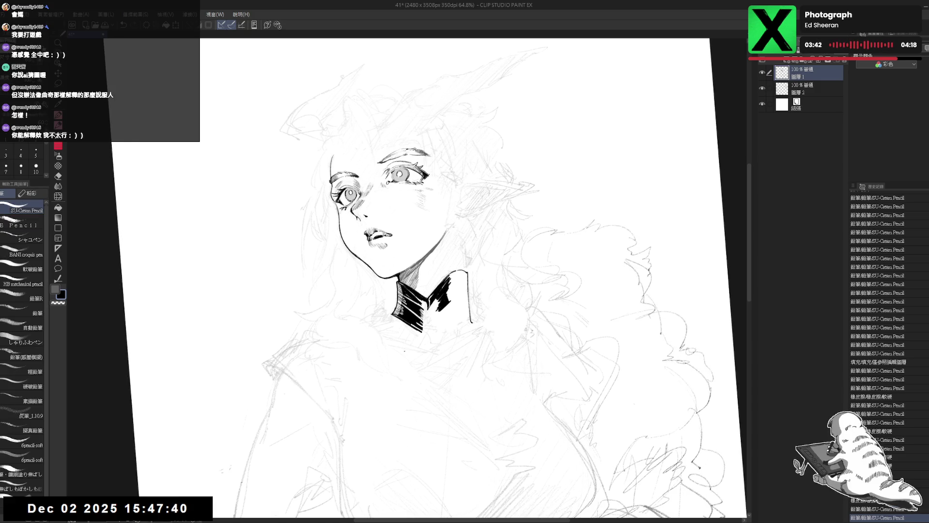
mouse_move(439, 304)
mouse_down()
mouse_move(433, 298)
mouse_move(426, 314)
mouse_up()
key(ctrl+z)
key(ctrl+z)
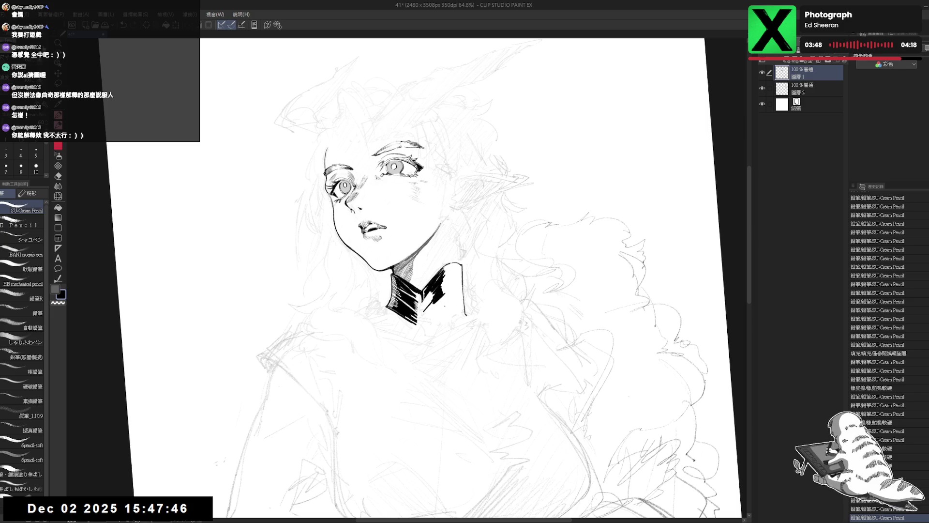
mouse_move(423, 311)
mouse_down()
mouse_move(434, 302)
mouse_move(423, 296)
mouse_up()
click(432, 383)
- Try filling a small collar area, undo it, and add a faint pencil stroke
key(g)
click(421, 295)
key(p)
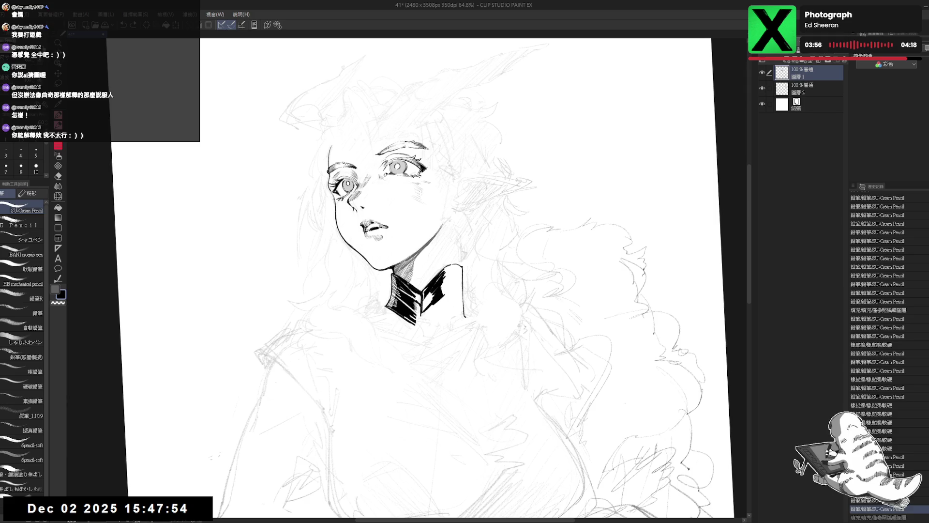
key(ctrl+z)
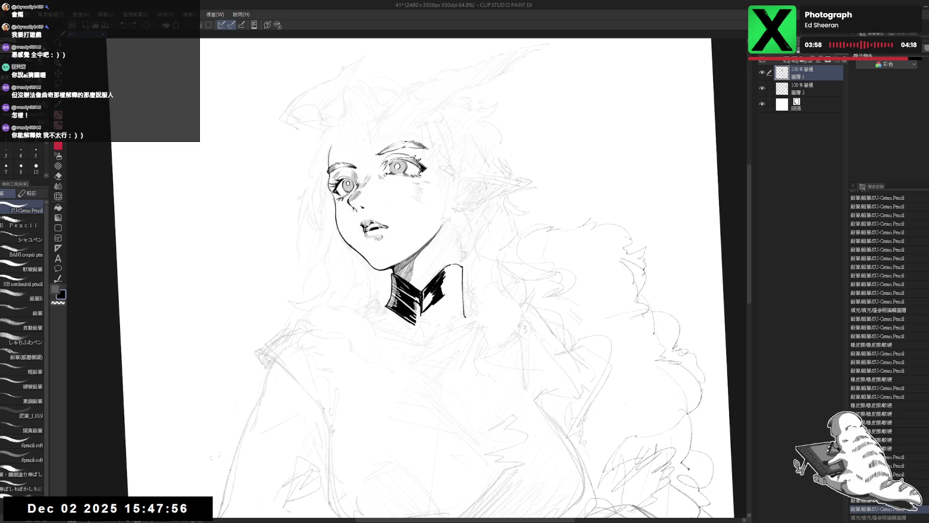
mouse_move(462, 271)
mouse_down()
mouse_move(465, 315)
mouse_move(418, 314)
mouse_up()
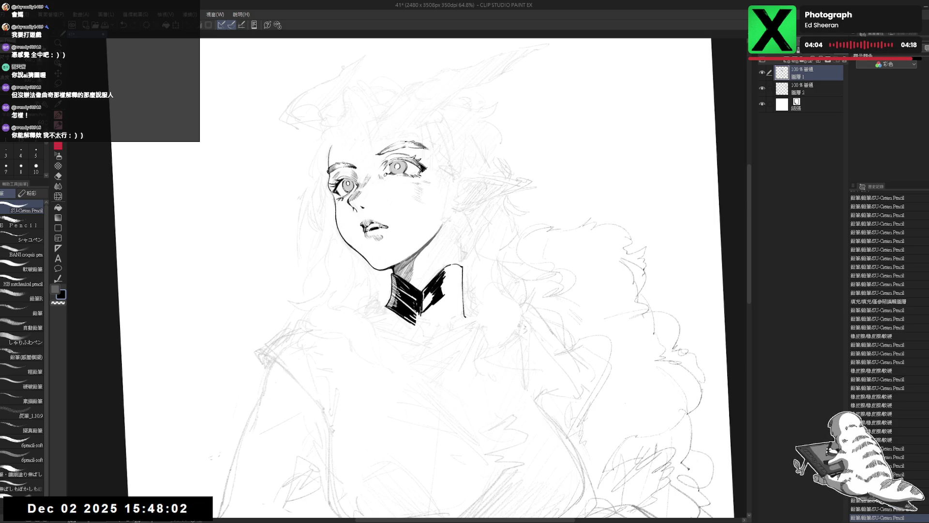
- Try short strokes at the collar's bottom, undoing each attempt
key(r)
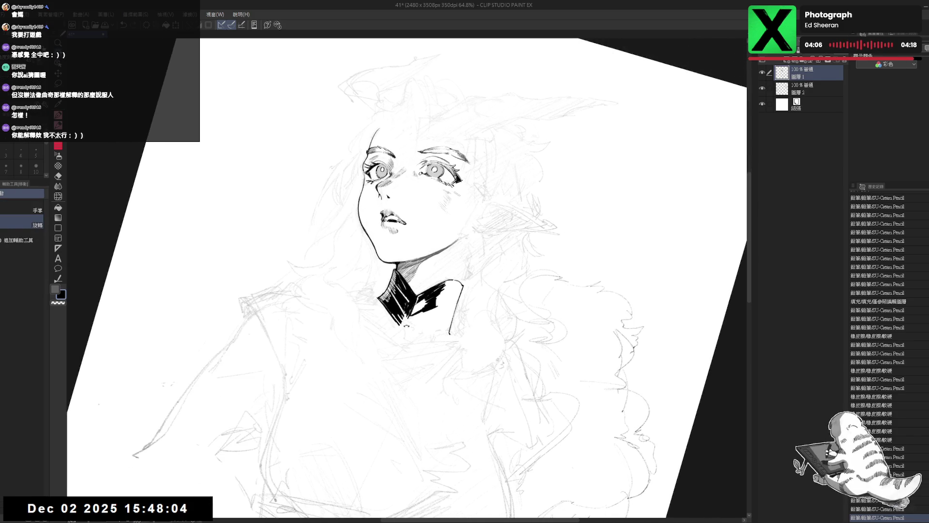
key(p)
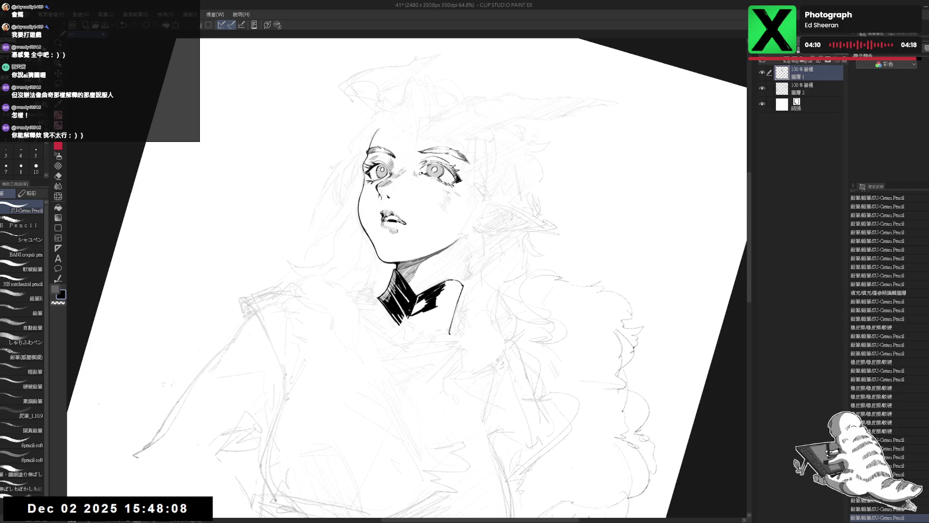
key(ctrl+shift+0)
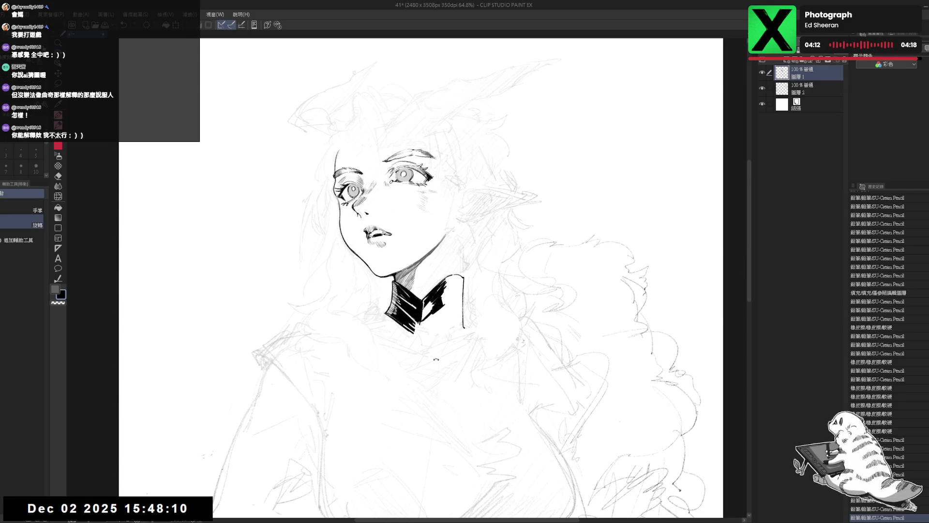
key(minus)
key(minus)
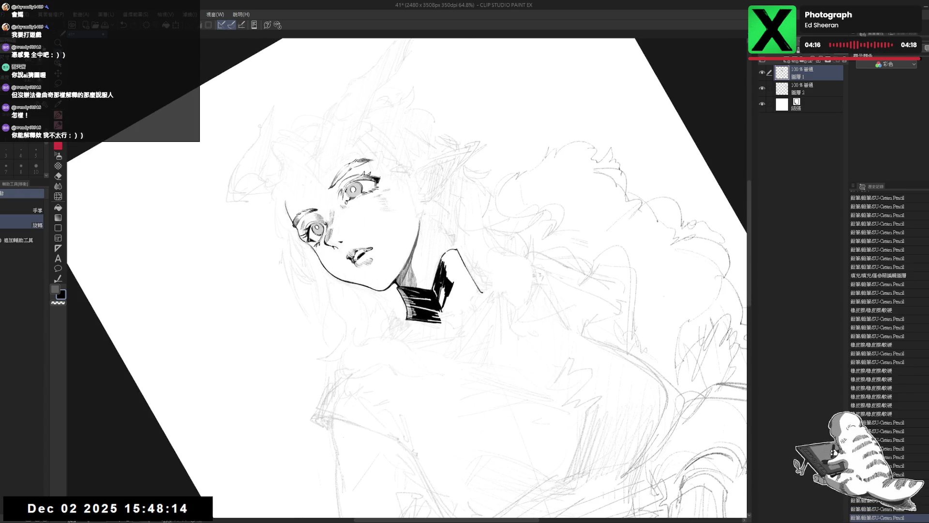
key(ctrl+shift+0)
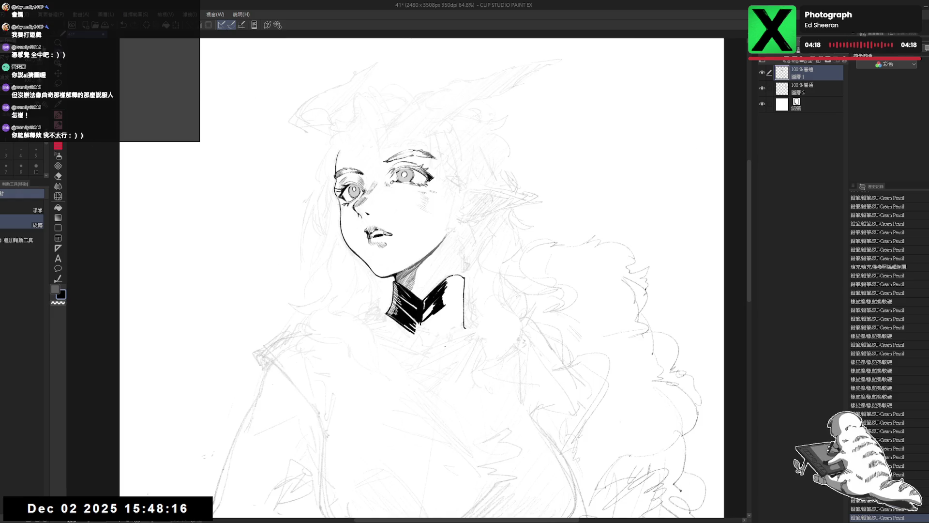
key(ctrl+z)
mouse_move(421, 318)
mouse_down()
mouse_move(417, 330)
mouse_move(457, 331)
mouse_move(436, 348)
mouse_up()
key(ctrl+z)
drag(422, 310, 422, 327)
key(ctrl+z)
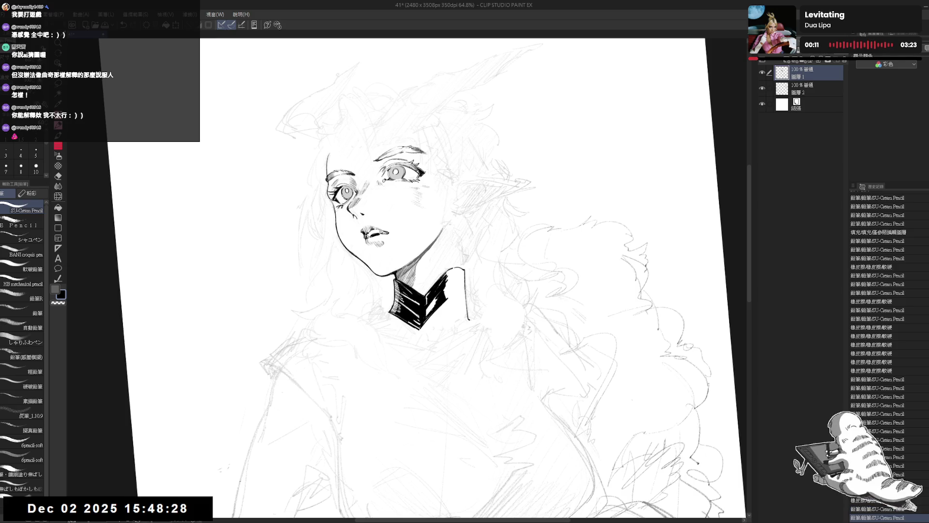
- Undo a short stroke near the neck and extend the black hatching on the collar's right side
scroll(421, 304, down, 2)
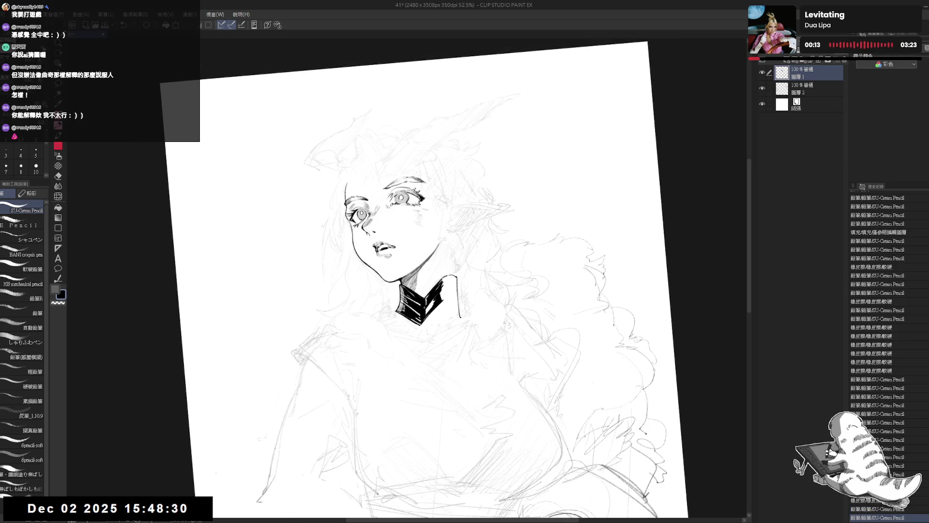
key(ctrl+at)
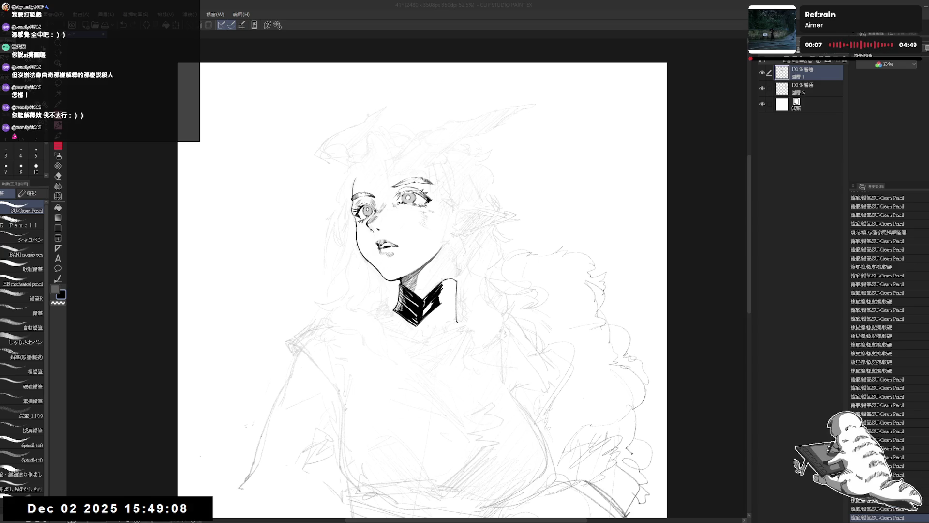
key(r)
drag(374, 340, 415, 373)
key(ctrl+z)
key(ctrl+z)
mouse_move(415, 373)
mouse_down()
mouse_move(435, 339)
mouse_move(409, 387)
mouse_up()
mouse_move(442, 287)
mouse_down()
mouse_move(443, 310)
mouse_move(451, 304)
mouse_up()
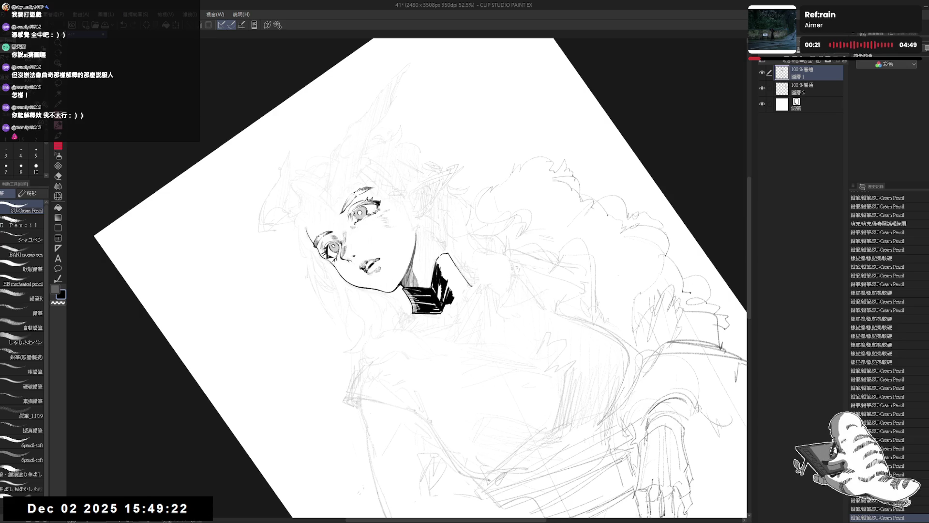
- Erase small bits near the neck and add a pencil stroke to the neck shading
mouse_move(443, 308)
mouse_down()
mouse_move(386, 376)
mouse_move(380, 339)
mouse_up()
key(e)
drag(370, 297, 387, 317)
key(p)
drag(435, 338, 411, 353)
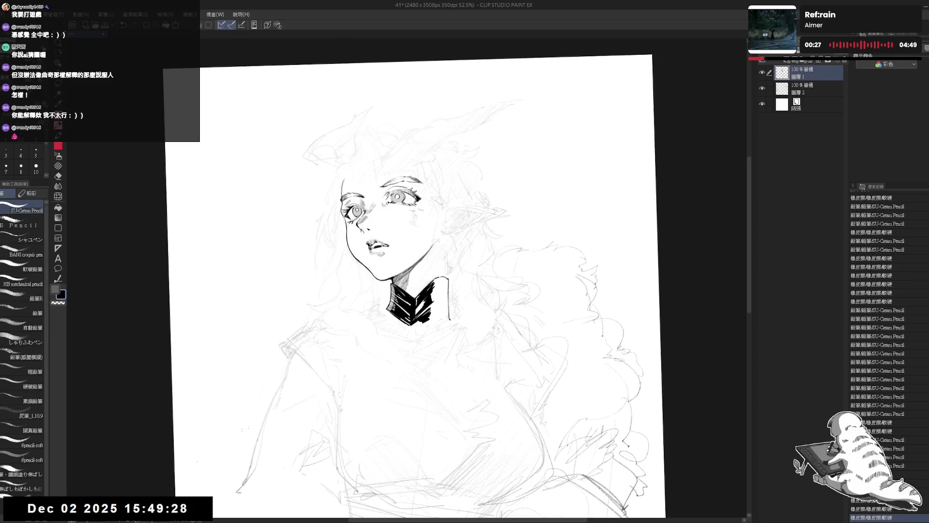
drag(396, 285, 392, 292)
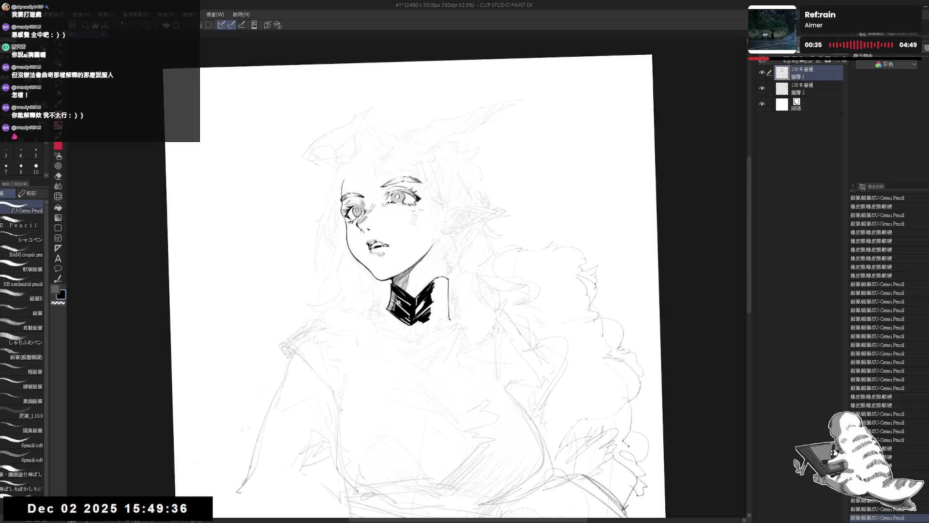
scroll(411, 291, up, 3)
drag(397, 194, 416, 204)
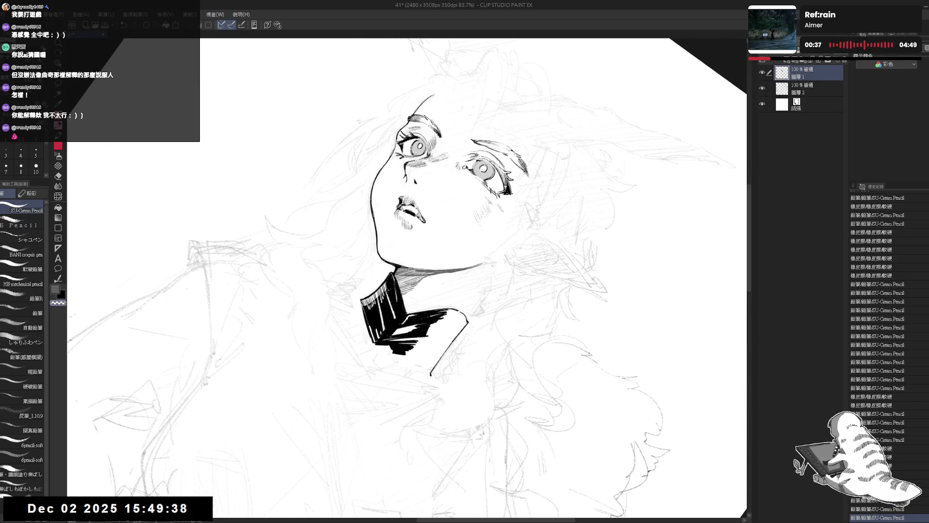
mouse_move(387, 294)
mouse_down()
mouse_move(396, 319)
mouse_move(383, 328)
mouse_up()
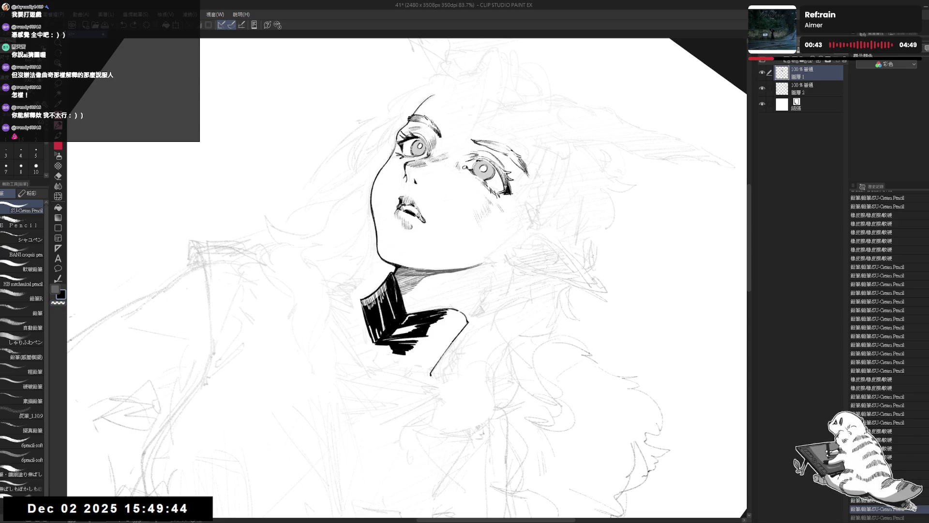
key(c)
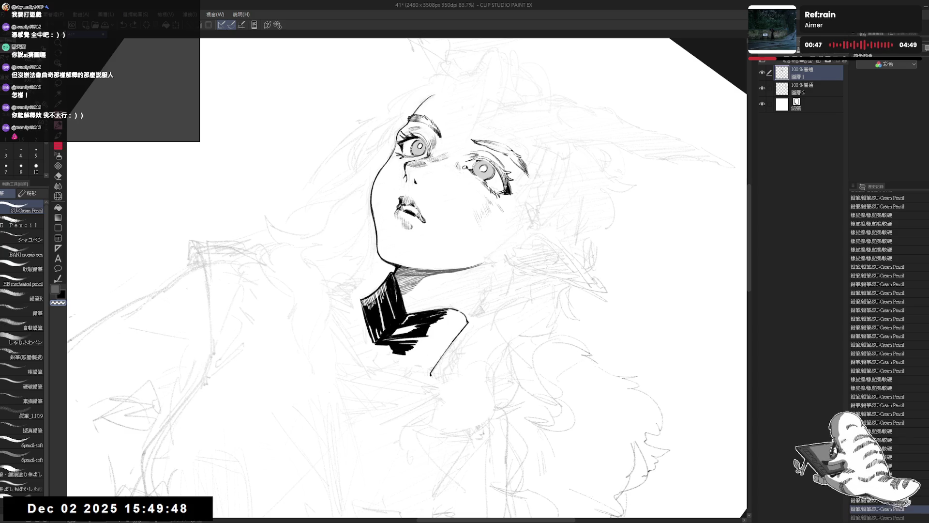
key(c)
key(c)
drag(380, 323, 380, 337)
key(c)
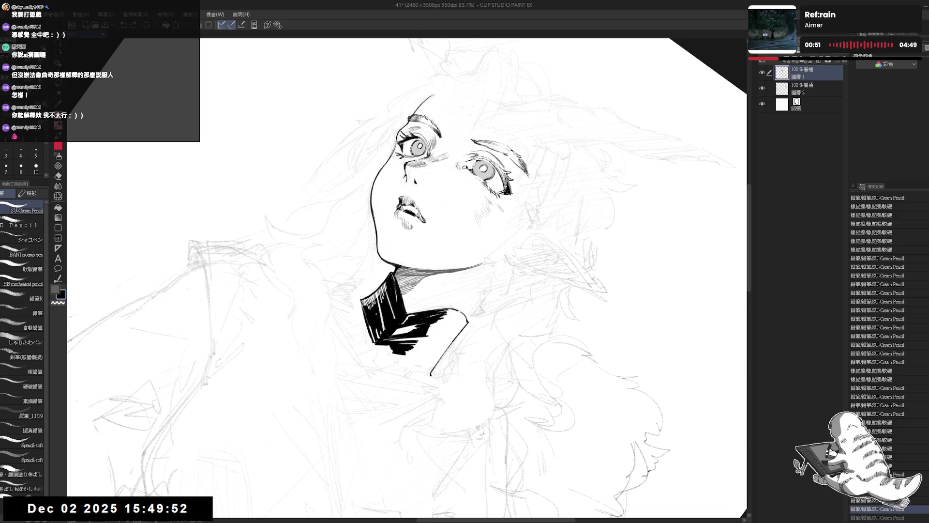
key(r)
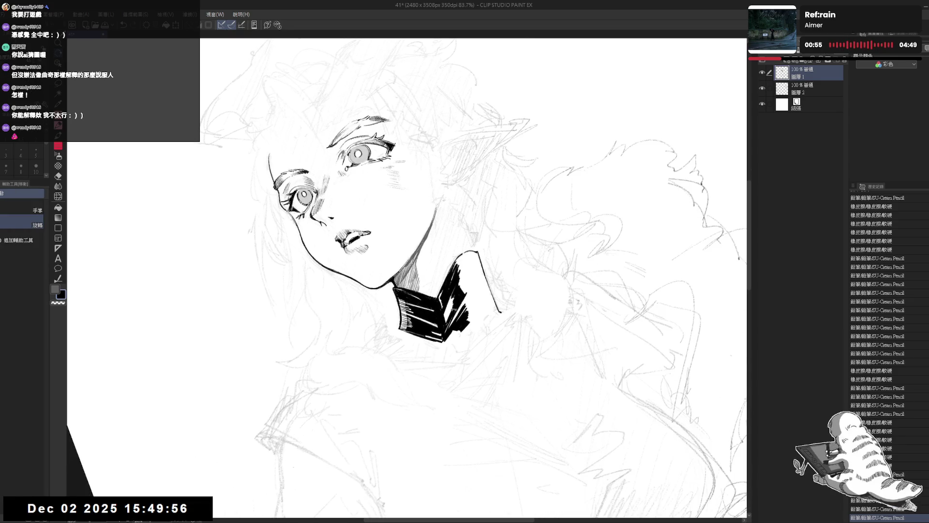
key(p)
drag(445, 317, 453, 334)
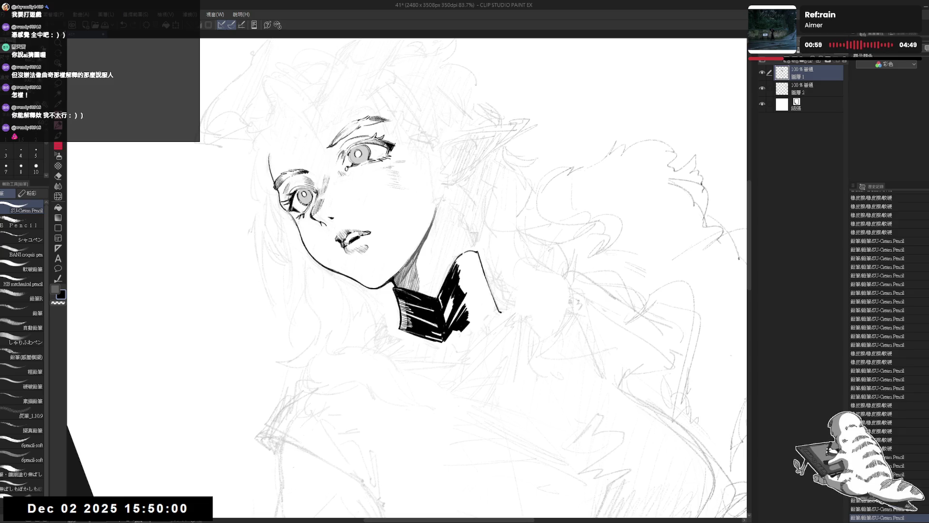
key(ctrl+@)
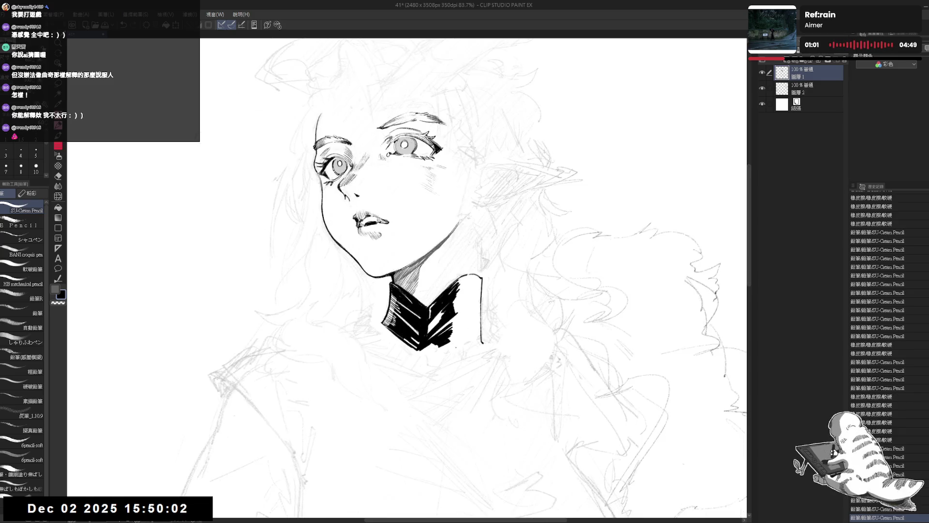
scroll(492, 302, down, 2)
mouse_move(492, 301)
mouse_down()
mouse_move(473, 295)
mouse_move(431, 346)
mouse_up()
key(p)
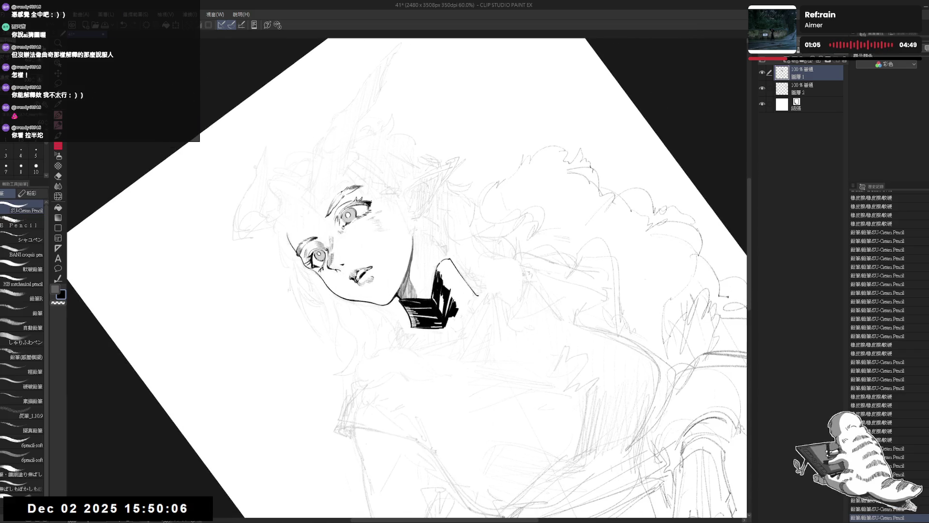
key(ctrl+z)
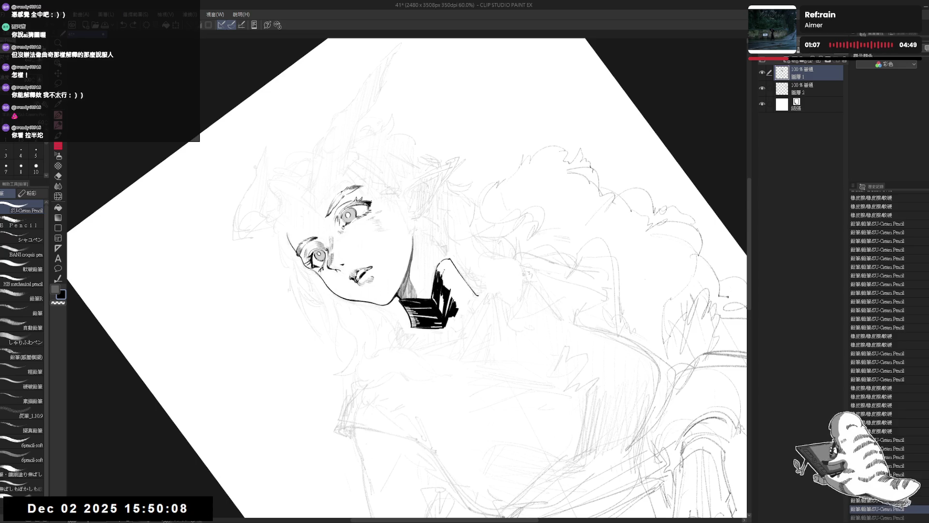
key(ctrl+@)
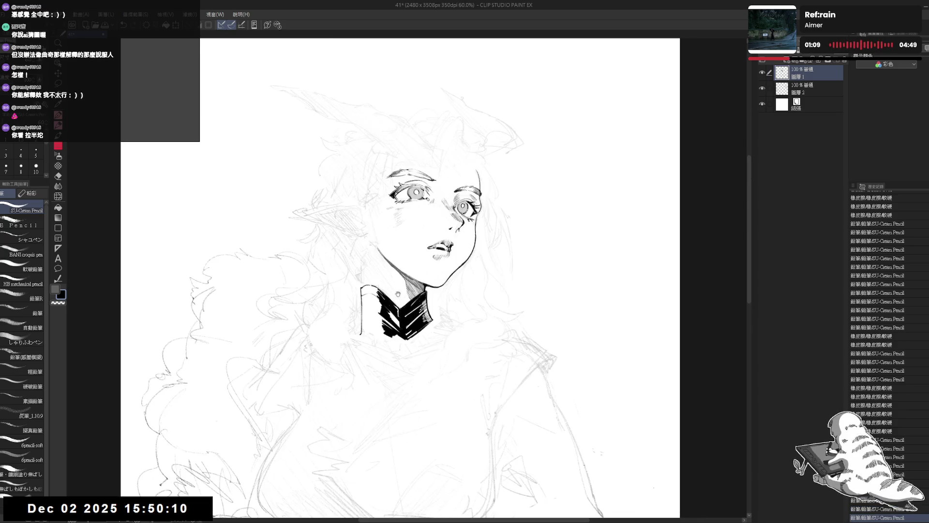
drag(460, 329, 476, 332)
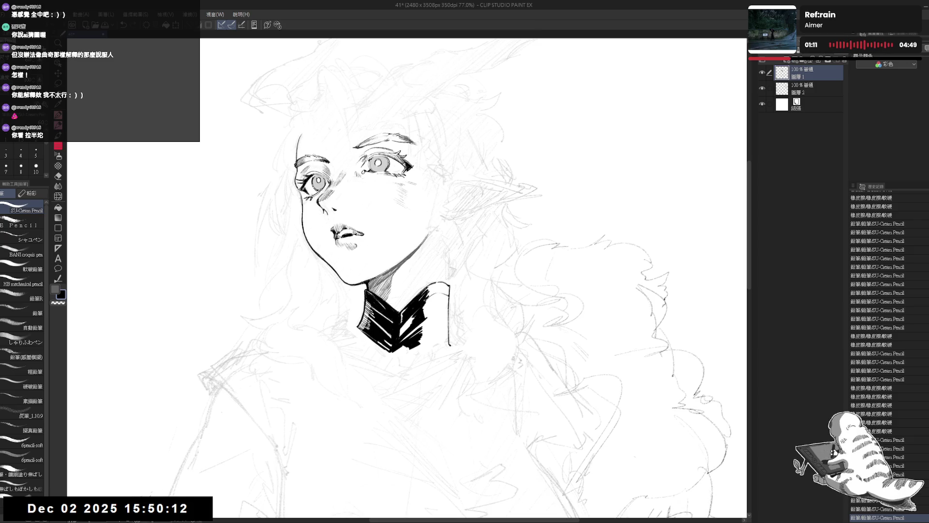
scroll(476, 332, down, 1)
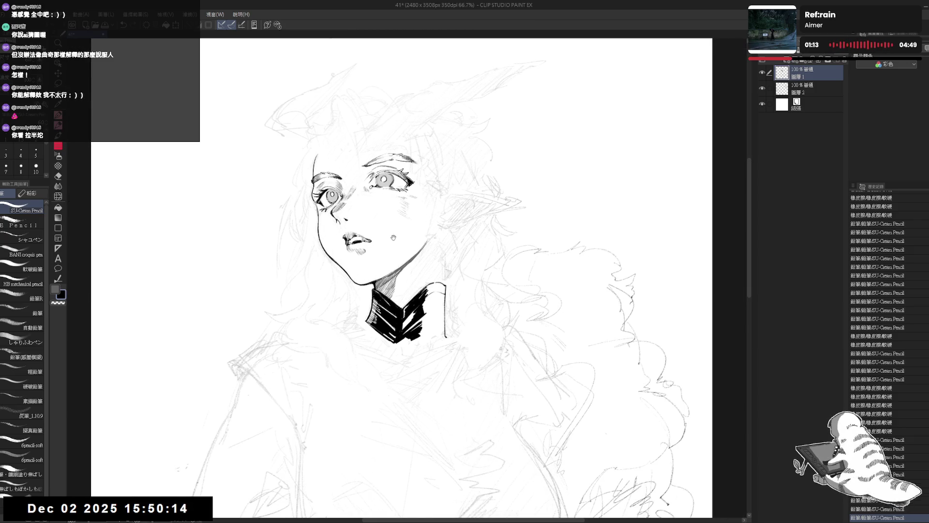
scroll(392, 240, up, 2)
drag(392, 239, 374, 382)
key(e)
- Erase through the solid black collar to carve it into stripes, then redraw a line near the chin
mouse_move(411, 307)
mouse_down()
mouse_move(377, 339)
mouse_move(399, 317)
mouse_move(389, 368)
mouse_move(352, 325)
mouse_move(371, 322)
mouse_move(365, 298)
mouse_up()
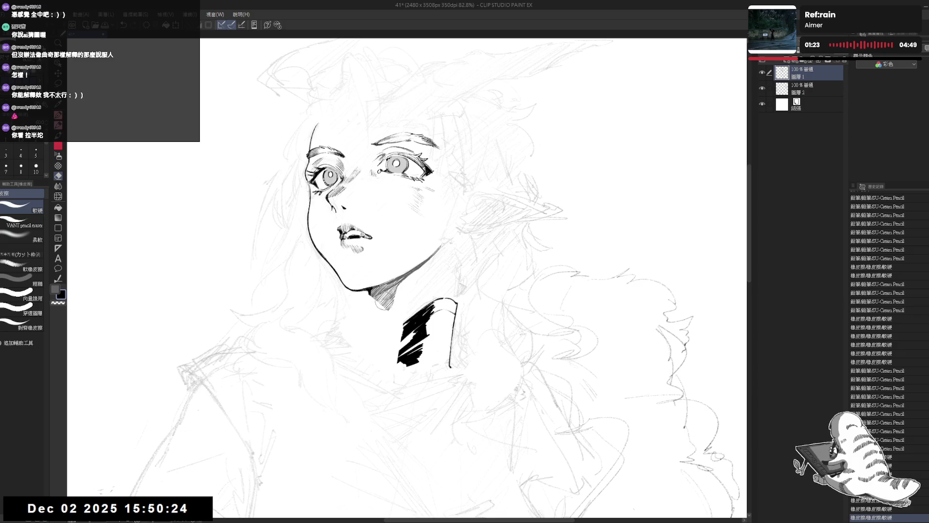
key(p)
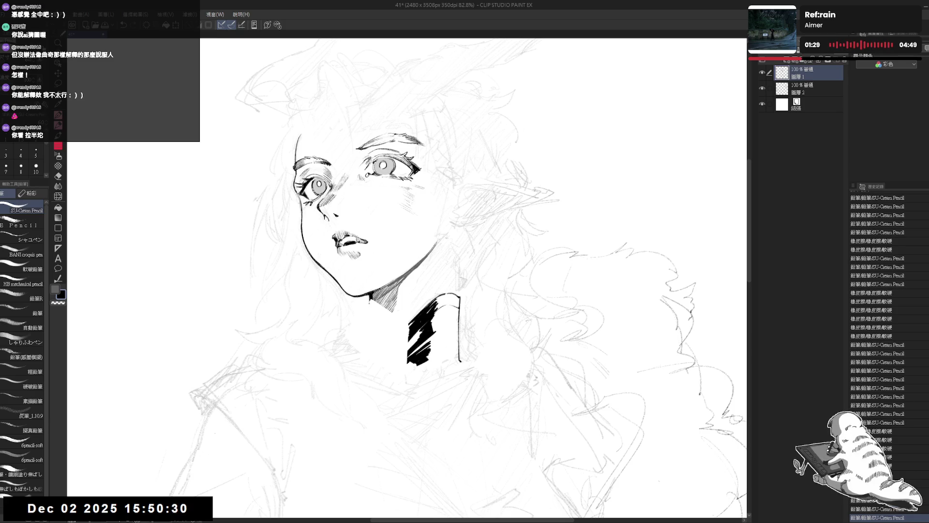
key(ctrl+z)
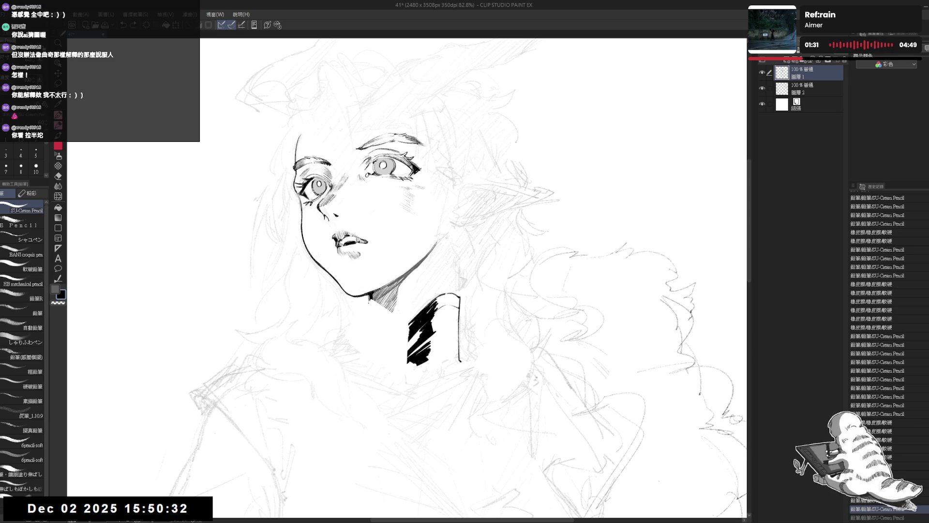
drag(369, 296, 364, 338)
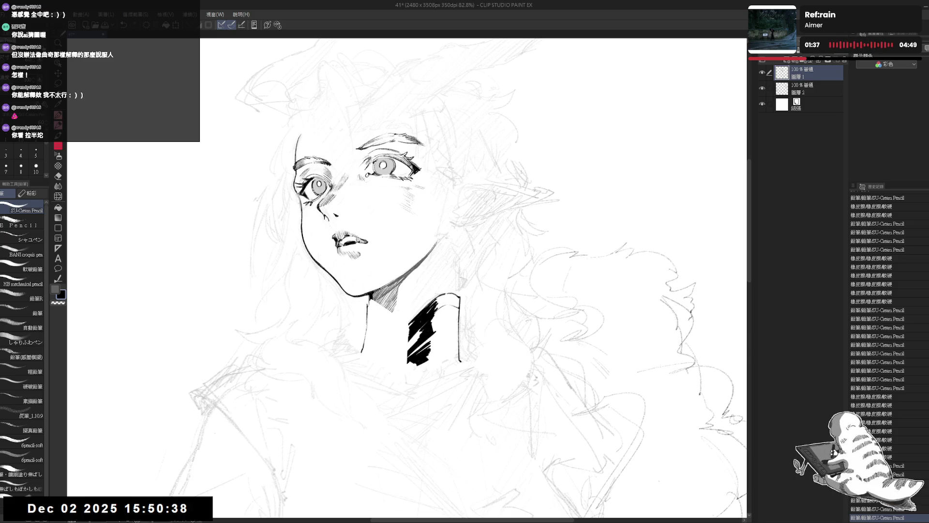
- Erase the collar band's left edge and add a tiny ink mark near the collar
key(e)
mouse_move(412, 312)
mouse_down()
mouse_move(409, 363)
mouse_move(409, 314)
mouse_up()
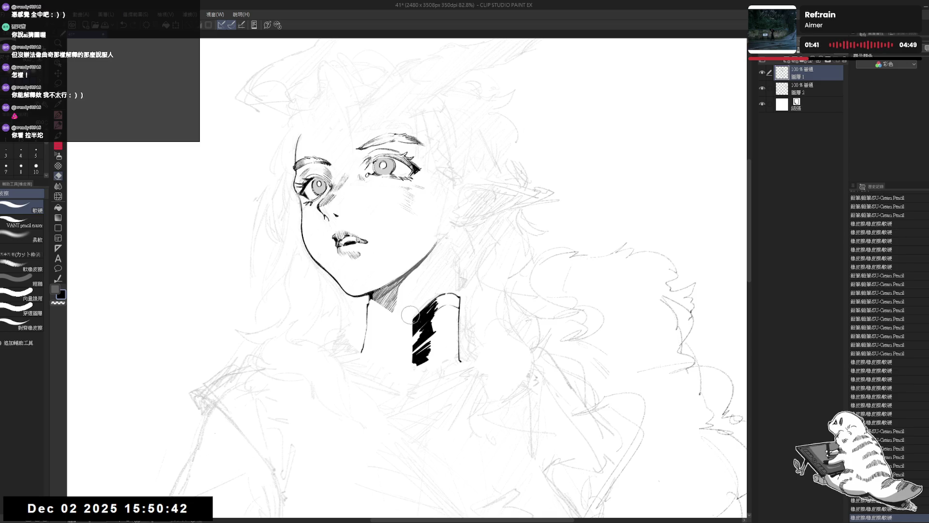
key(p)
click(373, 307)
- Place small pencil dots on the collar, undoing two misplaced ones
mouse_move(484, 146)
mouse_down()
mouse_move(523, 169)
mouse_move(556, 218)
mouse_up()
key(p)
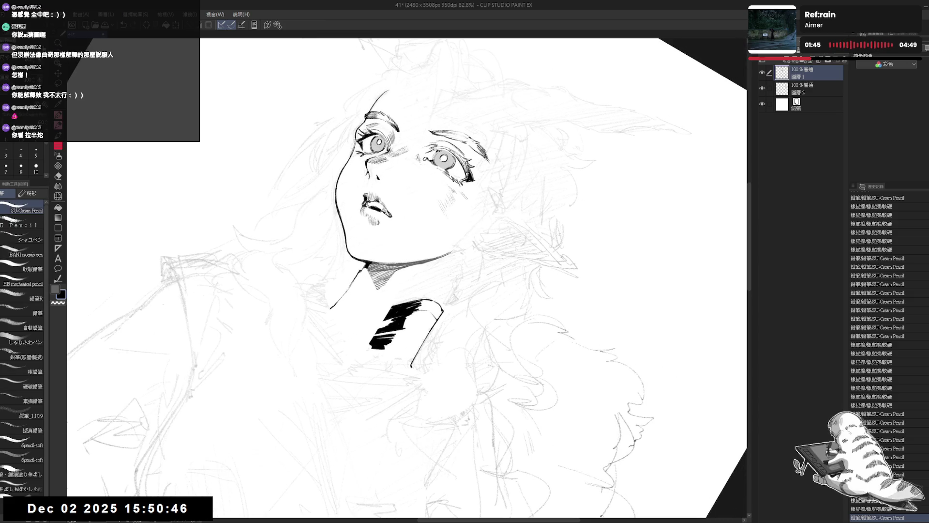
click(364, 276)
key(ctrl+z)
click(373, 294)
key(ctrl+z)
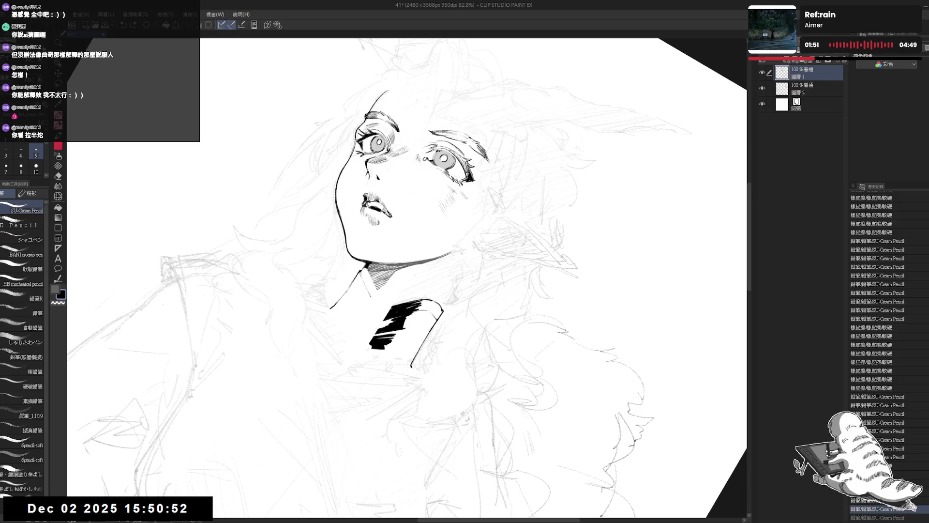
click(375, 301)
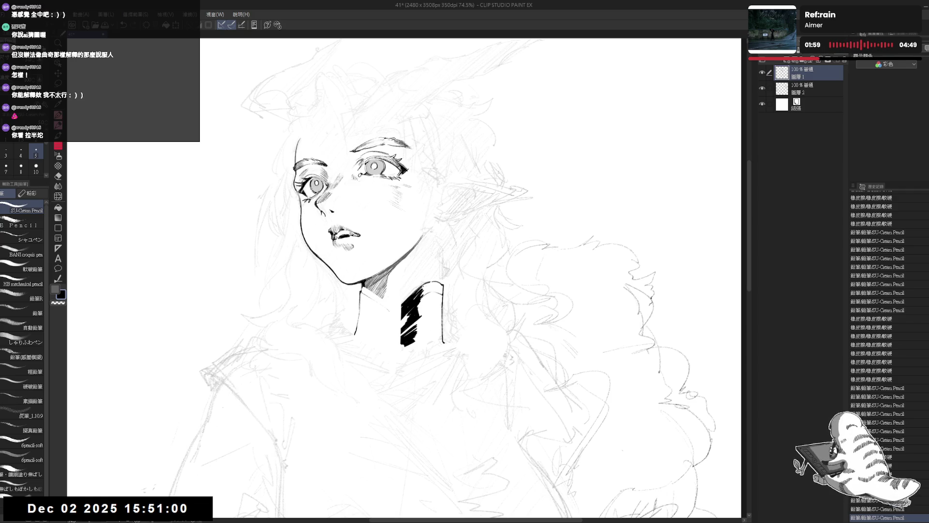
- Draw a short line near the collar on a rotated canvas, undoing a neck-line stroke
mouse_move(373, 368)
mouse_down()
mouse_move(386, 386)
mouse_move(366, 379)
mouse_up()
drag(358, 271, 370, 289)
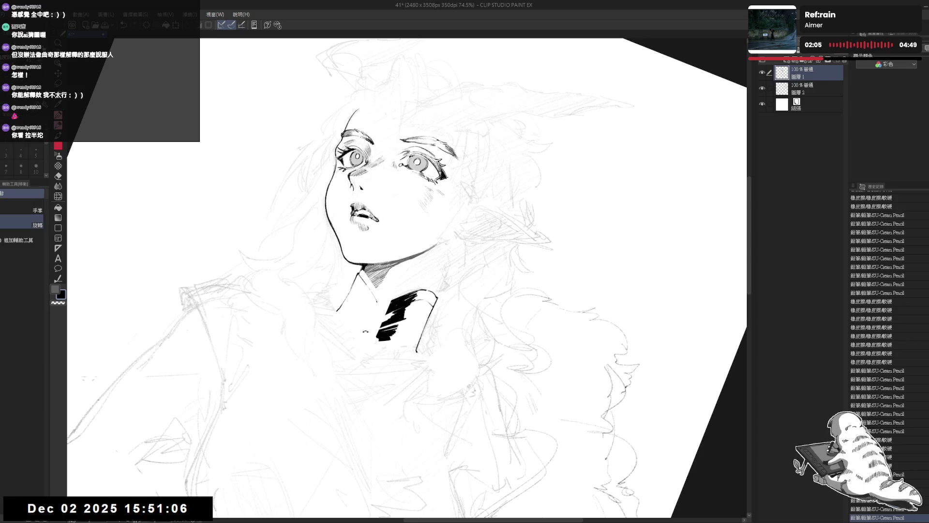
key(asciicircum)
key(minus)
key(minus)
key(minus)
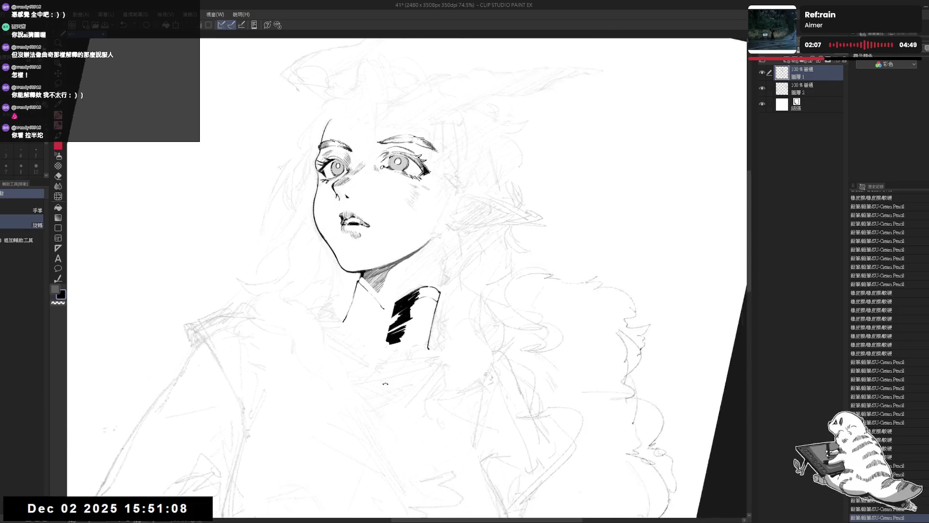
drag(361, 297, 361, 312)
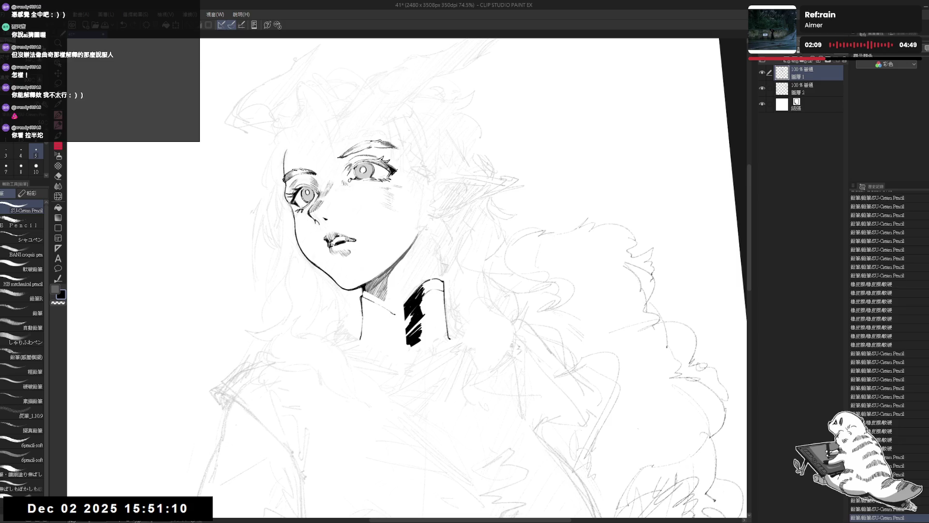
key(ctrl+z)
- Erase the bottom of the neck's left line
key(minus)
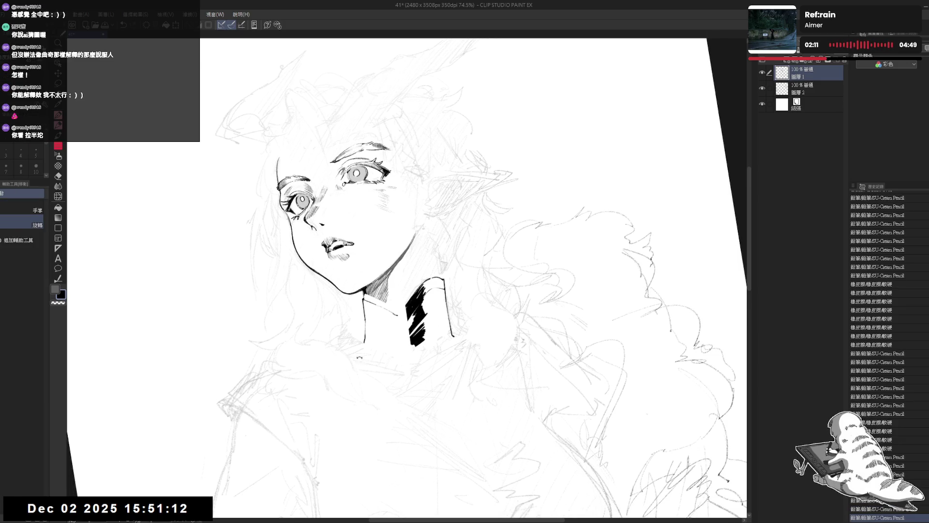
key(e)
mouse_move(369, 349)
mouse_down()
mouse_move(361, 334)
mouse_move(354, 350)
mouse_move(330, 344)
mouse_up()
key(p)
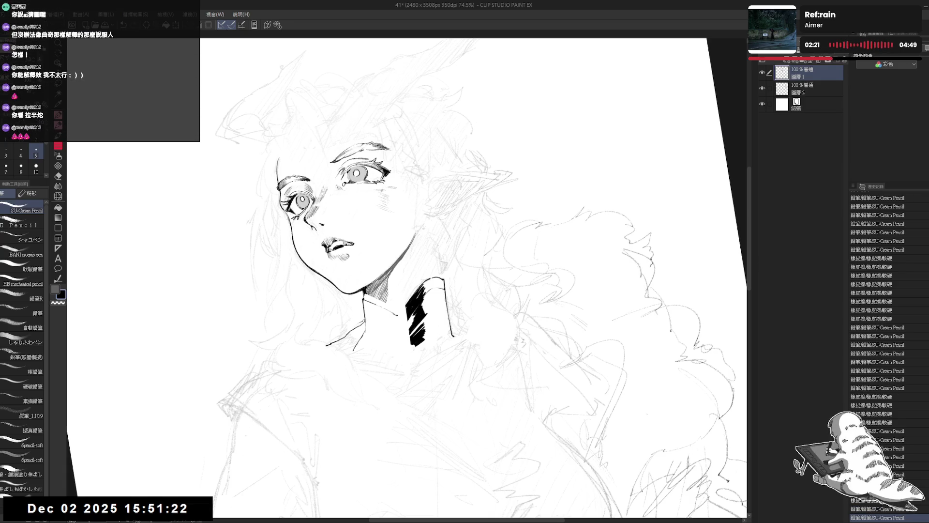
- Undo the stray shoulder stroke and erase small marks around the collar
key(ctrl+z)
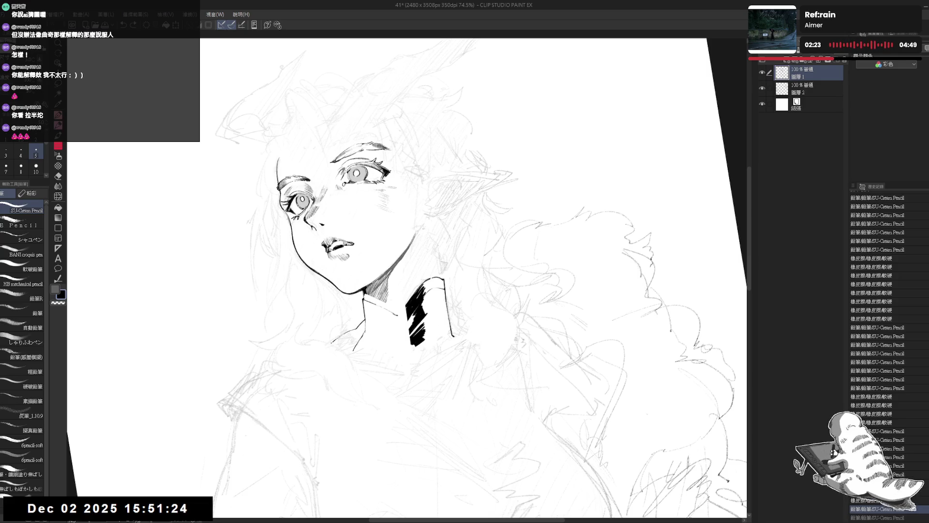
drag(397, 324, 397, 315)
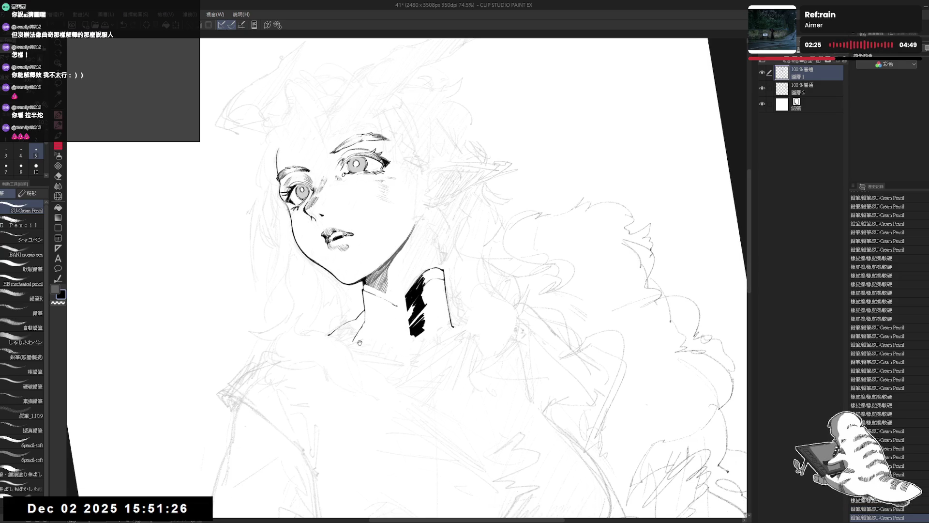
key(ctrl+@)
drag(384, 315, 366, 318)
mouse_move(355, 266)
mouse_down()
mouse_move(382, 309)
mouse_move(377, 321)
mouse_up()
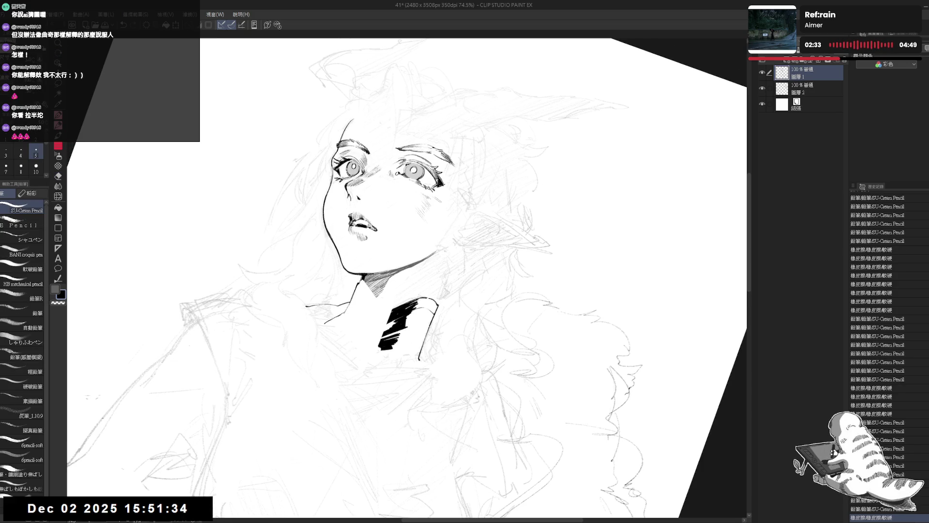
drag(354, 276, 367, 290)
drag(436, 145, 401, 164)
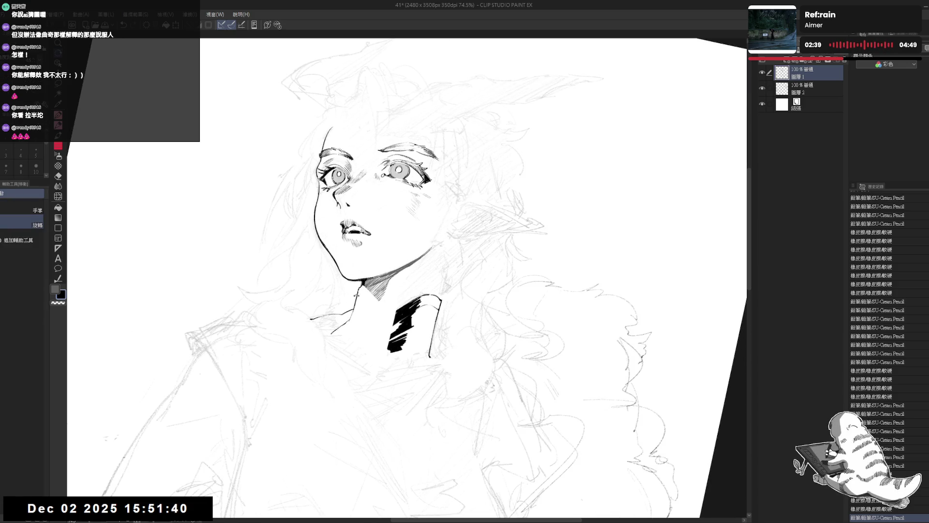
drag(358, 283, 363, 293)
key(ctrl+z)
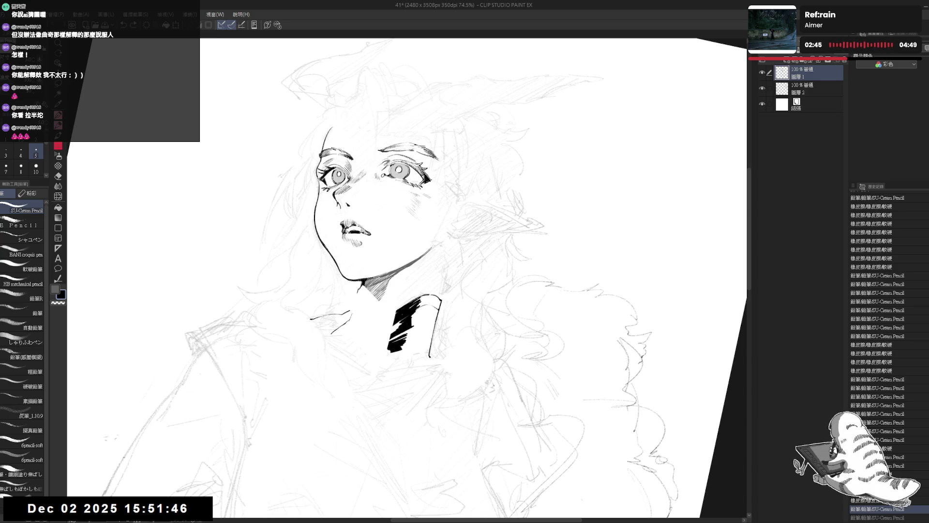
key(ctrl+z)
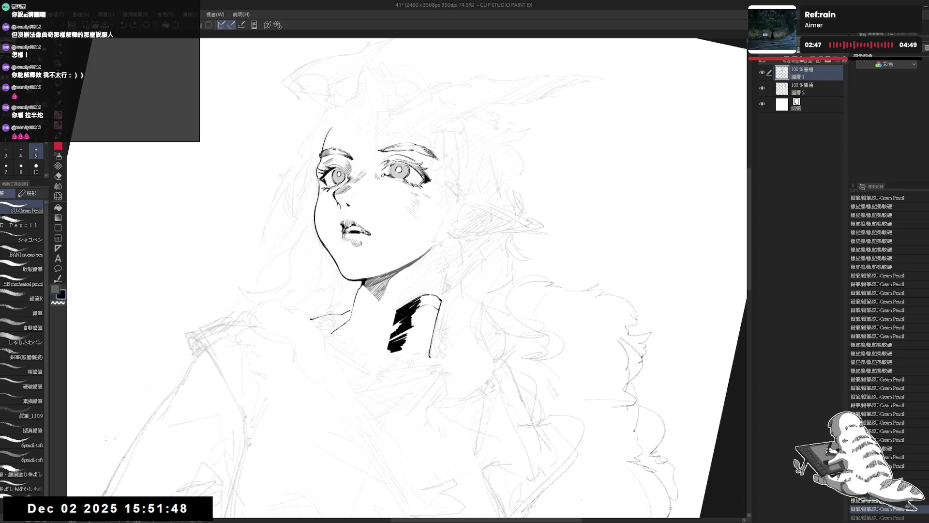
mouse_move(532, 194)
mouse_down()
mouse_move(547, 252)
mouse_move(542, 309)
mouse_up()
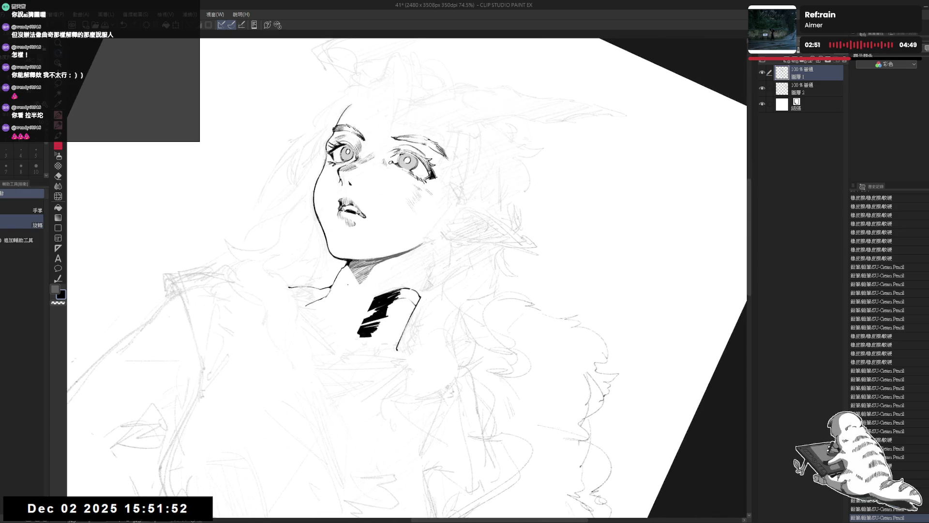
- Try a few pencil marks at the collar, undoing the strokes that don't fit
key(p)
drag(365, 269, 348, 305)
key(ctrl+z)
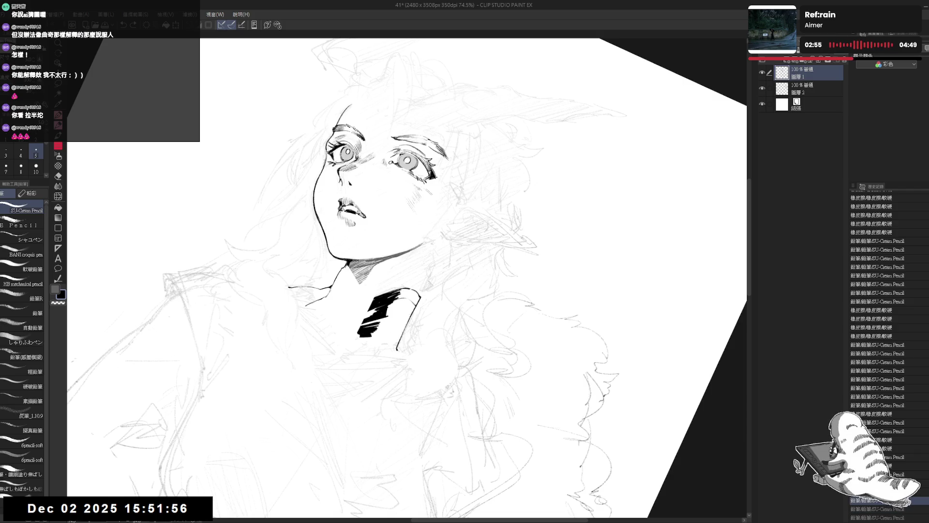
drag(354, 271, 347, 282)
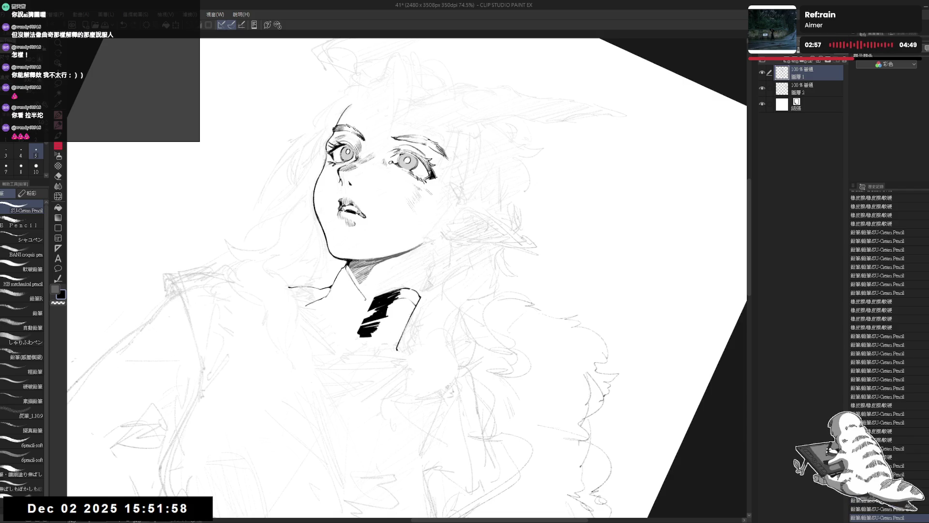
key(at)
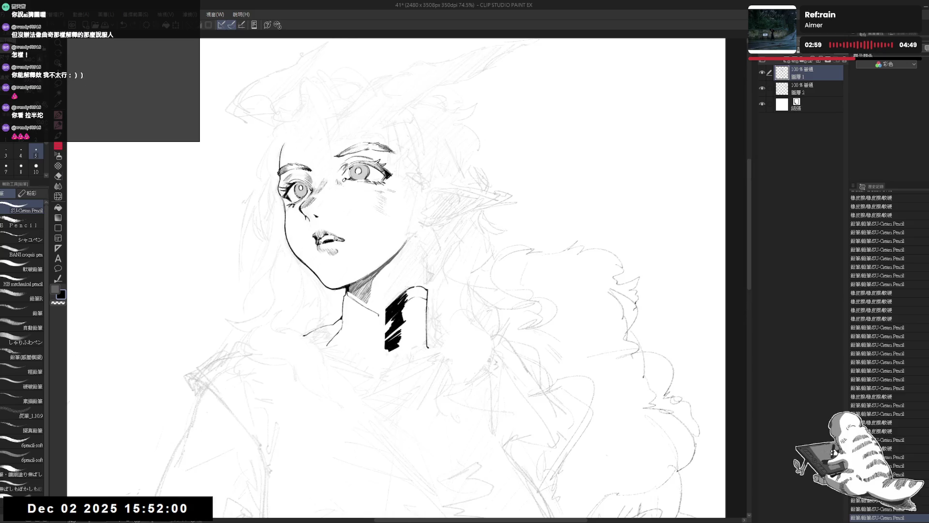
key(e)
mouse_move(380, 307)
mouse_down()
mouse_move(362, 314)
mouse_move(347, 302)
mouse_up()
key(p)
key(e)
key(p)
key(ctrl+z)
key(ctrl+z)
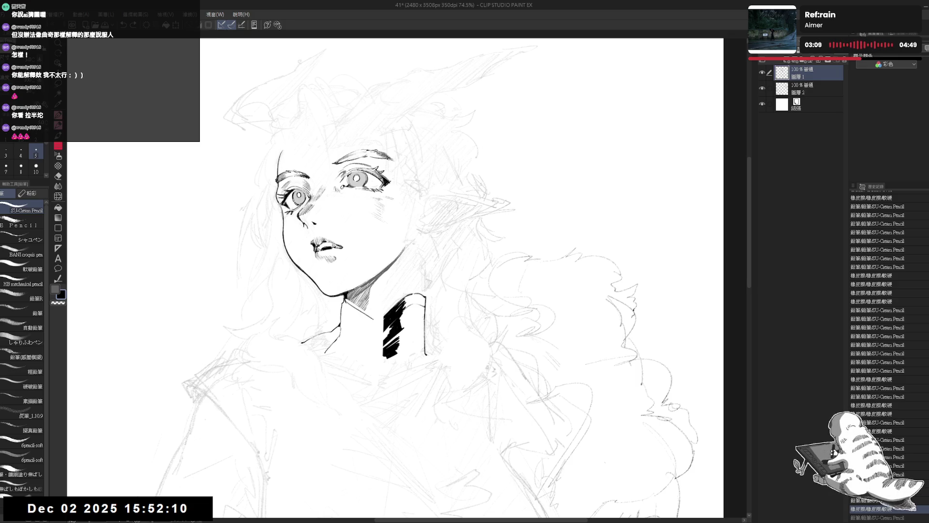
- With the colour set to black and the view leveled, erase the black hatch stripe on the collar
key(asciicircum)
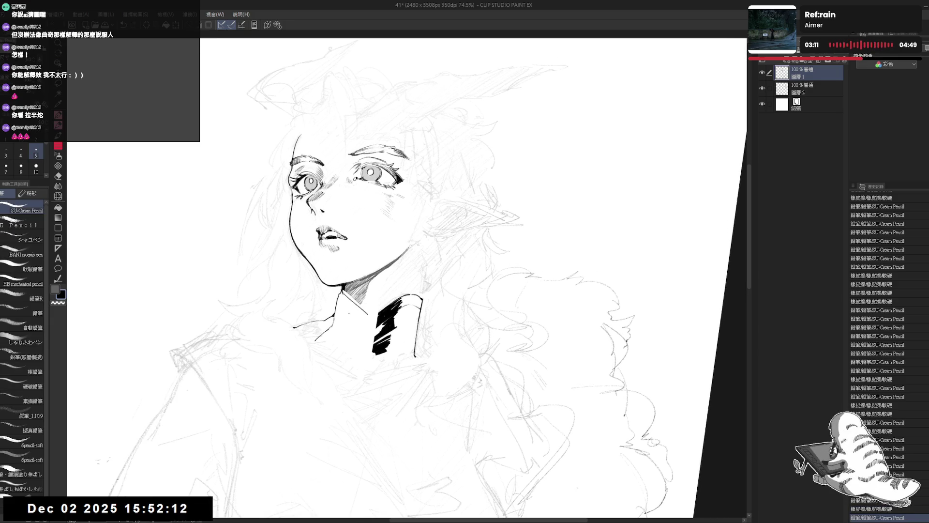
key(asciicircum)
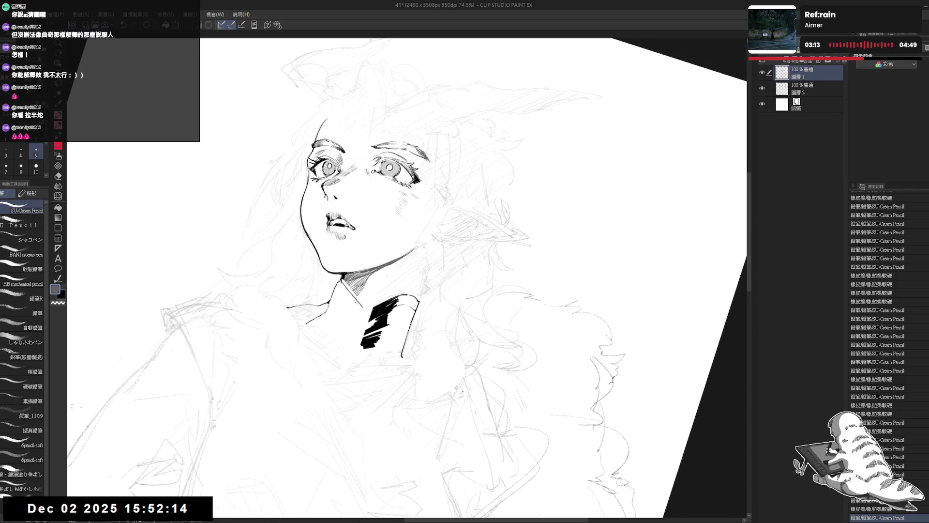
scroll(888, 358, down, 3)
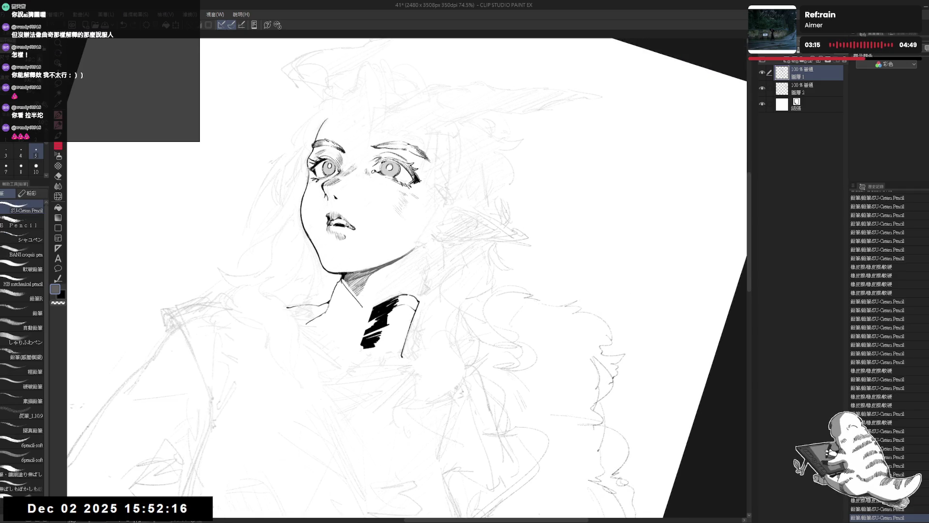
scroll(888, 358, down, 3)
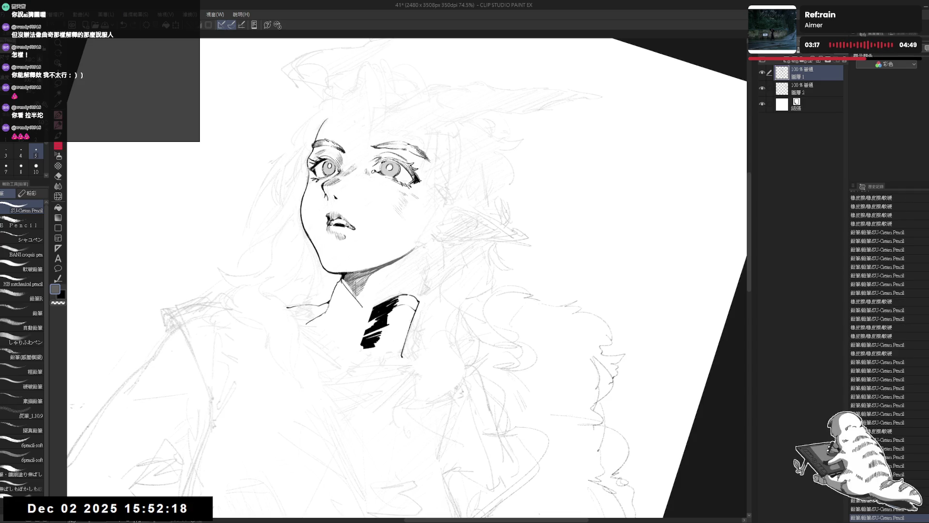
scroll(888, 358, down, 3)
key(x)
key(x)
scroll(888, 358, down, 3)
scroll(887, 358, down, 1)
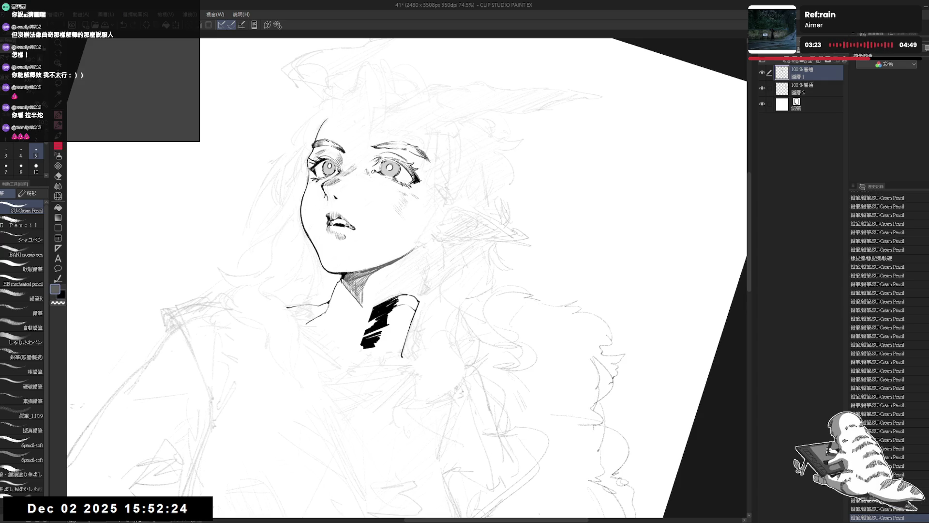
scroll(888, 358, down, 2)
key(x)
scroll(888, 358, down, 3)
key(ctrl+0)
scroll(396, 278, down, 3)
mouse_move(405, 286)
mouse_down()
mouse_move(419, 280)
mouse_move(399, 305)
mouse_move(404, 334)
mouse_move(406, 324)
mouse_up()
key(e)
- Undo a short neck stroke and erase the vertical pencil stroke on the neck
key(r)
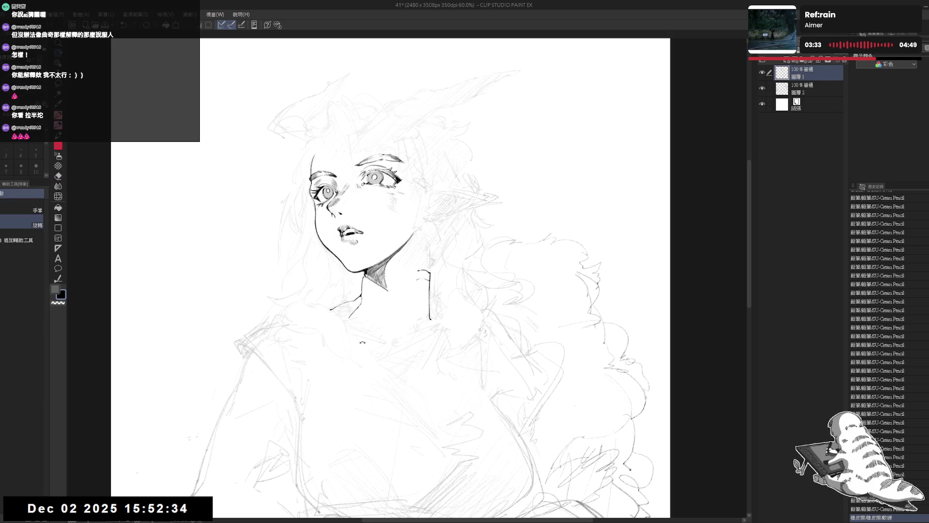
drag(382, 264, 368, 269)
key(e)
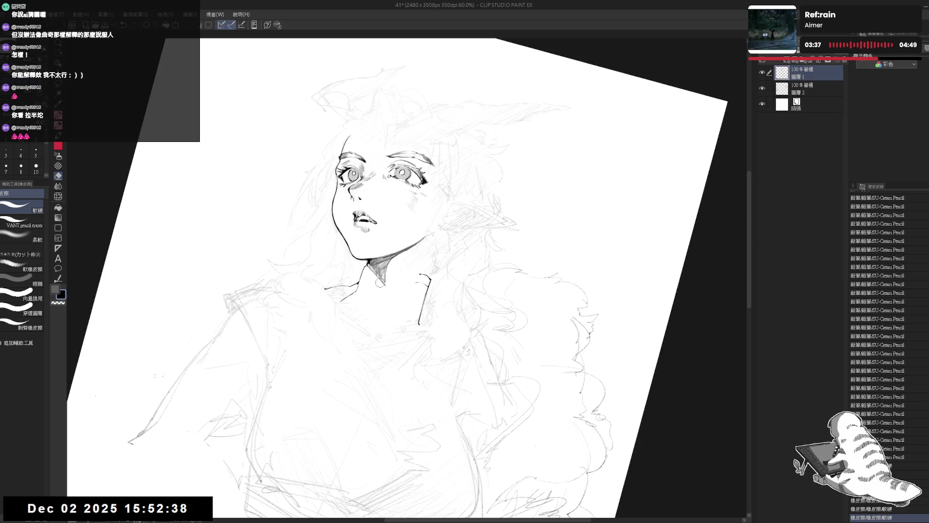
drag(379, 282, 438, 273)
key(p)
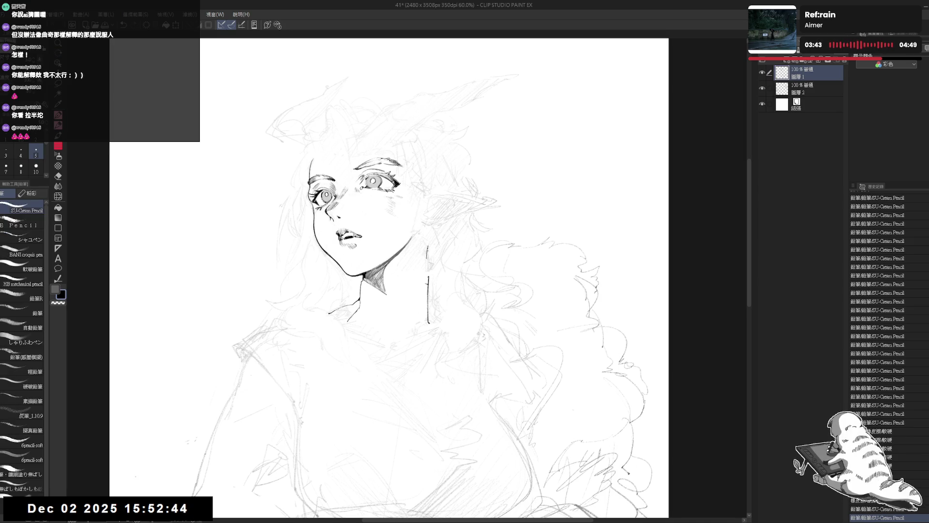
key(ctrl+z)
key(e)
drag(428, 284, 428, 323)
key(p)
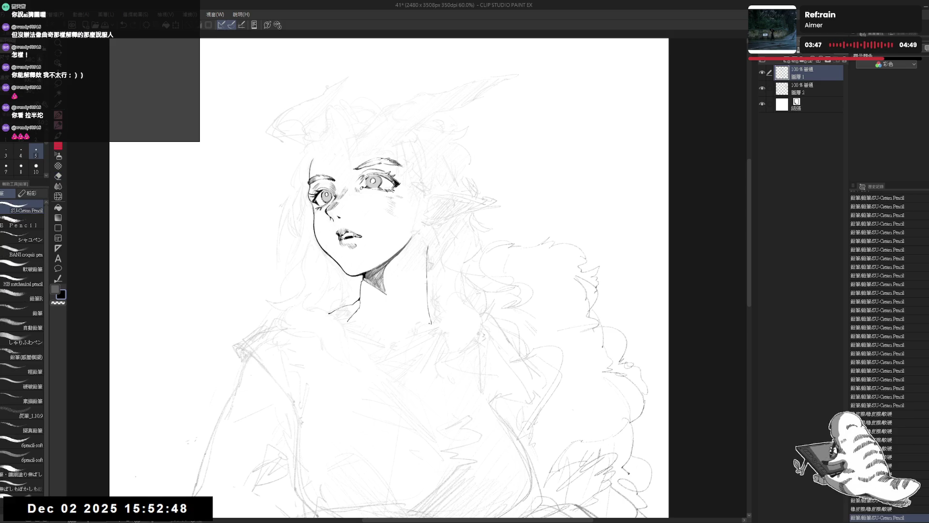
key(space)
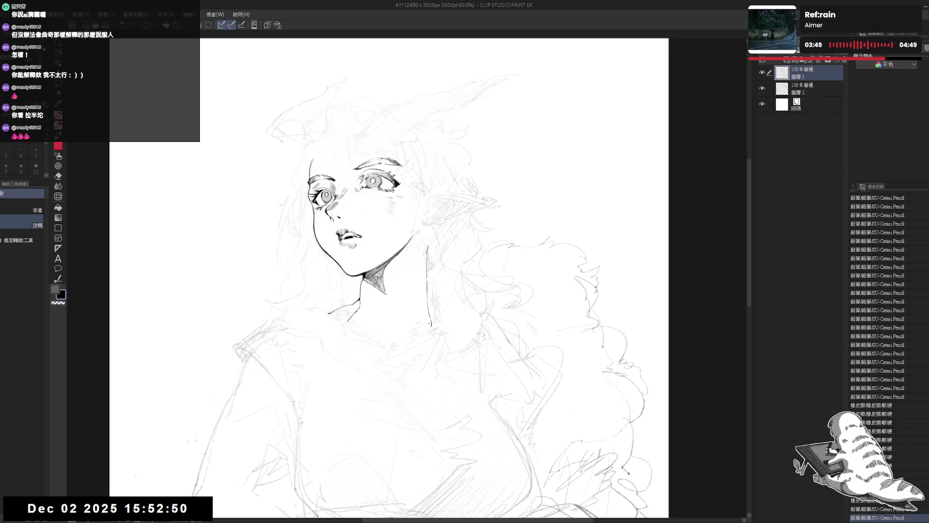
key(p)
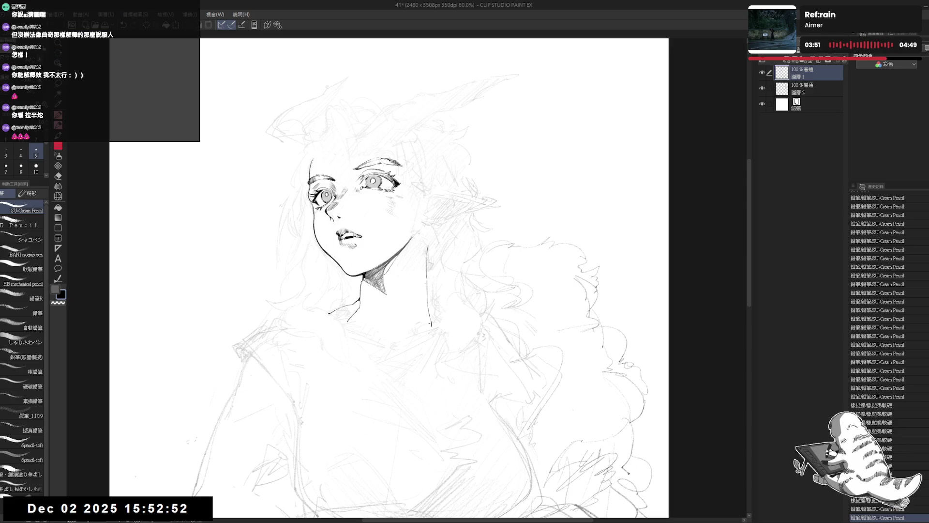
- Strengthen the jaw line, then erase the stray marks and lighten the hatching under the chin
drag(385, 265, 399, 257)
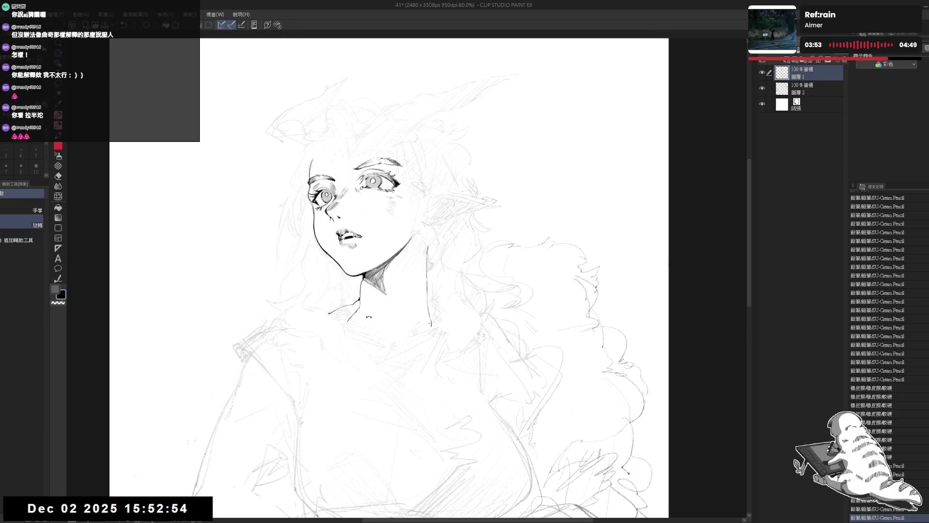
drag(532, 169, 513, 145)
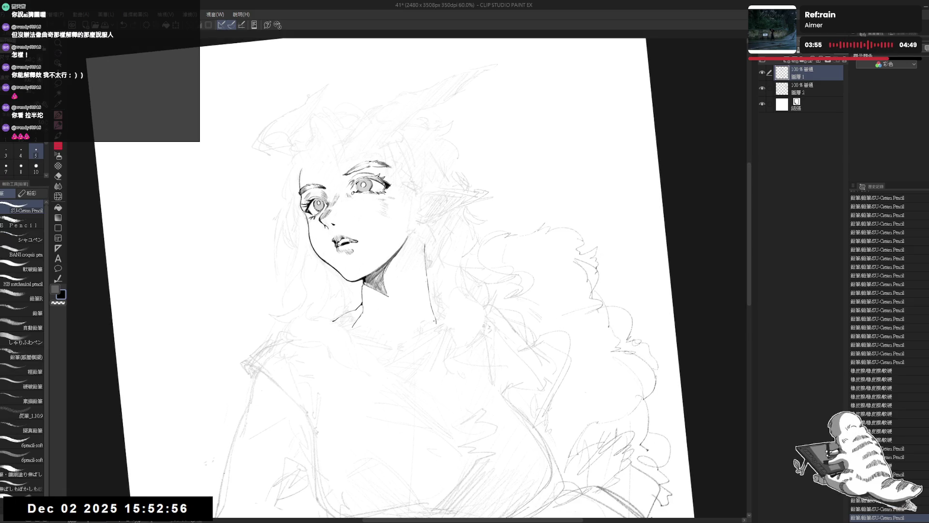
click(392, 327)
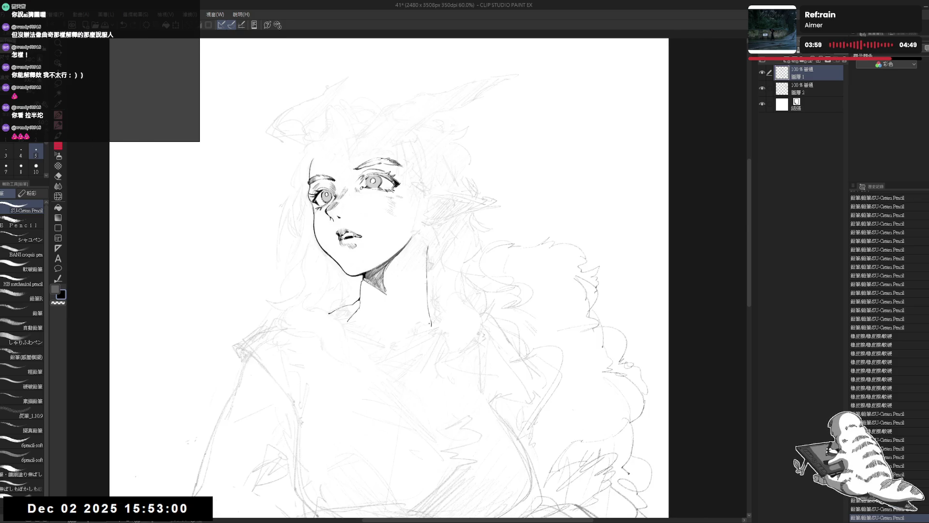
drag(484, 145, 464, 121)
key(e)
mouse_move(382, 283)
mouse_down()
mouse_move(387, 276)
mouse_move(375, 276)
mouse_move(378, 285)
mouse_up()
mouse_move(387, 283)
mouse_down()
mouse_move(380, 290)
mouse_move(389, 306)
mouse_up()
key(r)
drag(484, 145, 453, 117)
key(e)
drag(384, 280, 383, 283)
key(p)
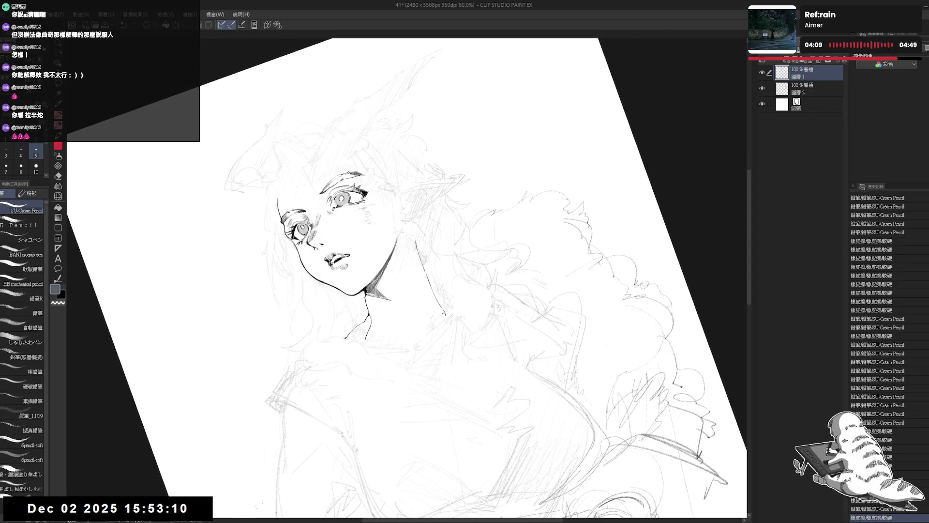
- Redo the undone neck strokes, stepping back once after swapping the drawing colour
key(ctrl+y)
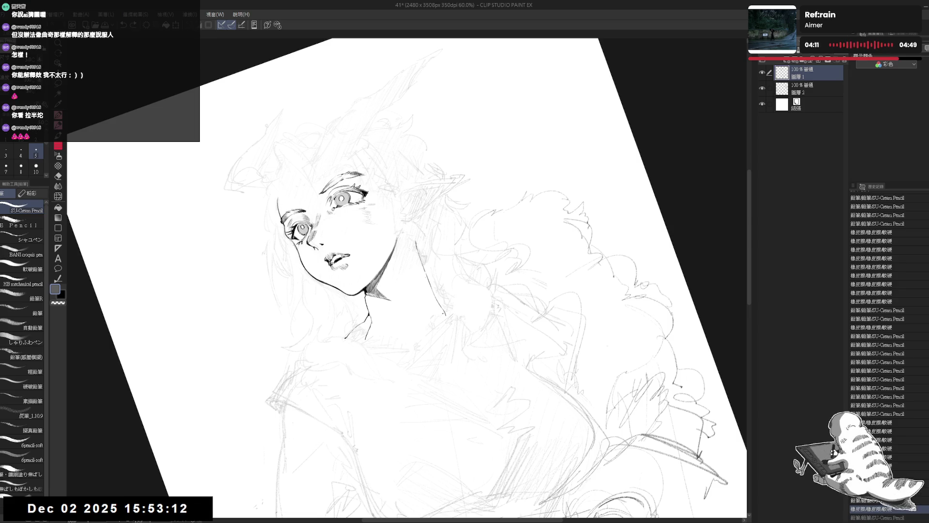
drag(533, 145, 484, 131)
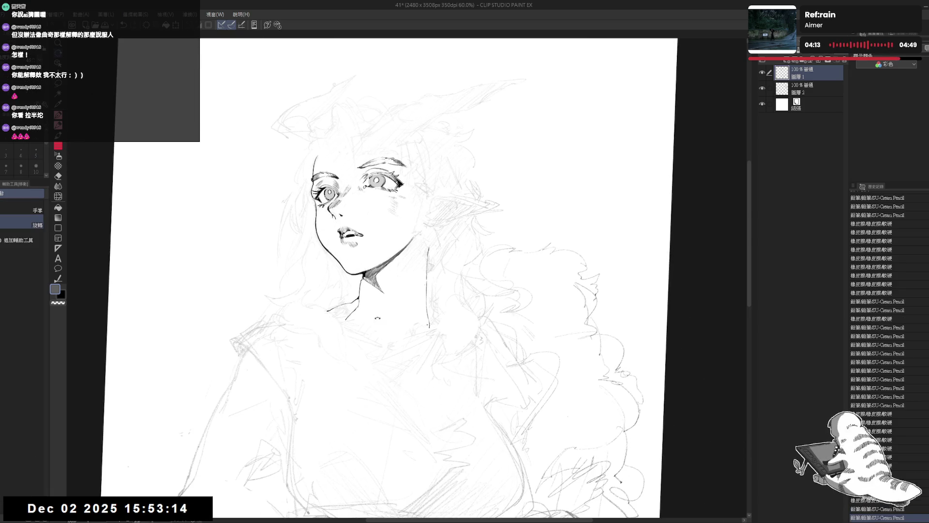
key(ctrl+y)
key(ctrl+y)
key(ctrl+y)
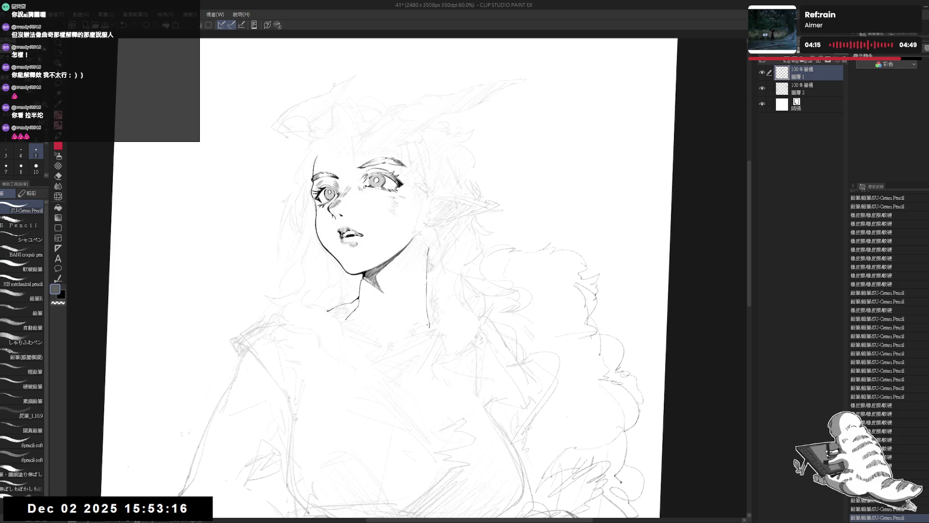
key(ctrl+y)
key(ctrl+y)
key(ctrl+y)
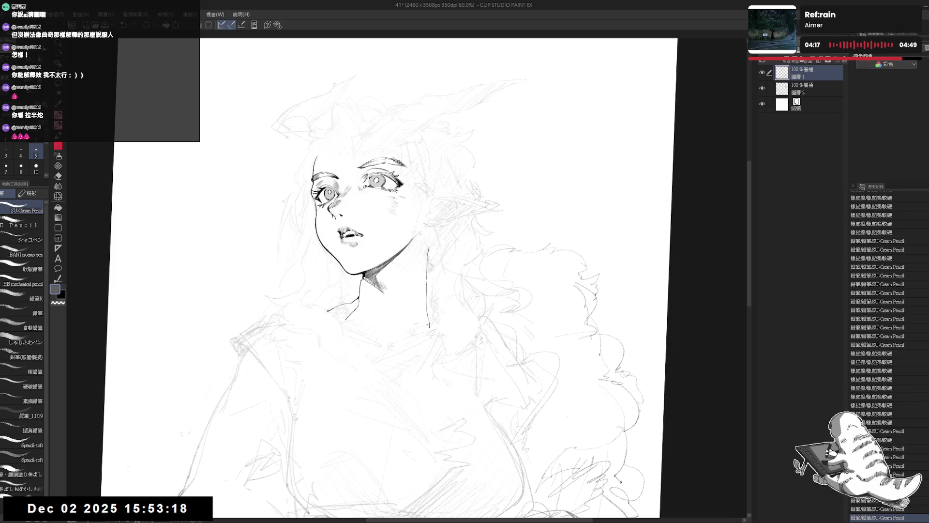
key(ctrl+y)
key(ctrl+y)
key(ctrl+y)
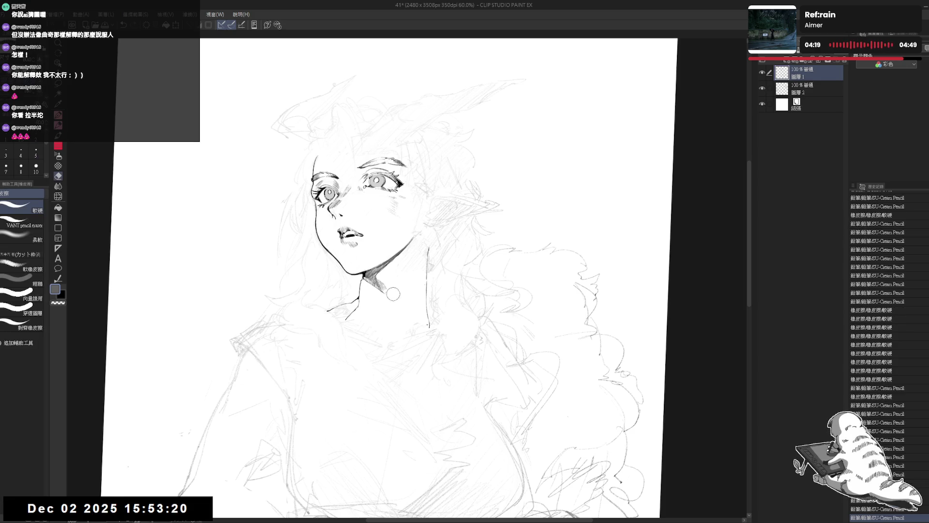
key(ctrl+y)
key(ctrl+y)
key(ctrl+y)
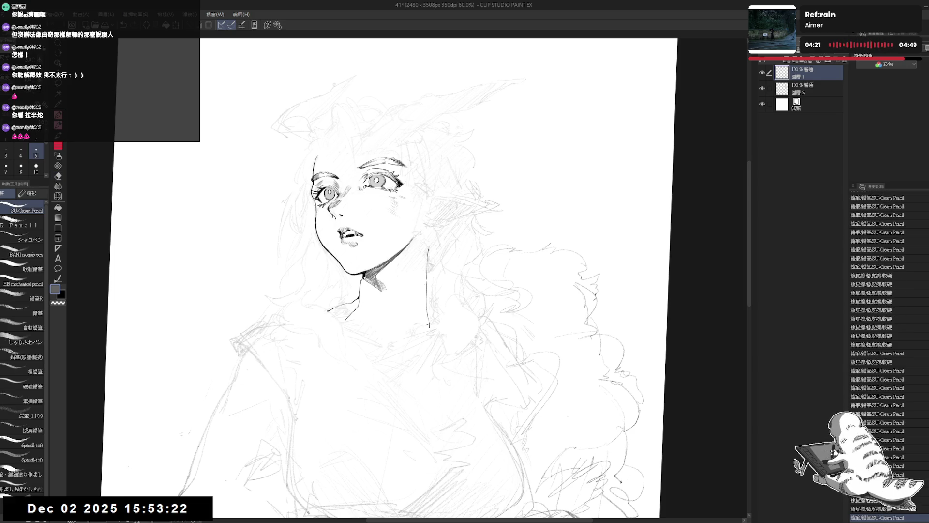
key(x)
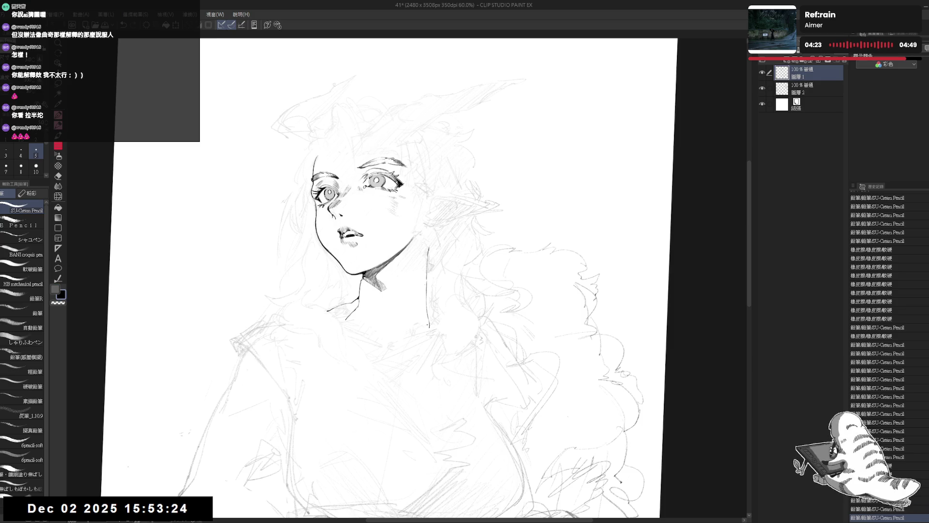
key(ctrl+z)
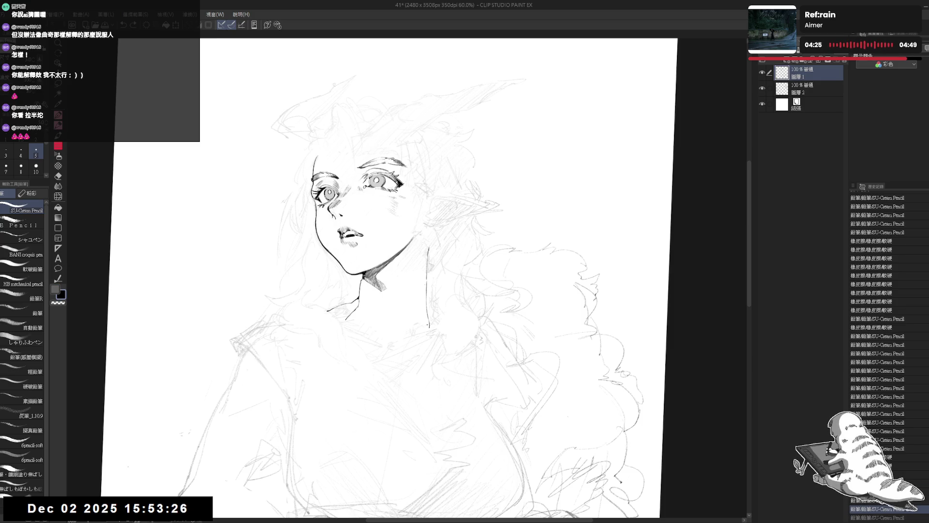
- Redo the remaining steps, restoring the lightened chin shading, and move the portrait up in view
key(asciicircum)
key(ctrl+y)
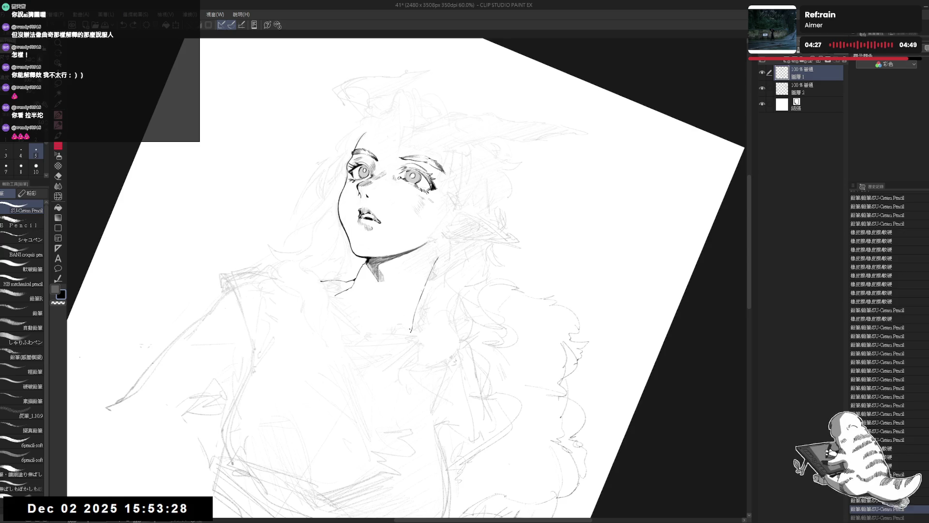
key(ctrl+y)
key(minus)
drag(397, 321, 394, 316)
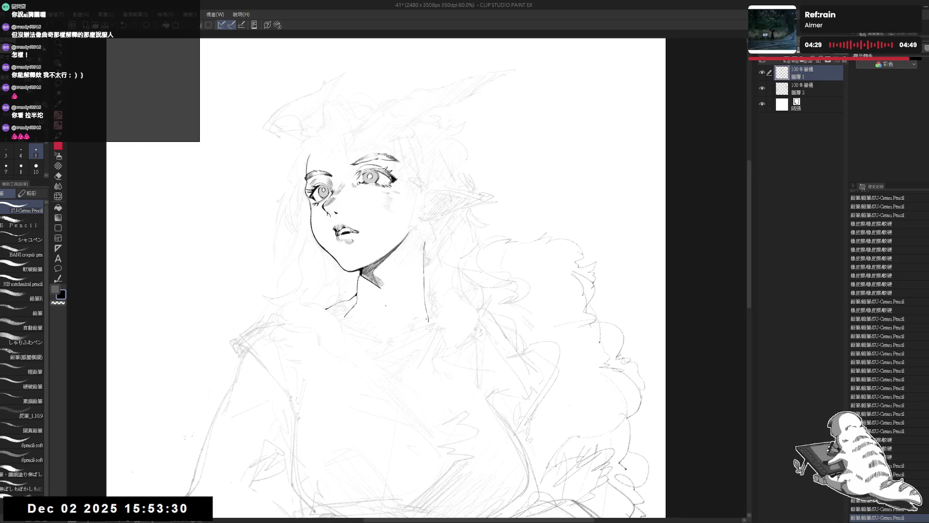
key(ctrl+y)
key(ctrl+y)
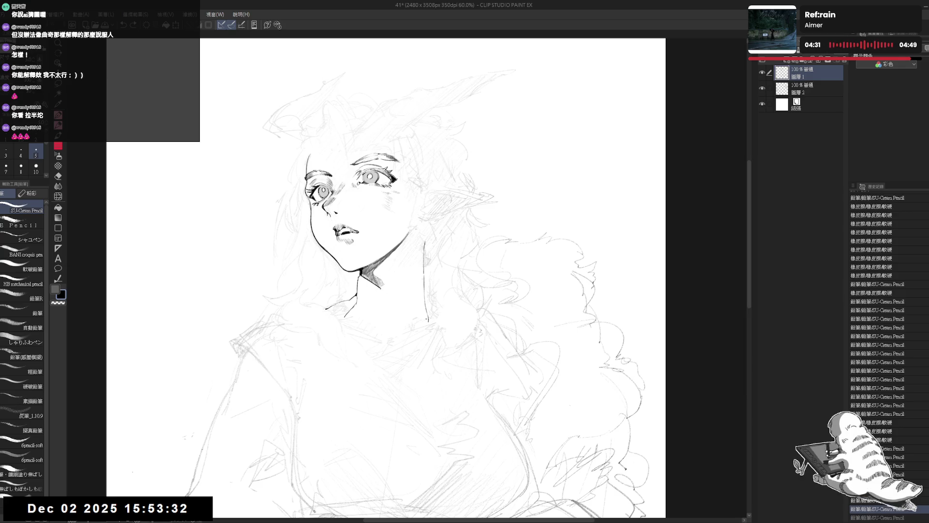
key(ctrl+y)
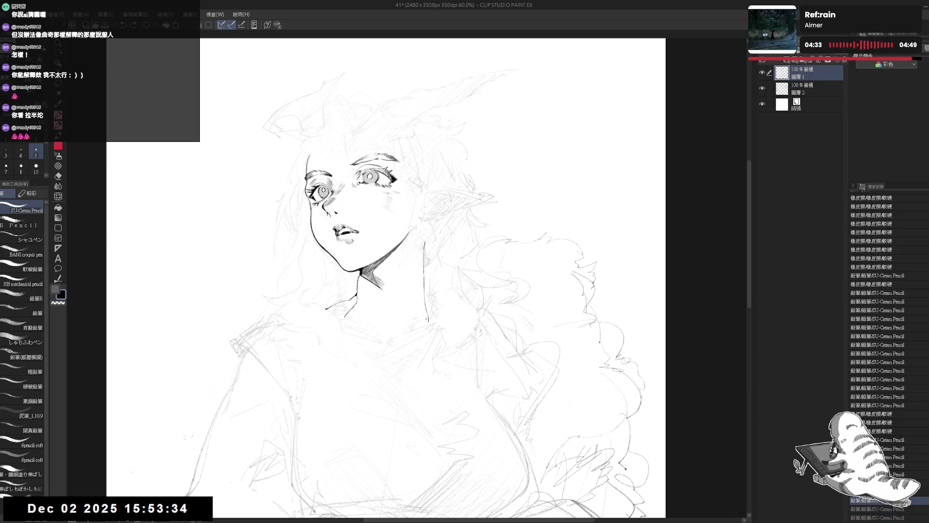
key(ctrl+y)
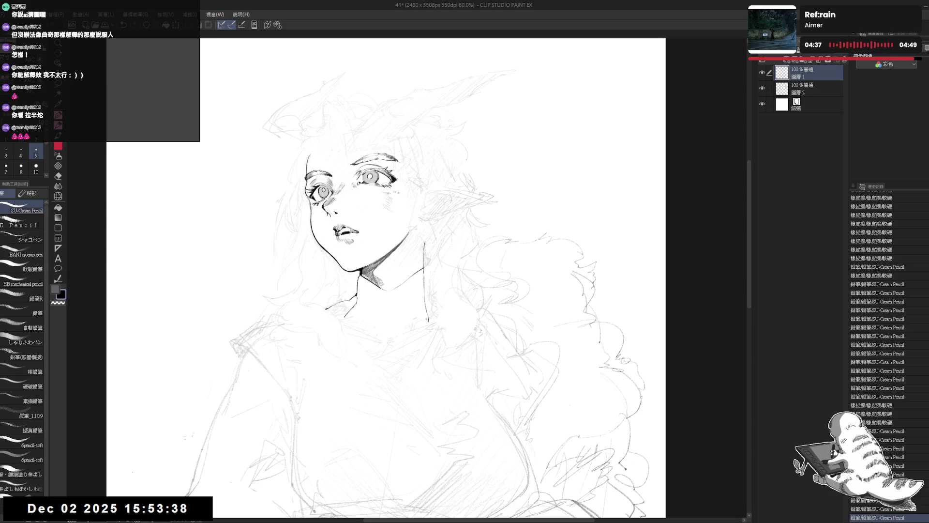
key(ctrl+y)
drag(421, 355, 422, 332)
scroll(402, 321, down, 1)
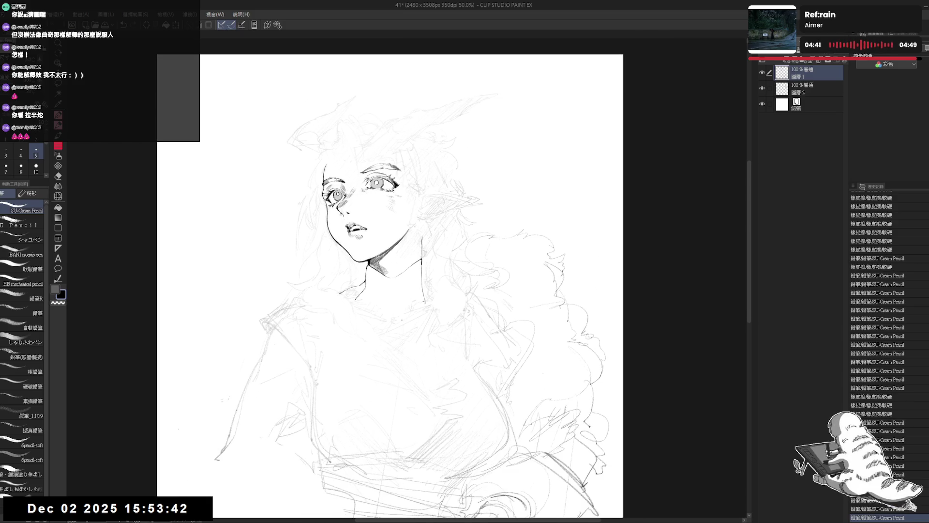
- Ink the collar edge lines at the throat and erase stray marks nearby
mouse_move(396, 286)
mouse_down()
mouse_move(404, 309)
mouse_move(398, 290)
mouse_up()
key(e)
key(p)
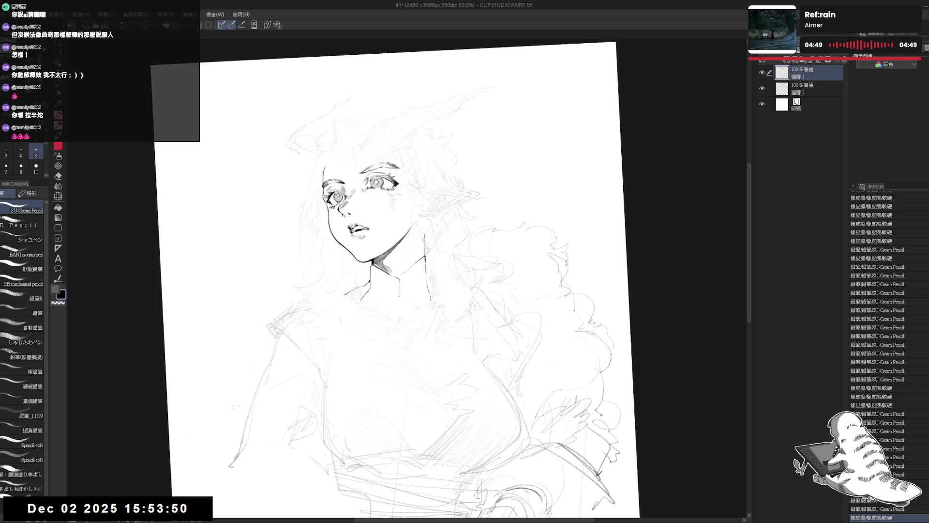
drag(364, 306, 389, 319)
drag(436, 242, 484, 227)
drag(373, 329, 382, 333)
key(ctrl+0)
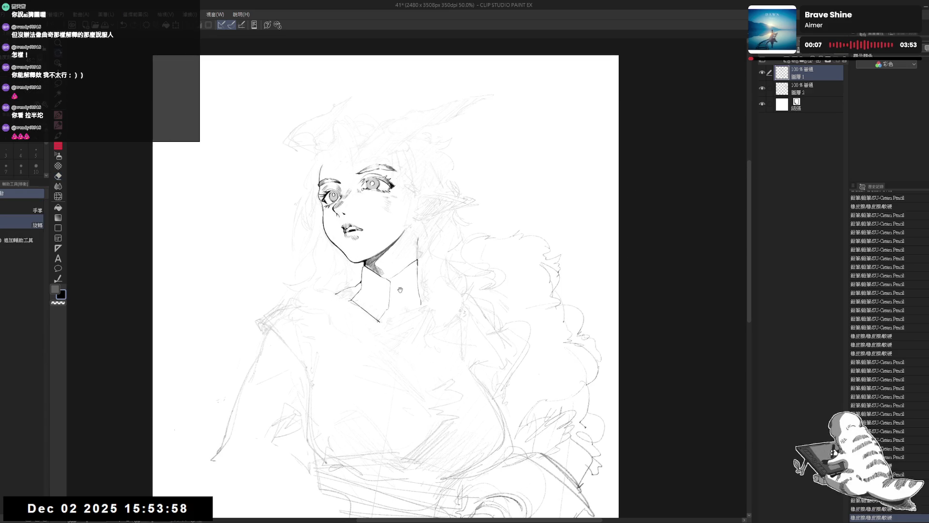
click(366, 234)
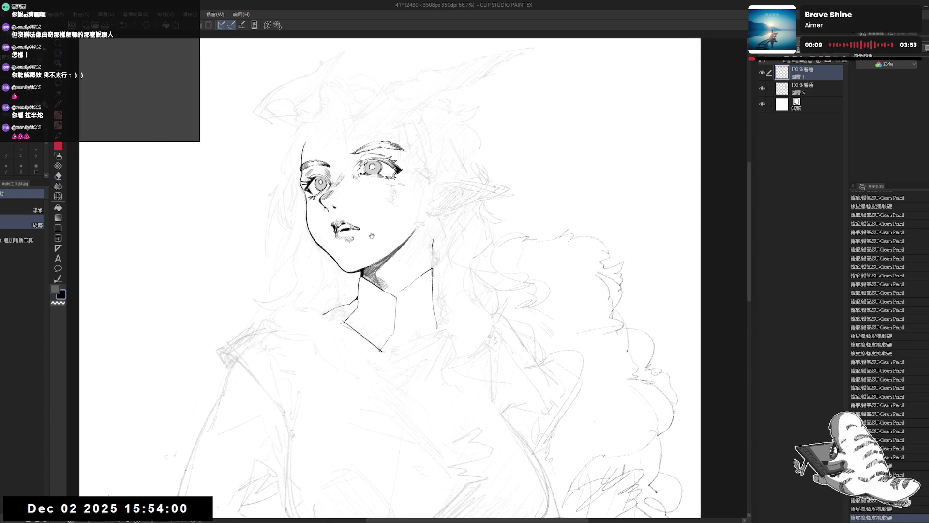
drag(394, 279, 389, 276)
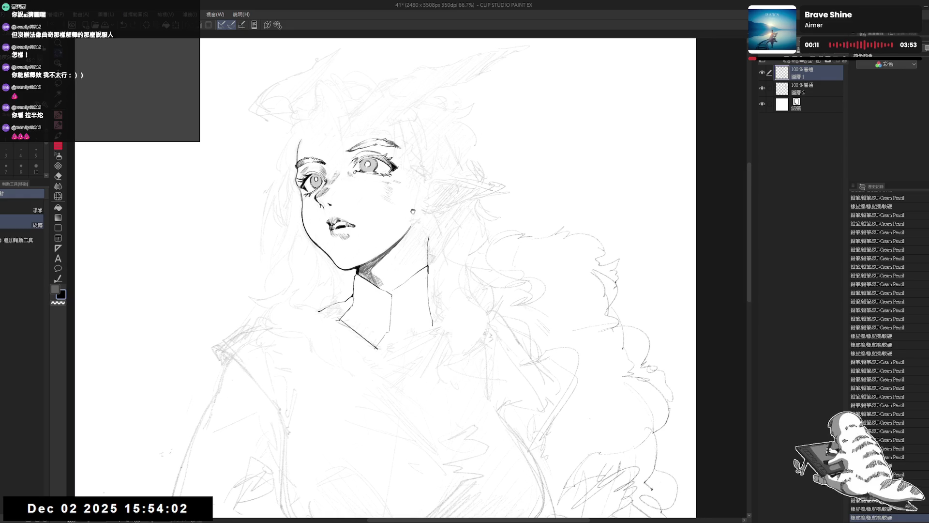
- Erase stray marks on the cheek and mirror the canvas to check proportions
key(e)
mouse_move(409, 215)
mouse_down()
mouse_move(404, 234)
mouse_move(415, 201)
mouse_up()
drag(408, 257, 410, 271)
key(p)
drag(428, 196, 430, 204)
key(e)
drag(428, 256, 426, 264)
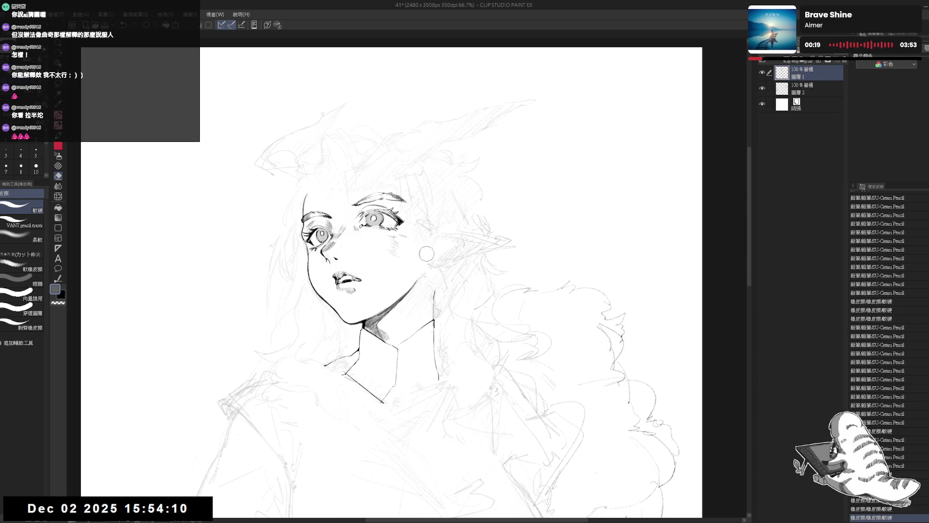
key(p)
key(h)
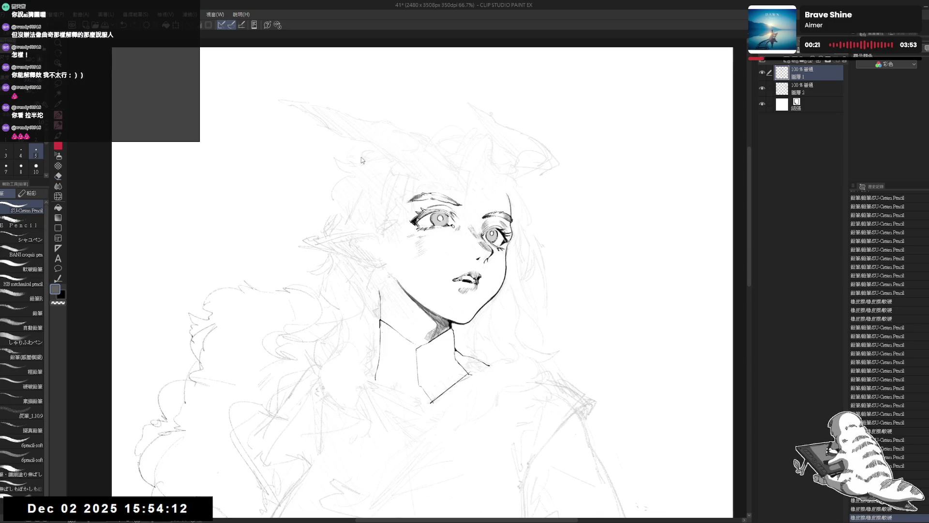
key(h)
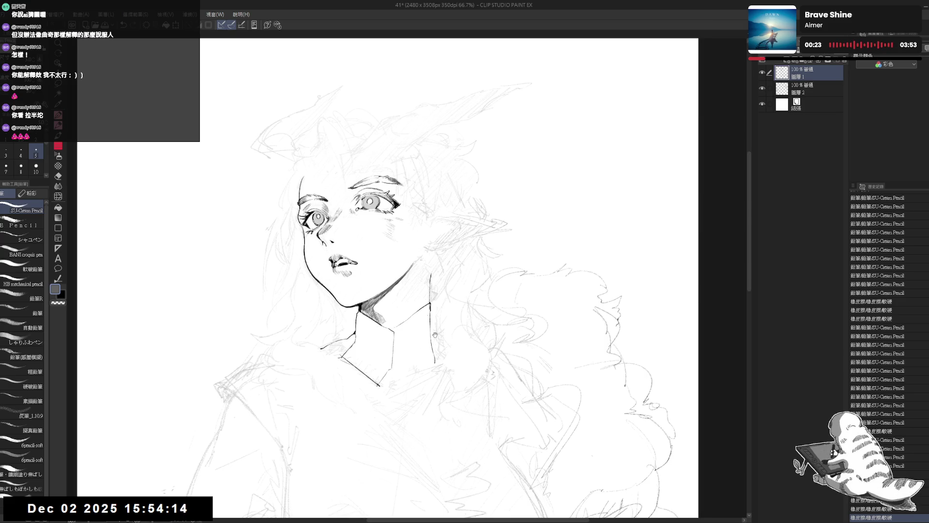
- Erase and redraw the right neck line, undoing the diagonal collar line
key(e)
mouse_move(424, 298)
mouse_down()
mouse_move(429, 358)
mouse_move(427, 348)
mouse_up()
key(p)
mouse_move(431, 263)
mouse_down()
mouse_move(429, 331)
mouse_move(395, 317)
mouse_move(385, 323)
mouse_move(394, 321)
mouse_up()
key(ctrl+z)
key(ctrl+z)
key(e)
key(p)
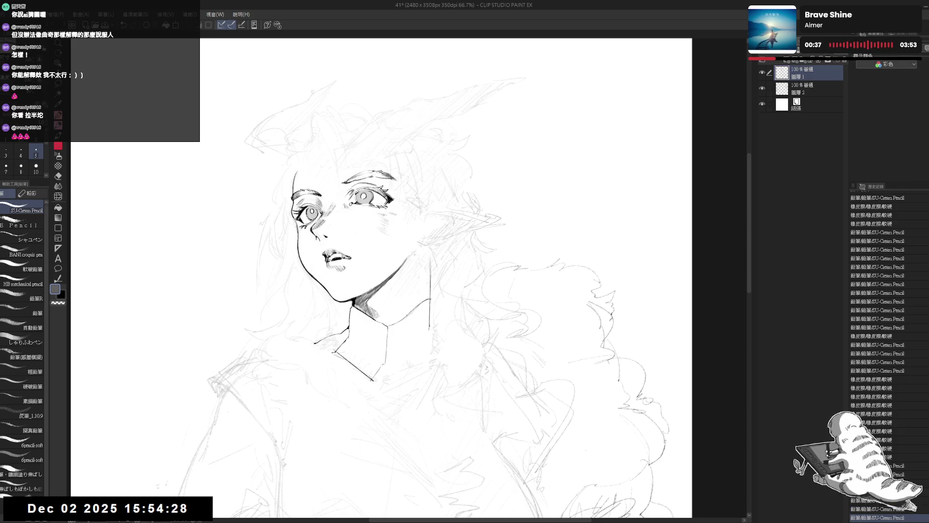
- Draw the collar edge sloping down toward the left below the neck
mouse_move(459, 259)
mouse_down()
mouse_move(462, 239)
mouse_move(409, 255)
mouse_up()
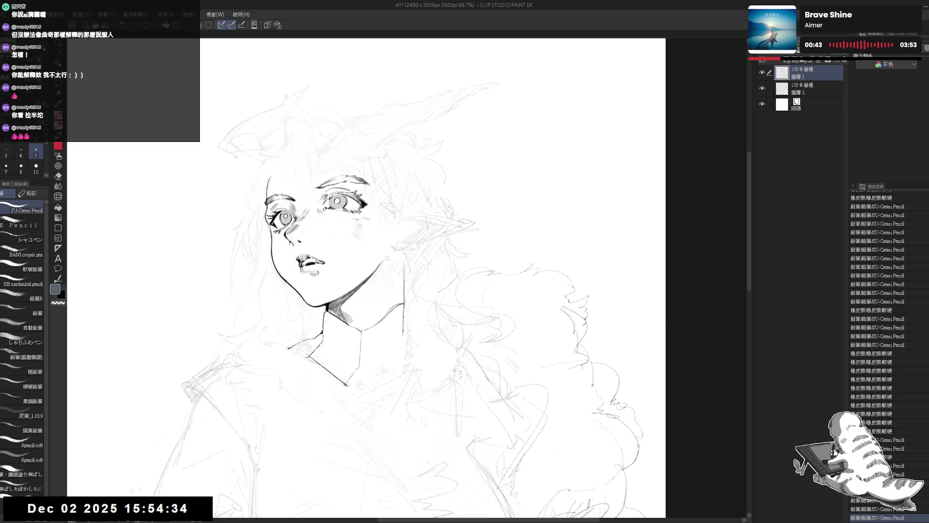
drag(357, 382, 354, 349)
key(e)
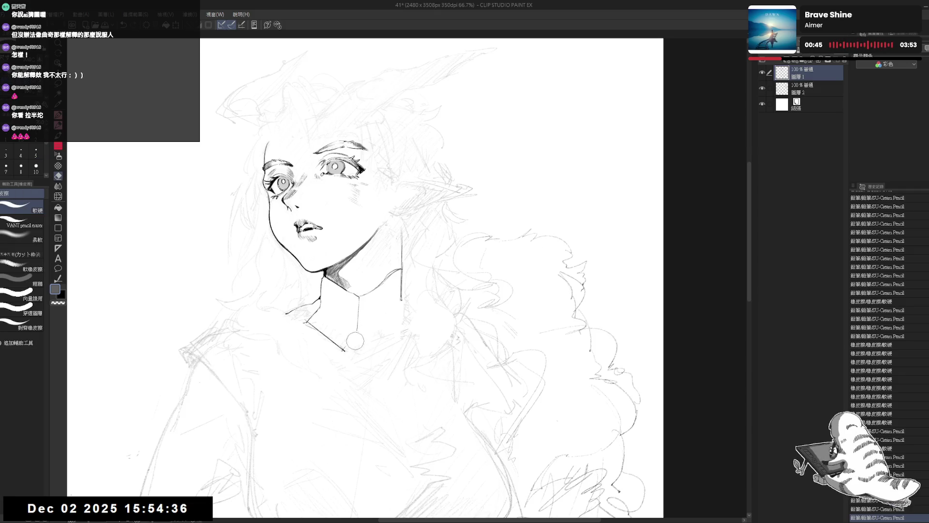
key(p)
key(minus)
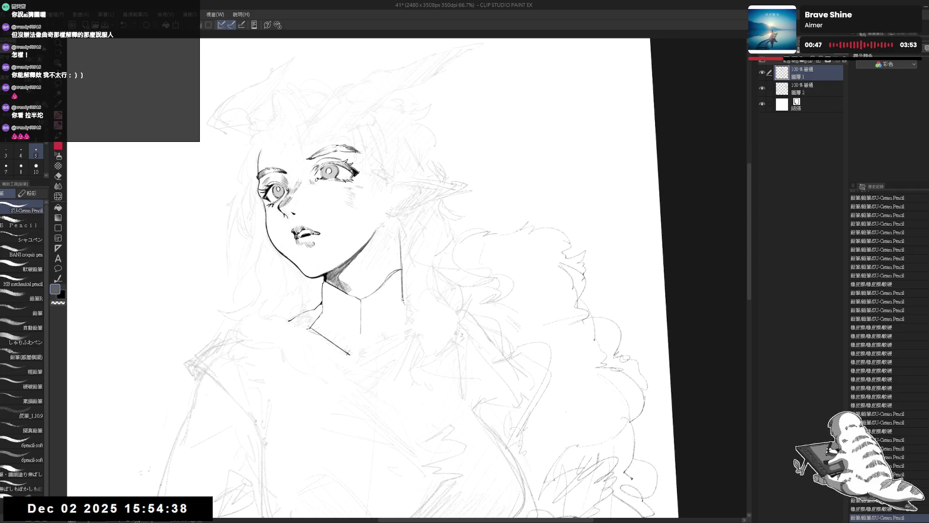
click(387, 324)
drag(403, 319, 375, 332)
- Trim the line beside the neck and add curved strokes along the neck's right side
key(e)
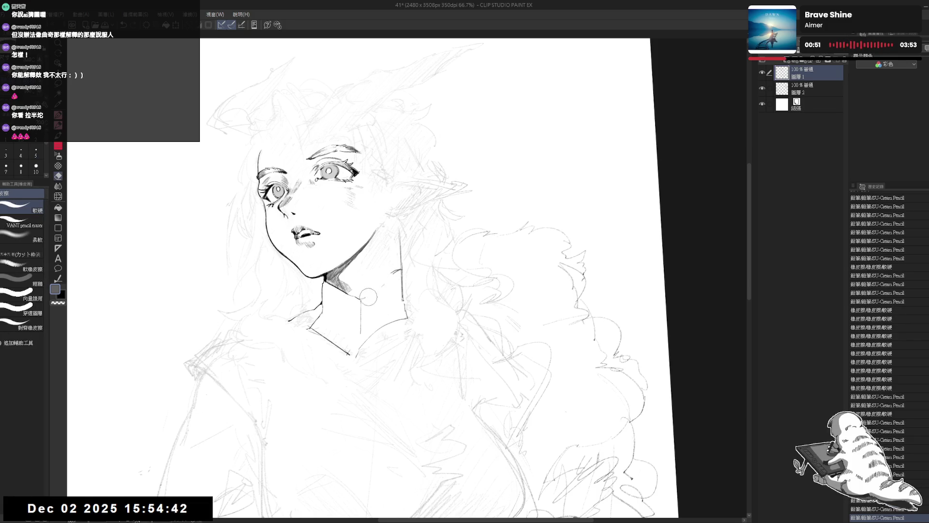
click(398, 267)
key(p)
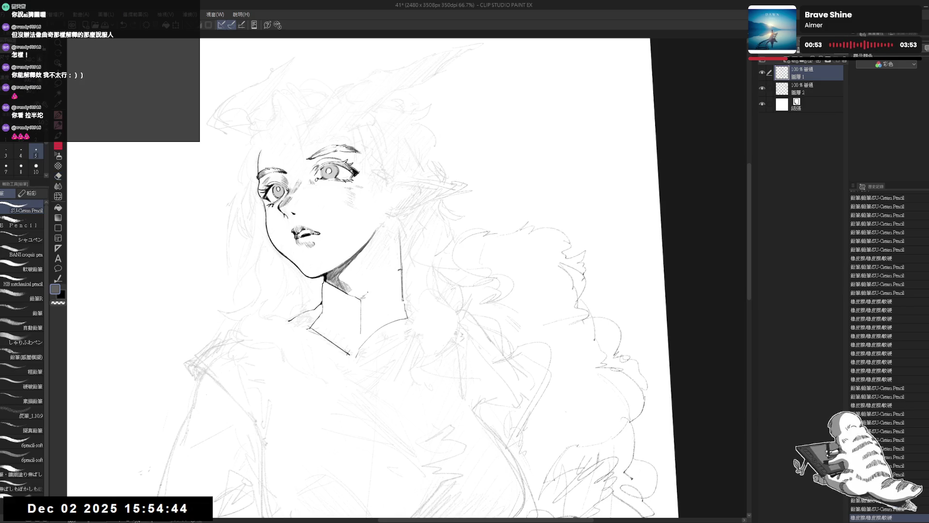
mouse_move(398, 267)
mouse_down()
mouse_move(363, 299)
mouse_move(323, 301)
mouse_move(354, 302)
mouse_up()
key(e)
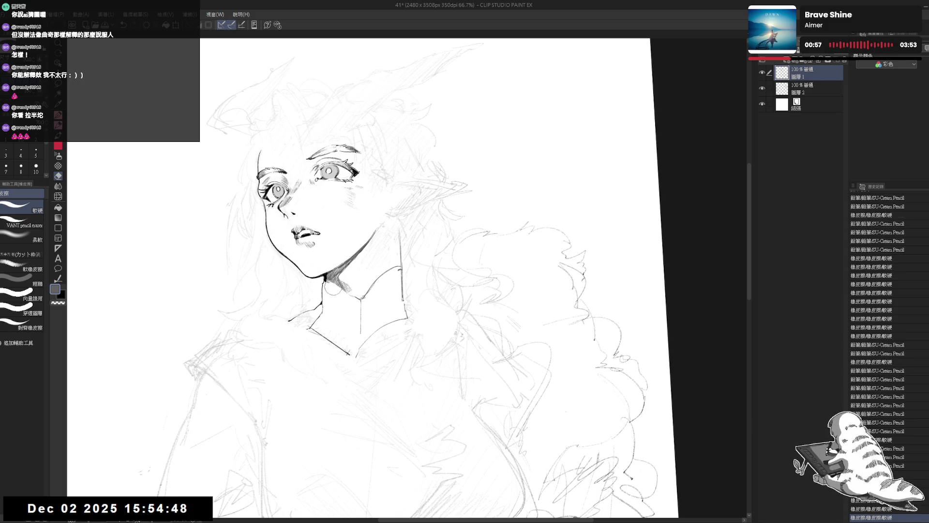
key(p)
drag(383, 196, 379, 232)
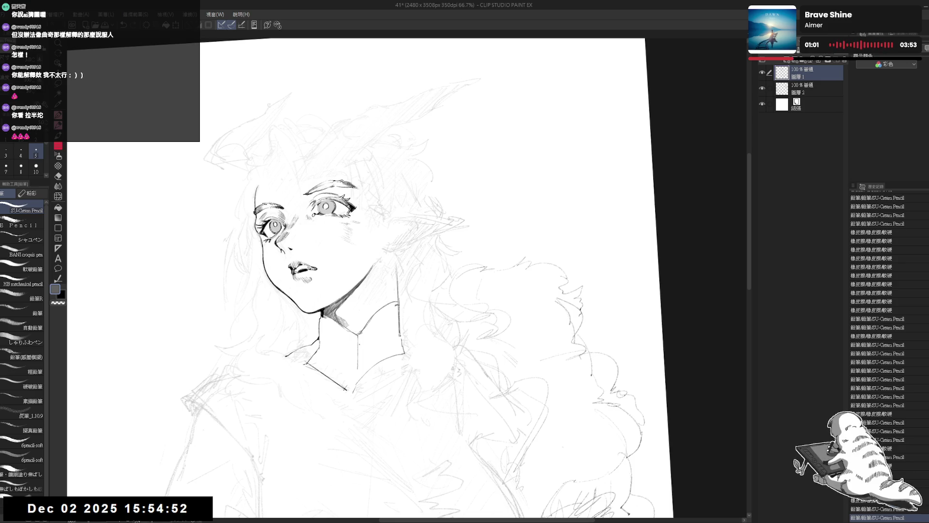
key(e)
key(p)
- Draw the collar band lines below the neck, remove a stray mark, and start the rib lines
drag(182, 504, 186, 512)
drag(357, 340, 369, 347)
key(e)
drag(404, 298, 388, 315)
key(p)
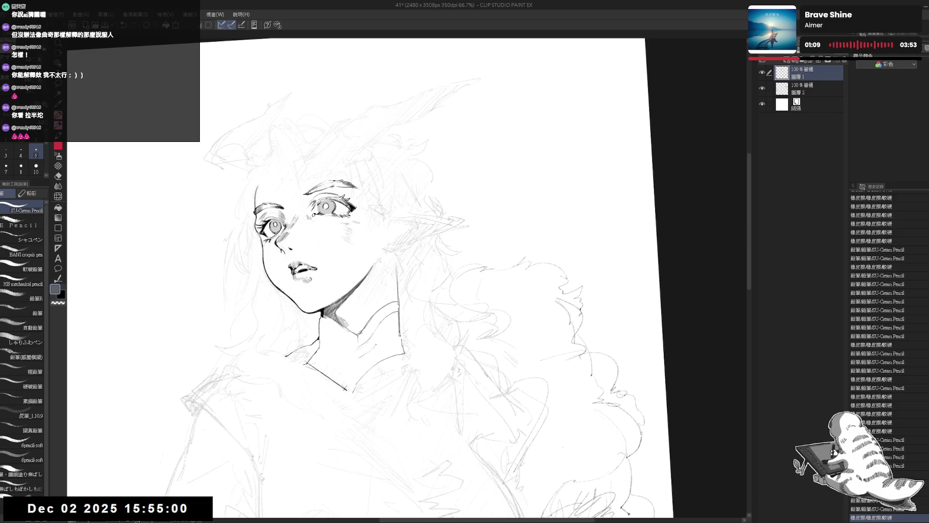
drag(360, 365, 364, 370)
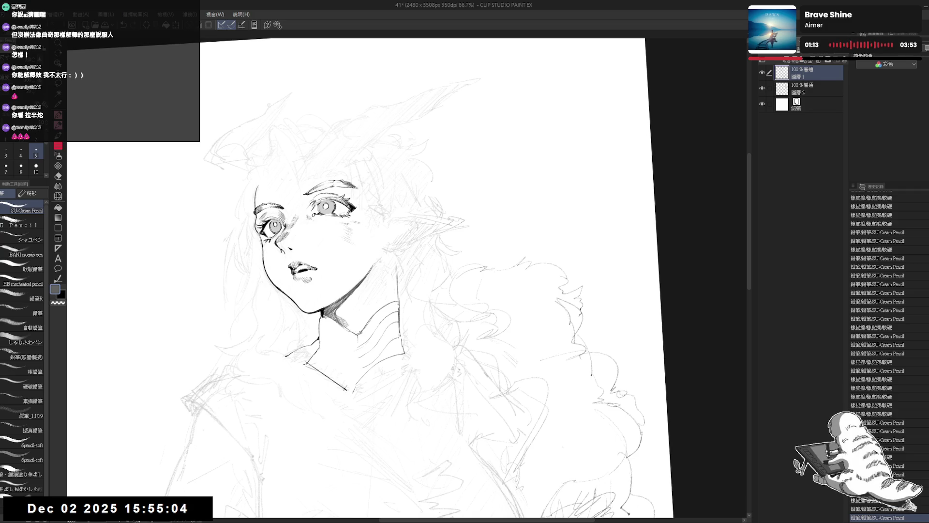
- Add another rib line across the collar and erase stray marks near the eye corner
drag(400, 334, 402, 379)
mouse_move(382, 279)
mouse_down()
mouse_move(400, 258)
mouse_move(428, 254)
mouse_up()
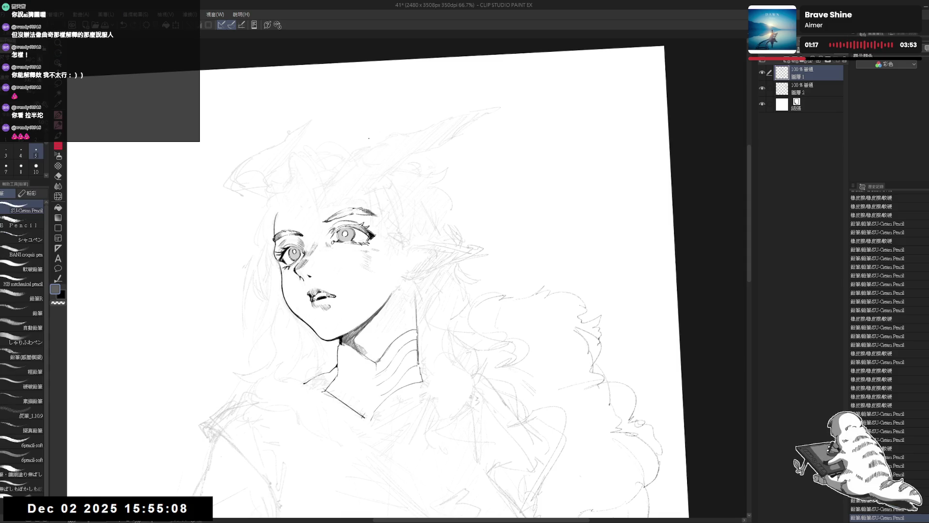
key(e)
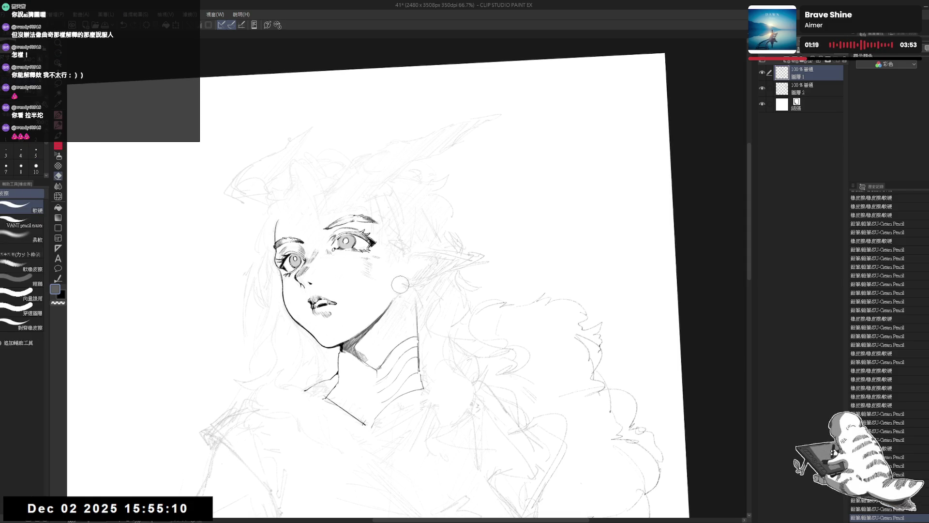
click(398, 280)
key(p)
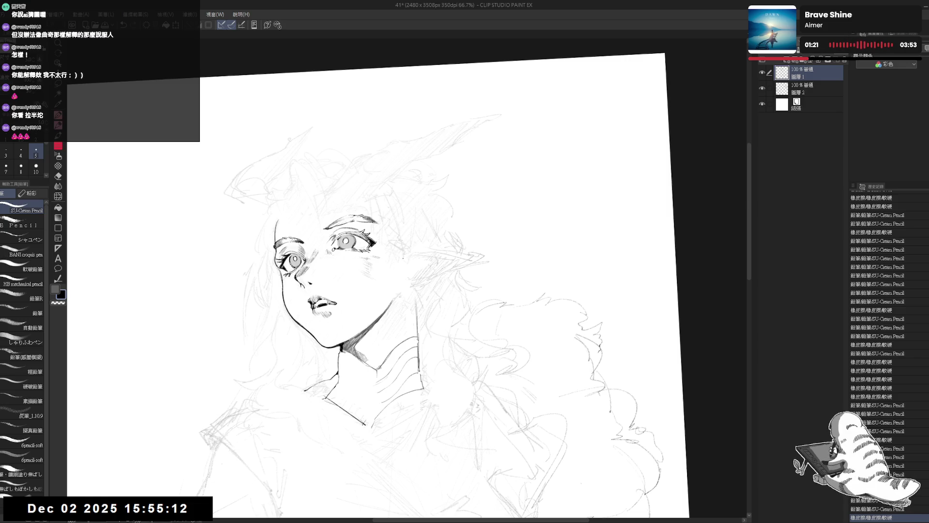
click(400, 260)
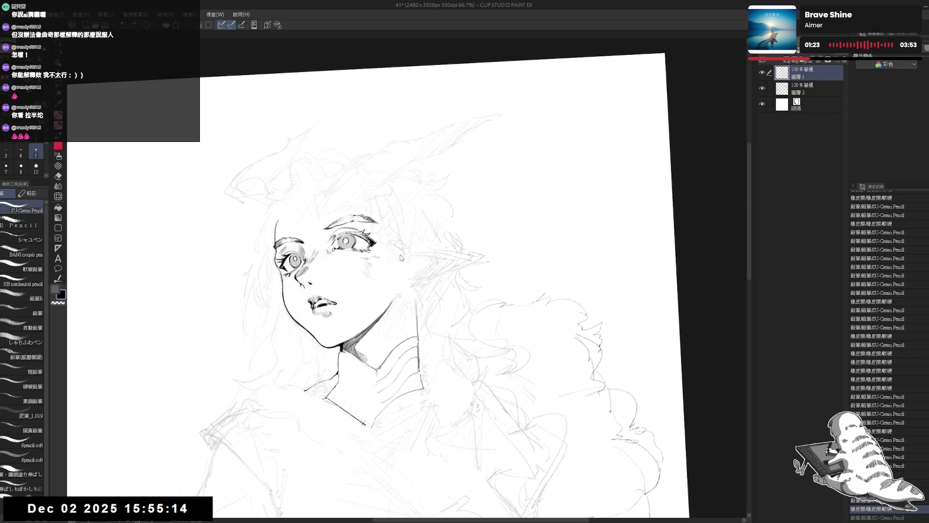
key(e)
drag(386, 230, 387, 240)
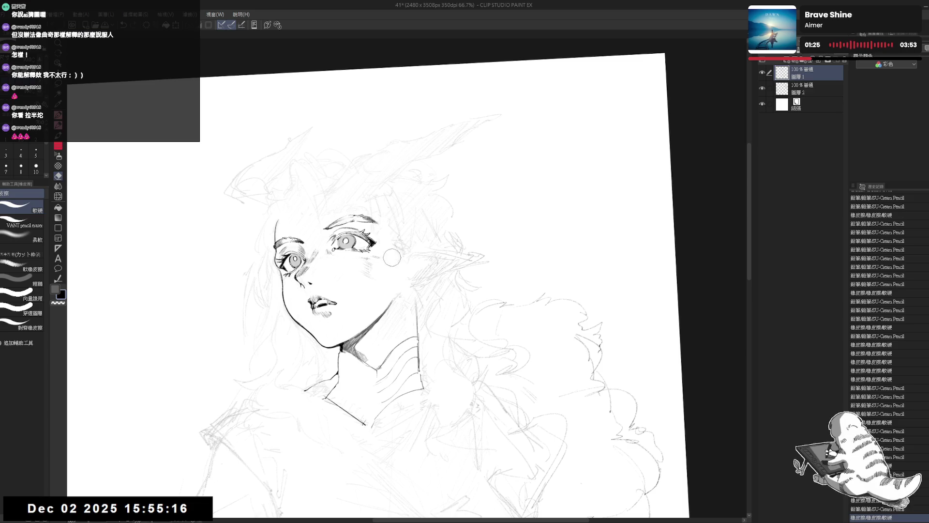
key(p)
- Clear the forehead sketch lines with the broad soft eraser and add small marks near the brow
mouse_move(414, 187)
mouse_down()
mouse_move(426, 196)
mouse_move(417, 203)
mouse_move(338, 183)
mouse_move(324, 225)
mouse_move(383, 217)
mouse_up()
key(e)
key(e)
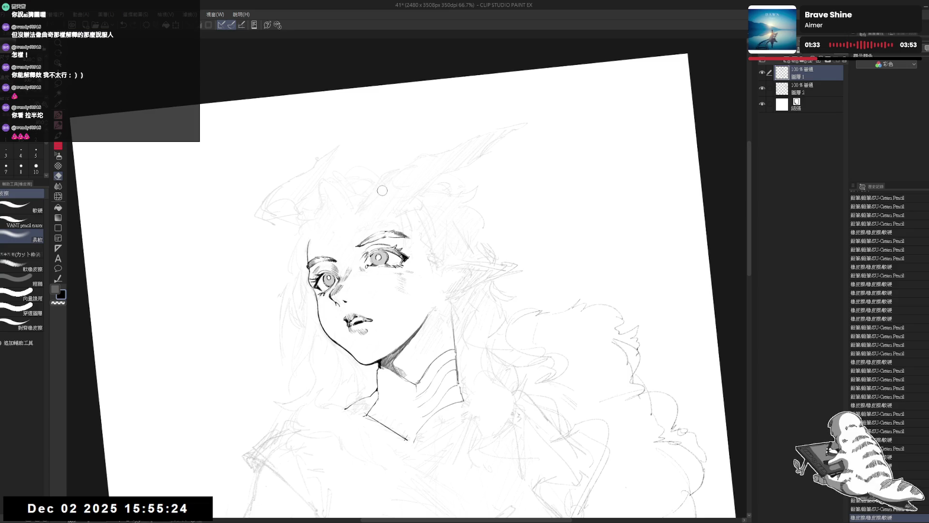
mouse_move(383, 189)
mouse_down()
mouse_move(355, 214)
mouse_move(359, 208)
mouse_up()
key(p)
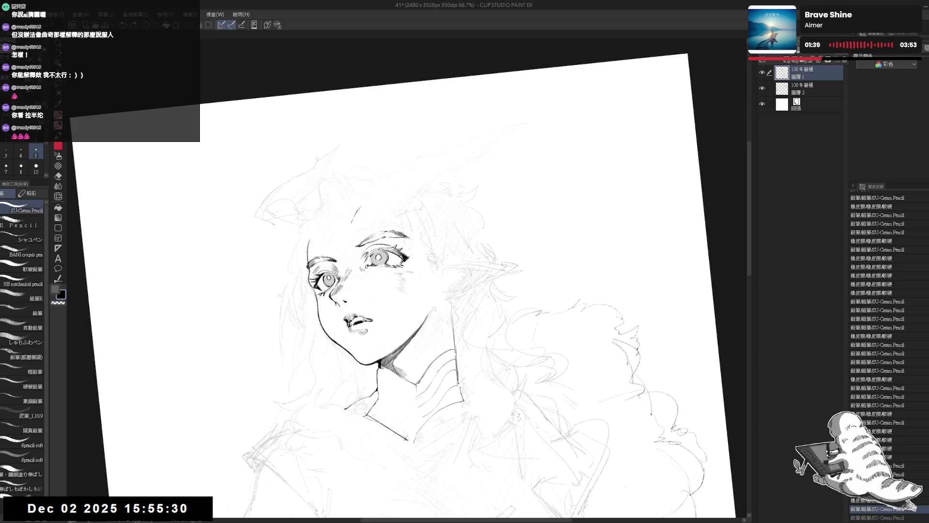
key(ctrl+y)
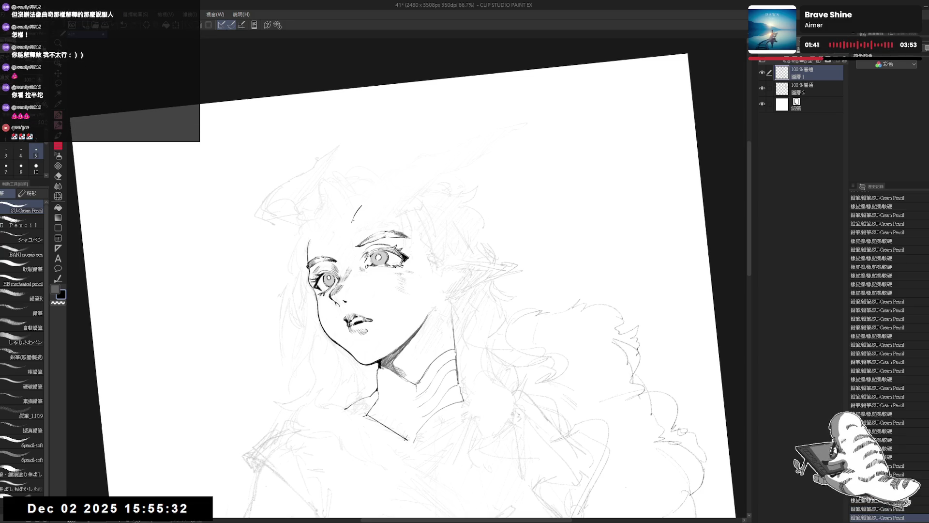
click(347, 232)
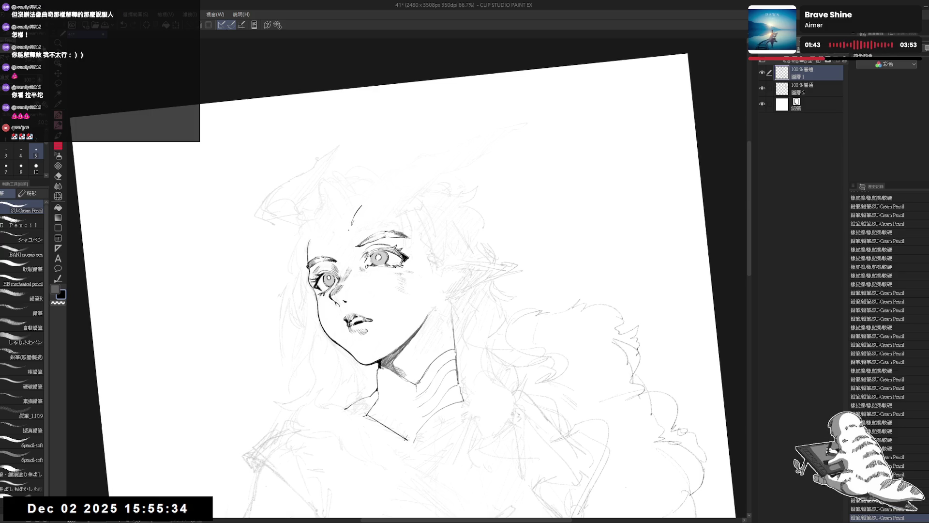
key(ctrl+y)
key(ctrl+y)
click(354, 227)
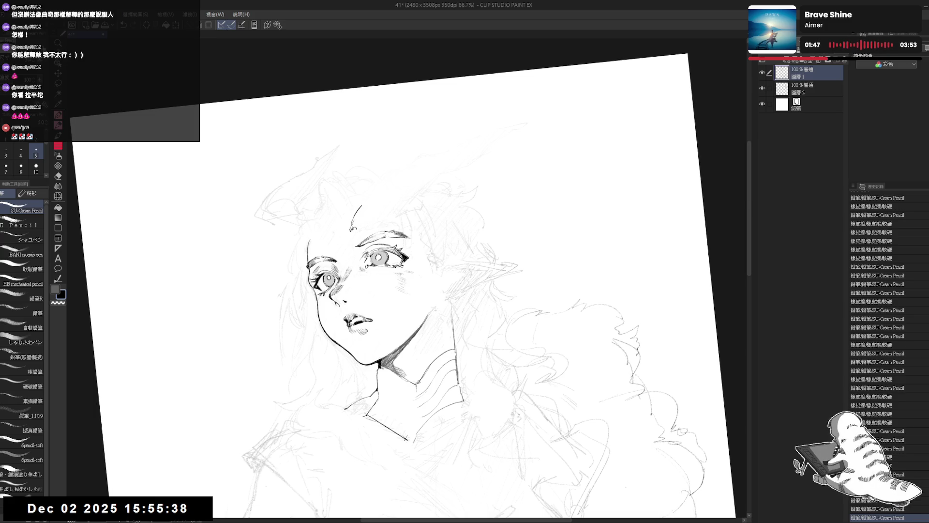
- Flip the canvas, zoom in and ink the first hair lock on the forehead
key(h)
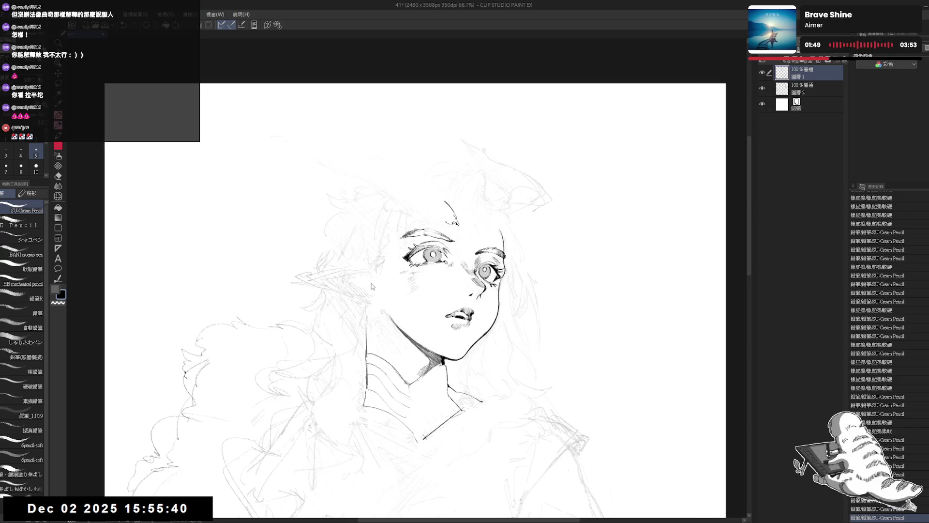
scroll(372, 286, up, 3)
key(e)
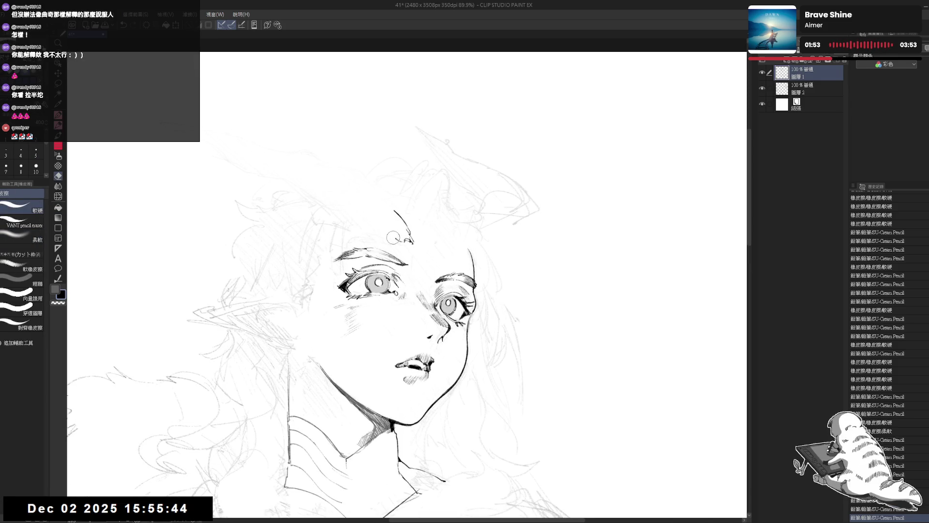
key(p)
key(e)
key(p)
mouse_move(394, 224)
mouse_down()
mouse_move(401, 231)
mouse_move(387, 234)
mouse_up()
key(-)
key(-)
key(-)
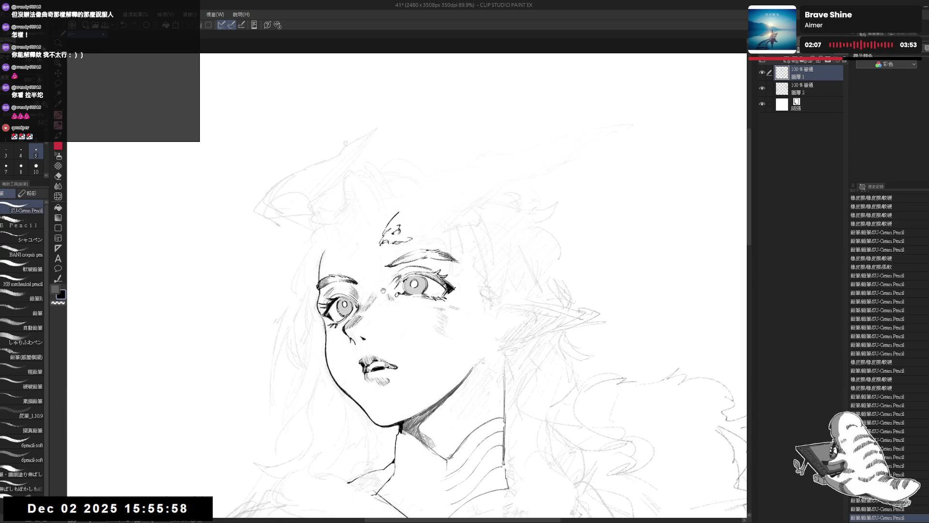
- Ink the first strokes and a short curl of the forehead hair lock in black
key(x)
drag(379, 240, 387, 247)
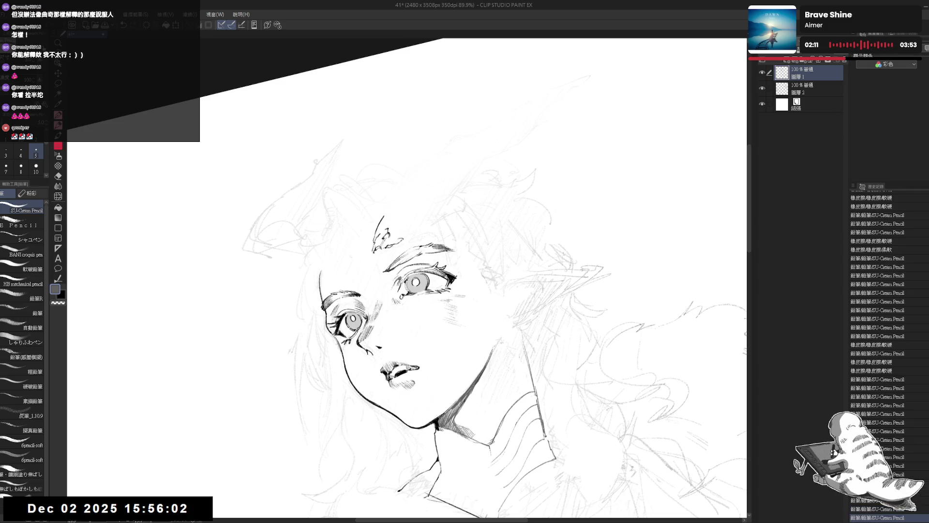
mouse_move(406, 281)
mouse_down()
mouse_move(358, 320)
mouse_move(367, 310)
mouse_up()
key(p)
key(x)
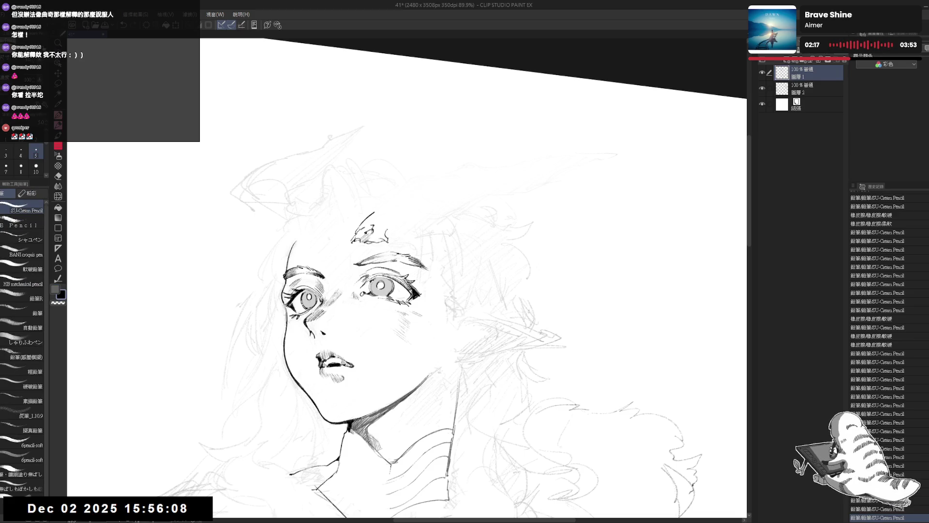
mouse_move(391, 227)
mouse_down()
mouse_move(387, 240)
mouse_move(409, 228)
mouse_move(370, 246)
mouse_up()
key(r)
key(p)
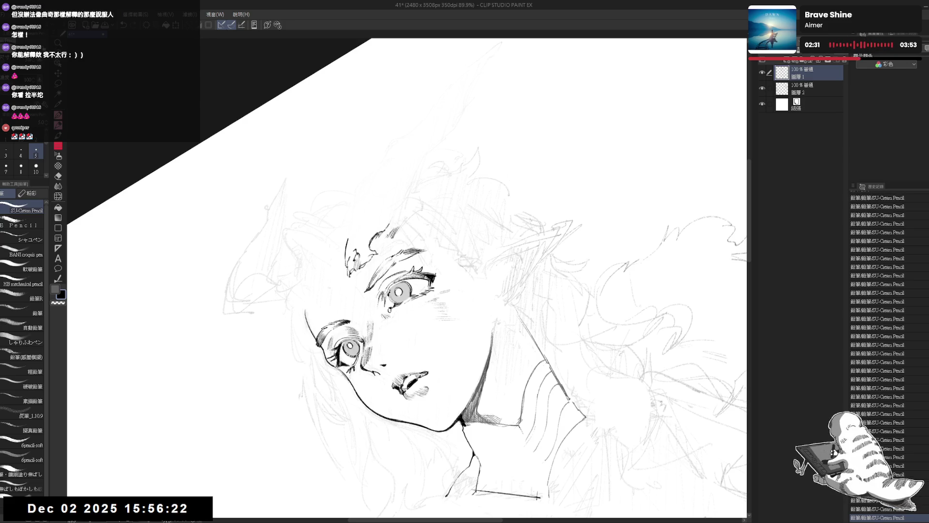
- Erase stray marks near the right and left eyebrows
key(asciicircum)
key(asciicircum)
key(asciicircum)
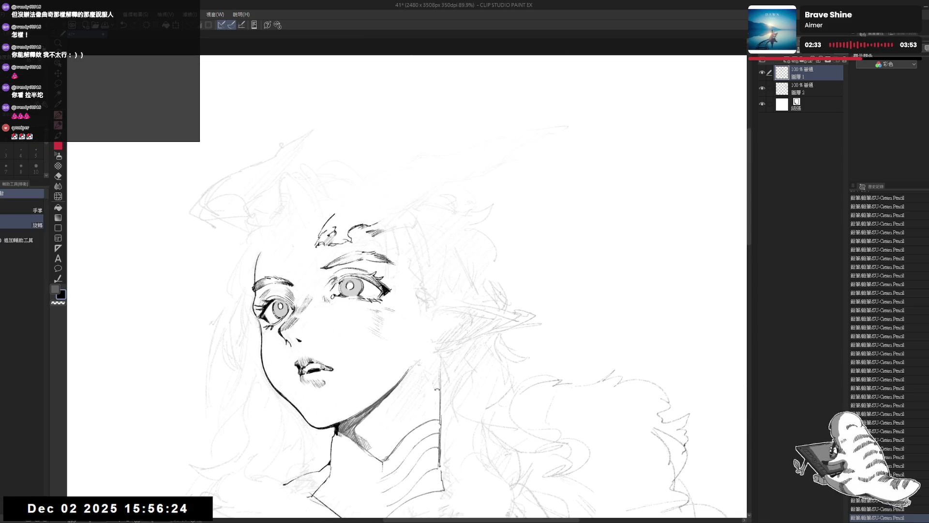
key(e)
drag(402, 232, 390, 227)
key(p)
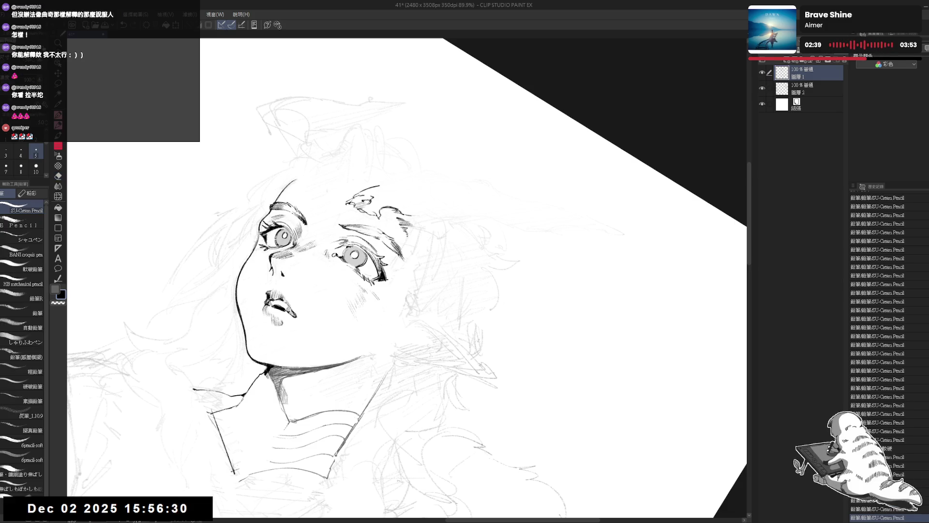
key(minus)
key(minus)
key(minus)
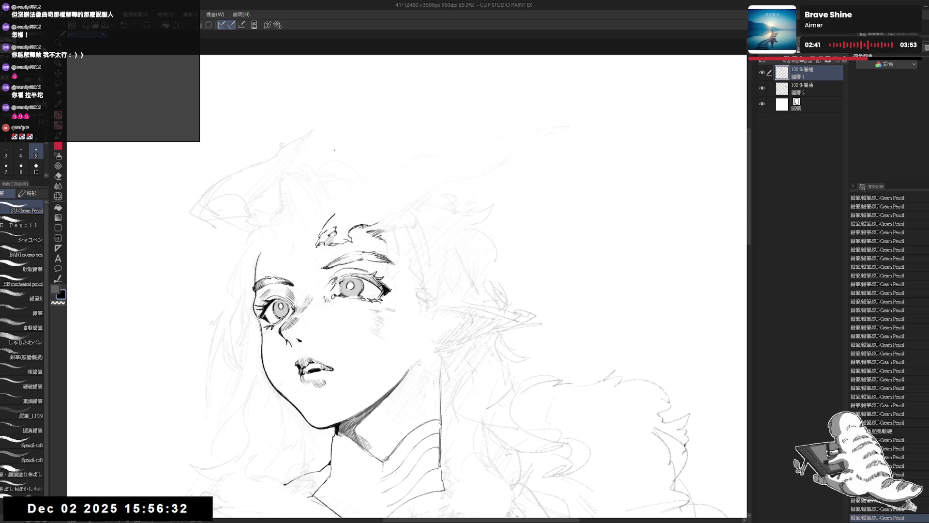
drag(383, 240, 397, 230)
drag(435, 145, 402, 194)
key(e)
mouse_move(365, 247)
mouse_down()
mouse_move(361, 258)
mouse_move(366, 244)
mouse_up()
key(p)
- Add more pencil strokes to the upper hair and darken the forelock
drag(484, 193, 532, 266)
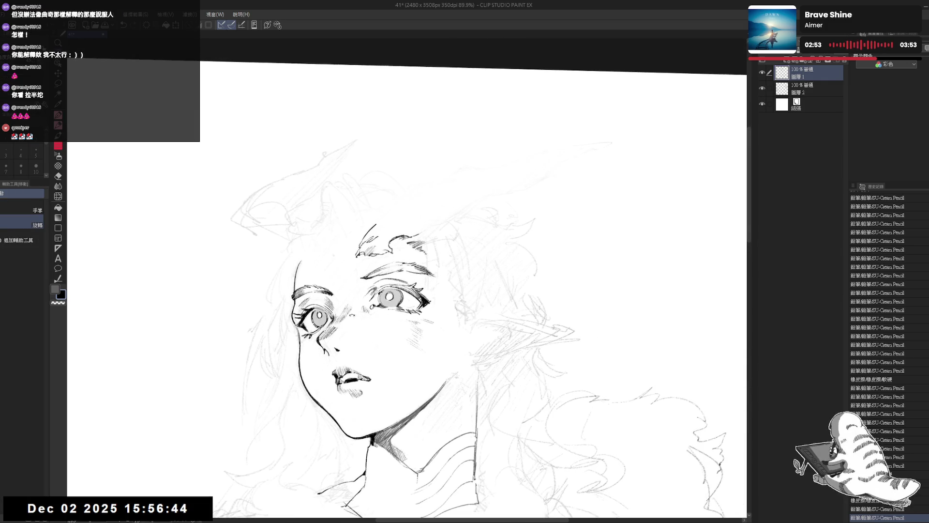
drag(362, 248, 379, 244)
key(ctrl+y)
key(asciicircum)
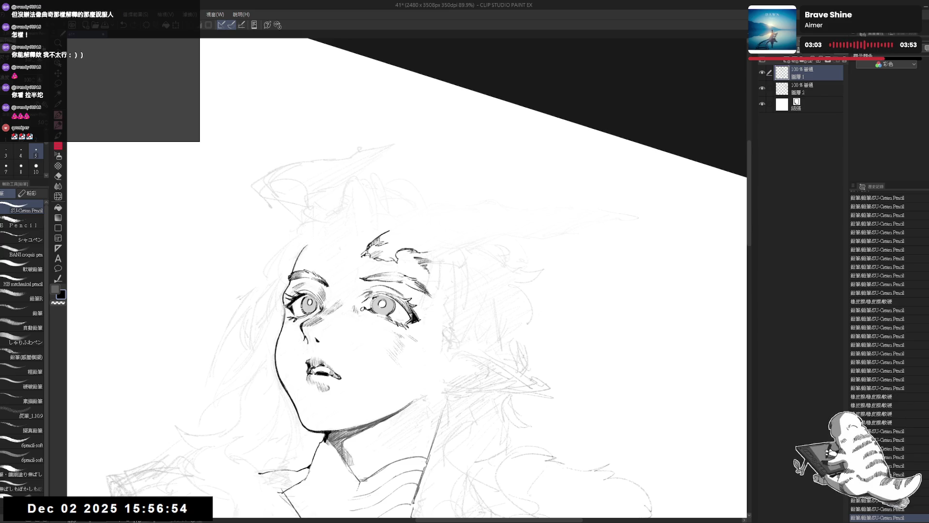
key(r)
drag(533, 300, 525, 251)
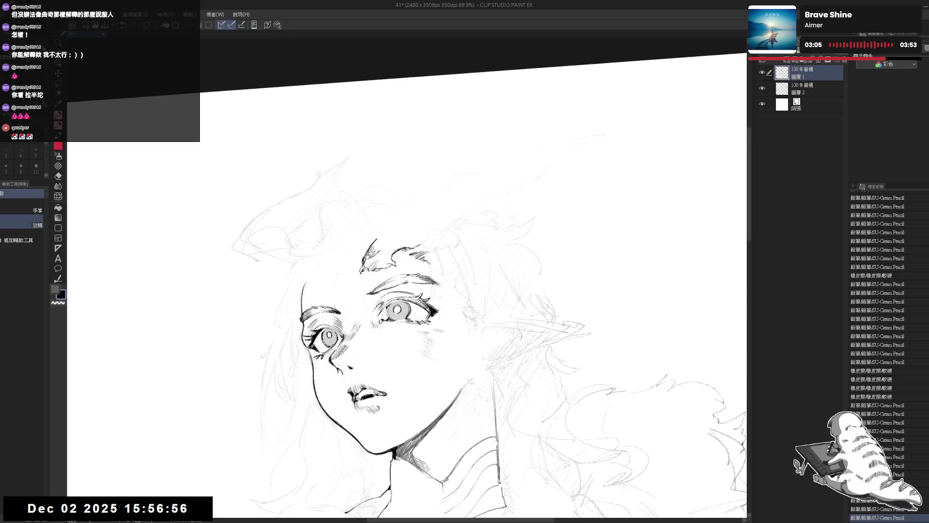
key(p)
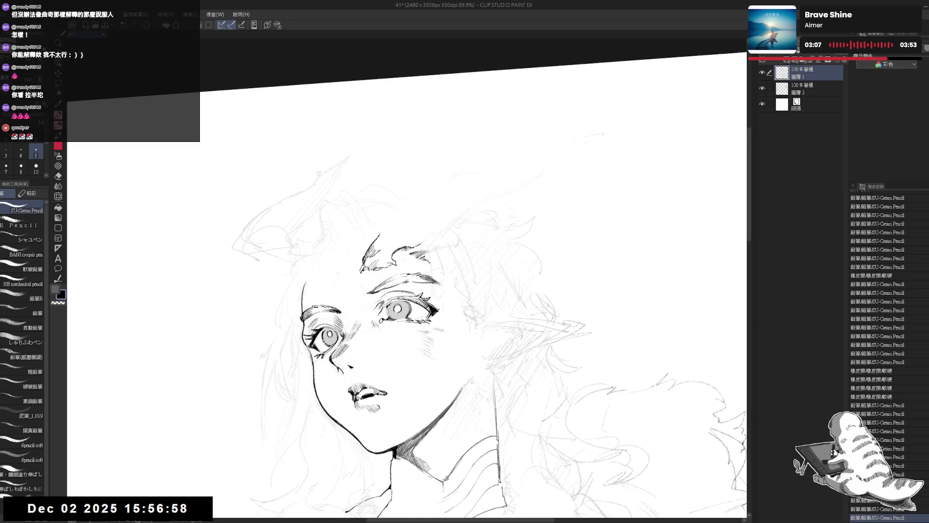
drag(532, 290, 513, 252)
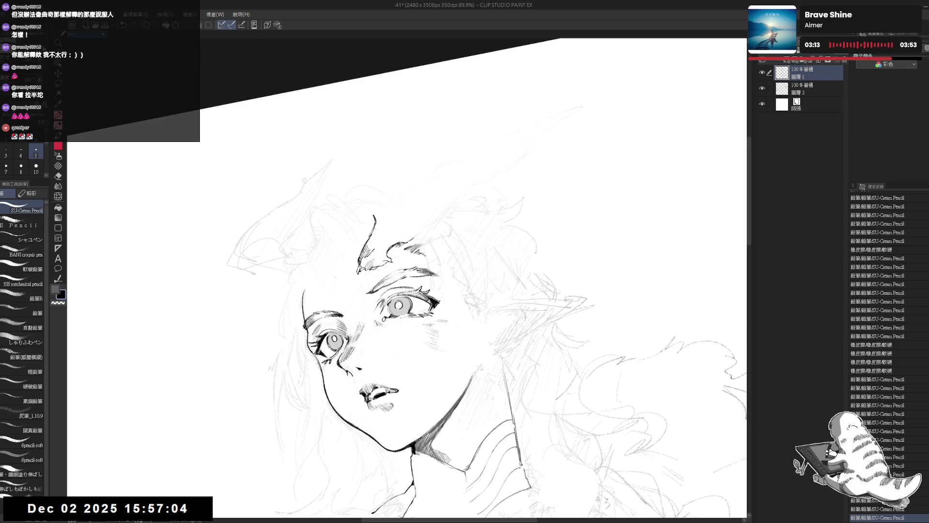
drag(368, 248, 376, 225)
drag(436, 290, 422, 295)
mouse_move(369, 237)
mouse_down()
mouse_move(367, 223)
mouse_move(400, 210)
mouse_move(380, 224)
mouse_up()
- Fill three areas of the forelock with solid black and clean the fill edges
key(g)
click(380, 219)
click(381, 225)
click(395, 216)
key(e)
mouse_move(392, 218)
mouse_down()
mouse_move(396, 233)
mouse_move(387, 239)
mouse_move(391, 223)
mouse_up()
key(p)
- Hatch densely around the forelock and add faint strokes to the right-side hair
drag(381, 221, 387, 223)
drag(384, 221, 387, 224)
drag(383, 220, 387, 227)
drag(646, 349, 660, 340)
drag(648, 351, 663, 338)
key(x)
drag(647, 352, 661, 341)
drag(648, 351, 661, 342)
- Check proportions in a mirrored, zoomed-out view, then add a small pencil stroke
key(ctrl+@)
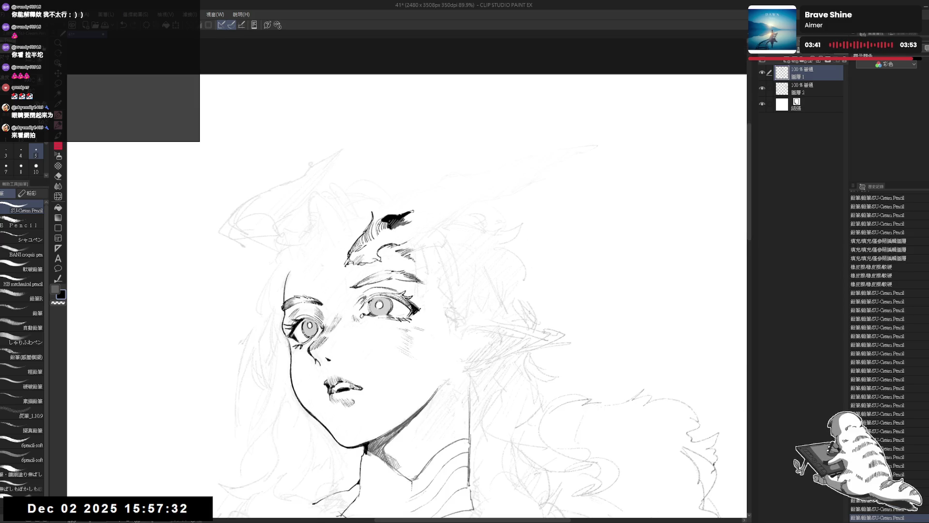
key(h)
key(ctrl+minus)
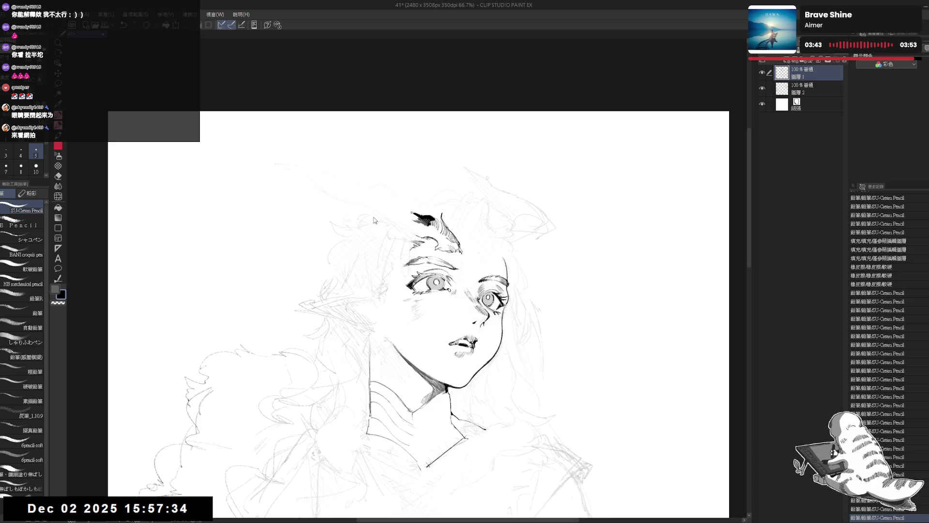
key(h)
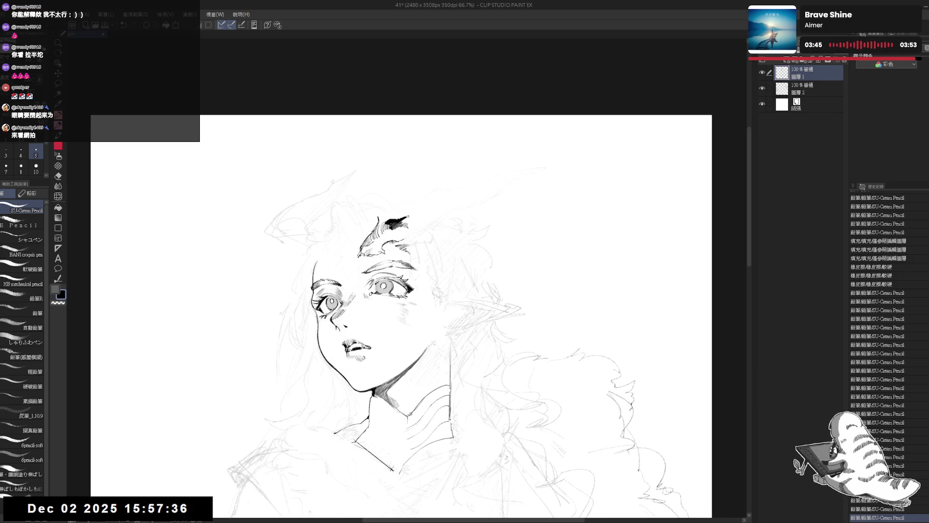
key(ctrl+plus)
mouse_move(408, 216)
mouse_down()
mouse_move(438, 206)
mouse_move(426, 212)
mouse_up()
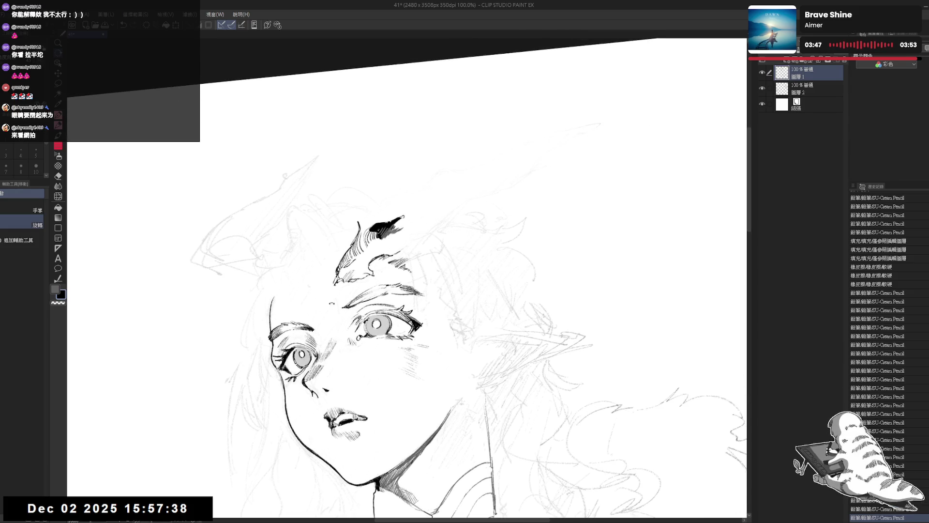
key(p)
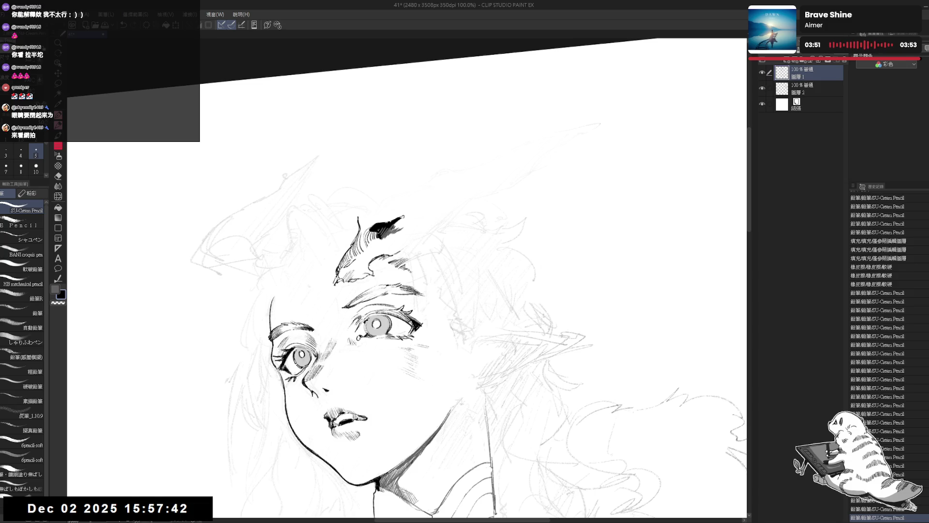
mouse_move(425, 213)
mouse_down()
mouse_move(436, 203)
mouse_move(423, 209)
mouse_up()
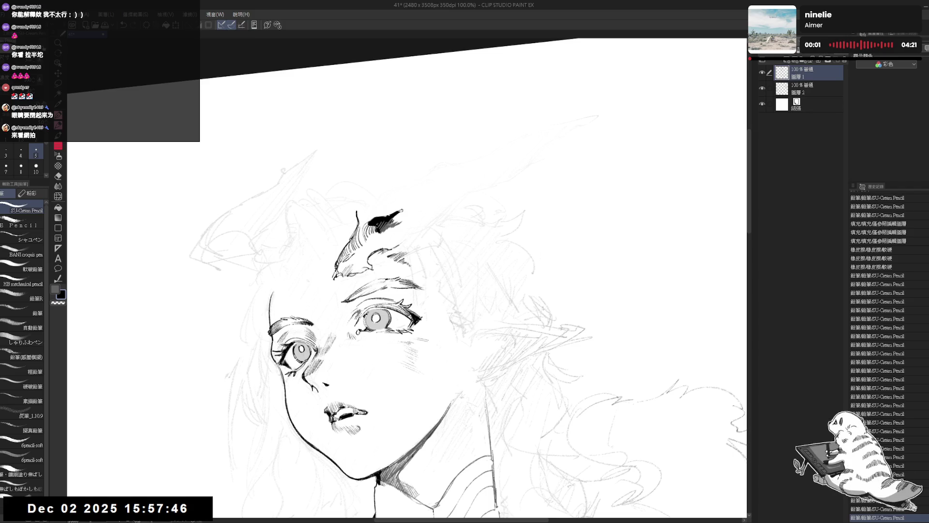
- Erase a small mark near the forelock and redraw a short dark stroke there
key(e)
drag(361, 227, 362, 227)
key(p)
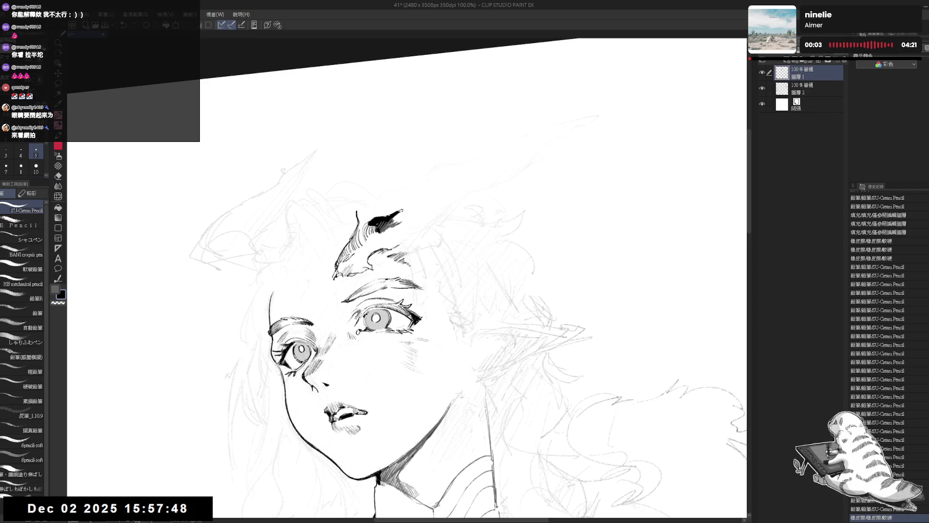
key(ctrl+z)
mouse_move(358, 220)
mouse_down()
mouse_move(361, 228)
mouse_move(374, 221)
mouse_up()
key(ctrl+@)
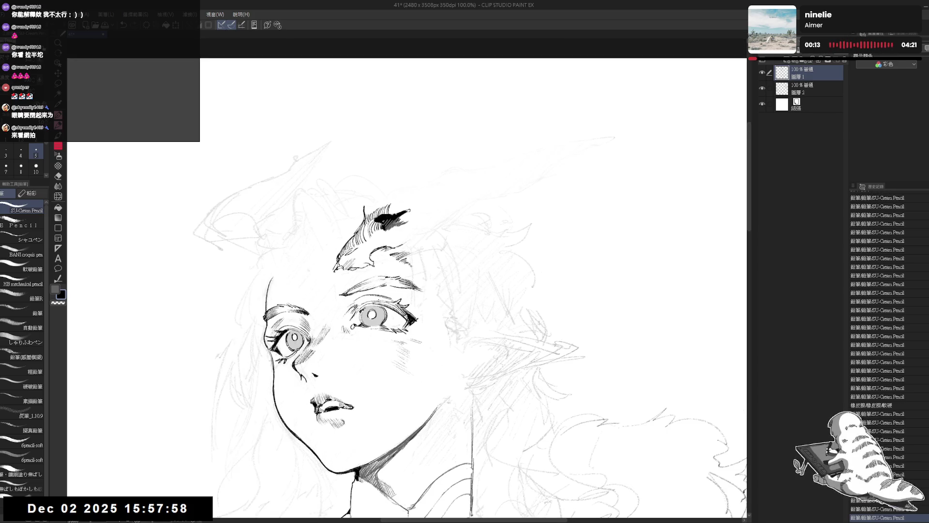
- Add a short dark stroke to the forelock hair
key(minus)
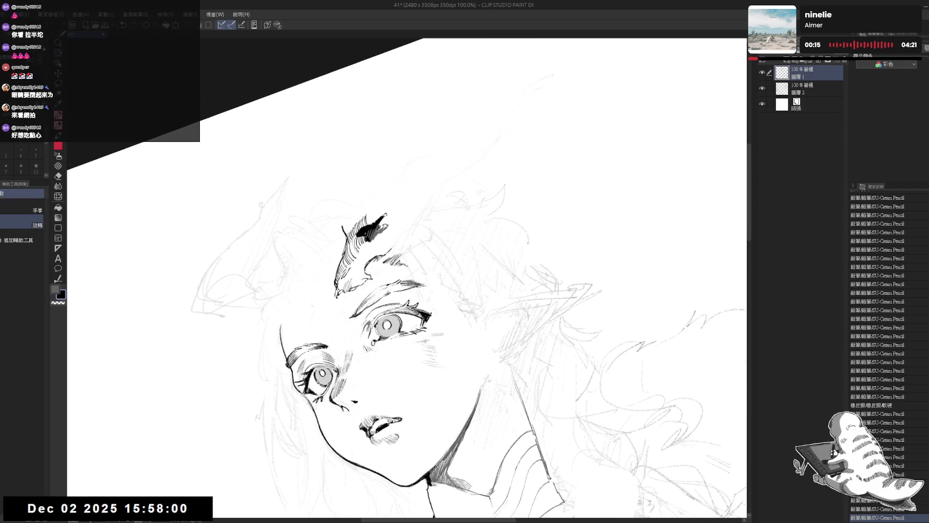
key(x)
drag(384, 218, 379, 228)
key(ctrl+@)
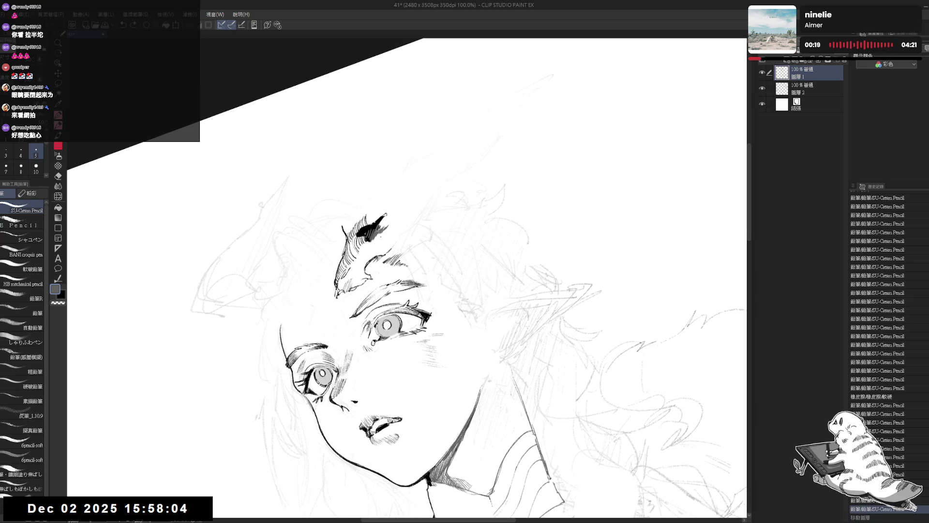
key(ctrl+minus)
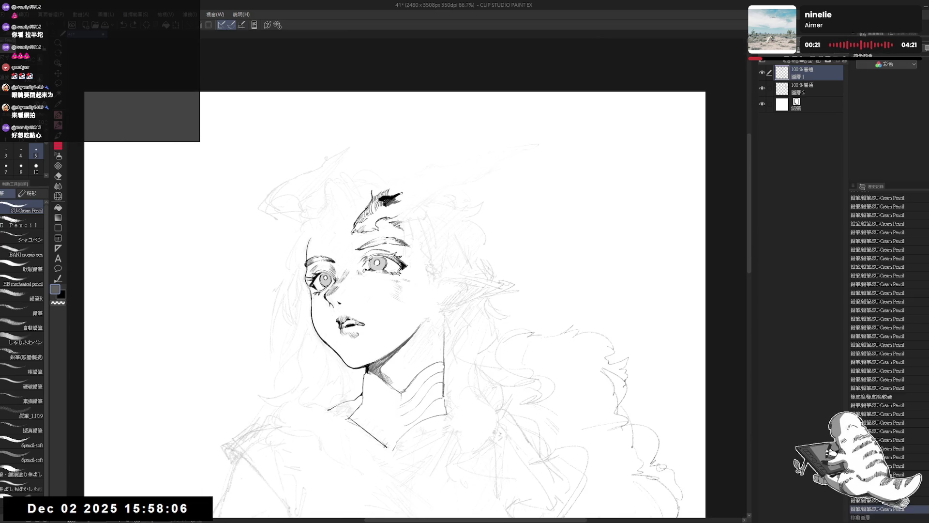
key(minus)
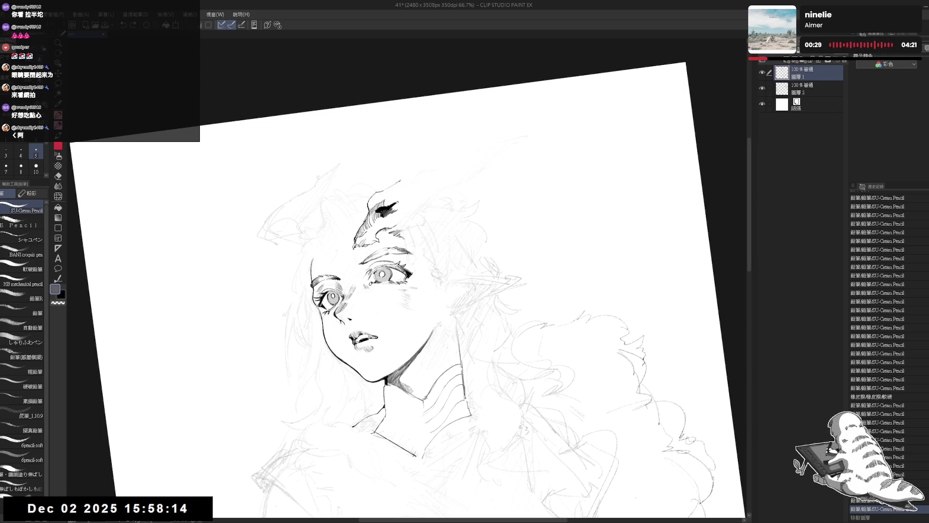
- Mirror, rotate and pan the view to check the hatched forelock
key(ctrl+@)
key(h)
key(h)
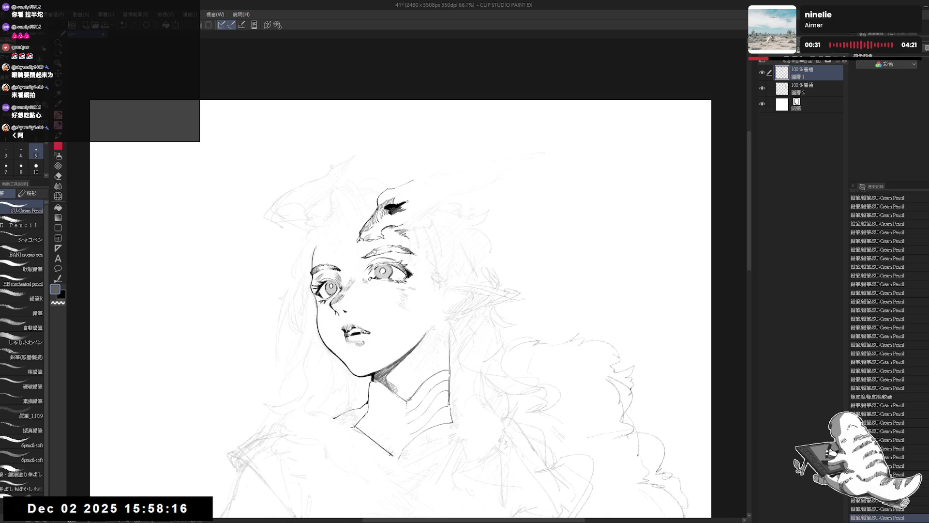
scroll(407, 304, up, 2)
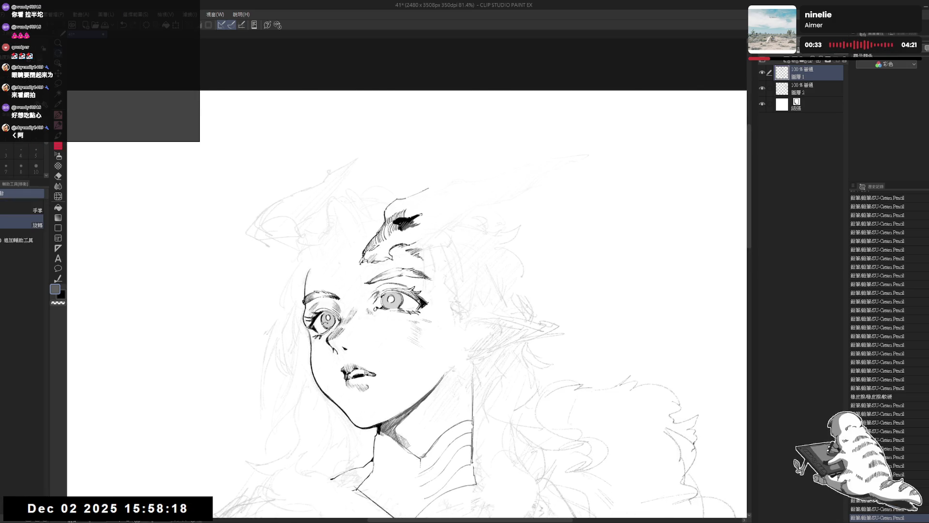
drag(532, 339, 527, 271)
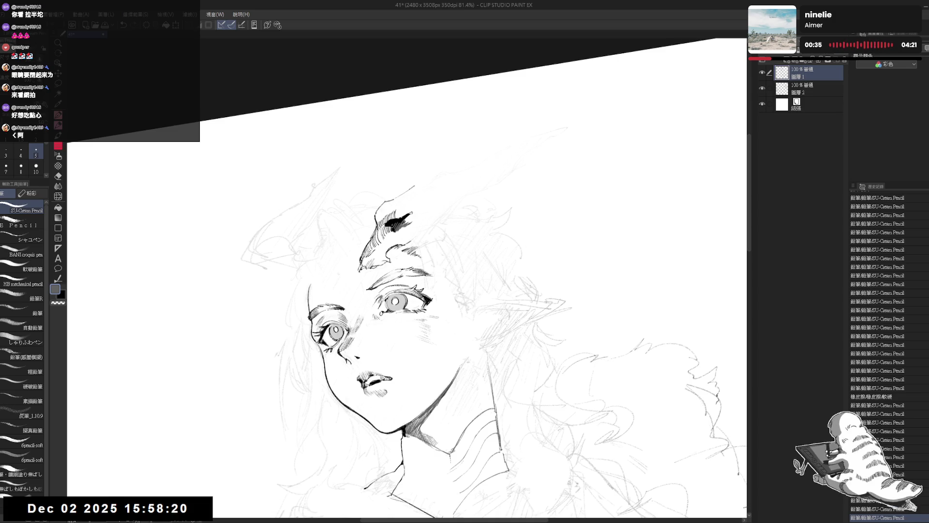
drag(405, 200, 407, 206)
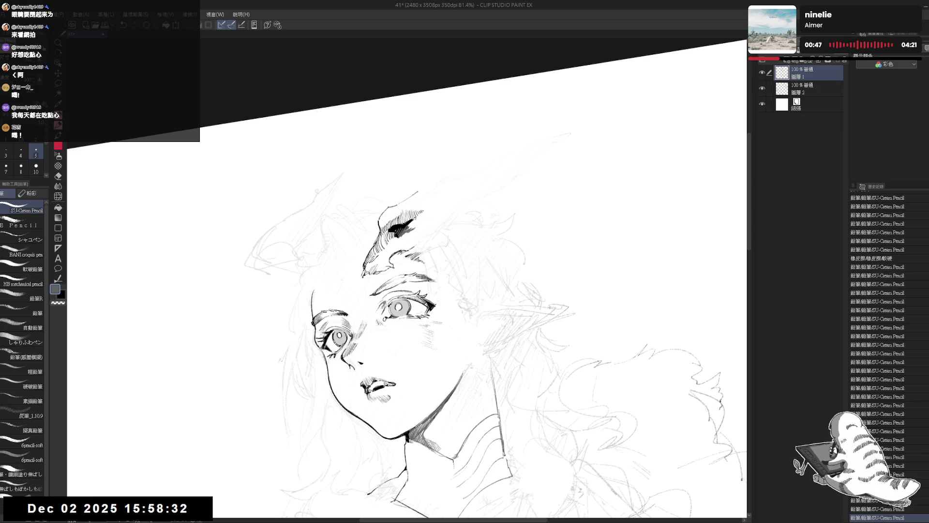
key(h)
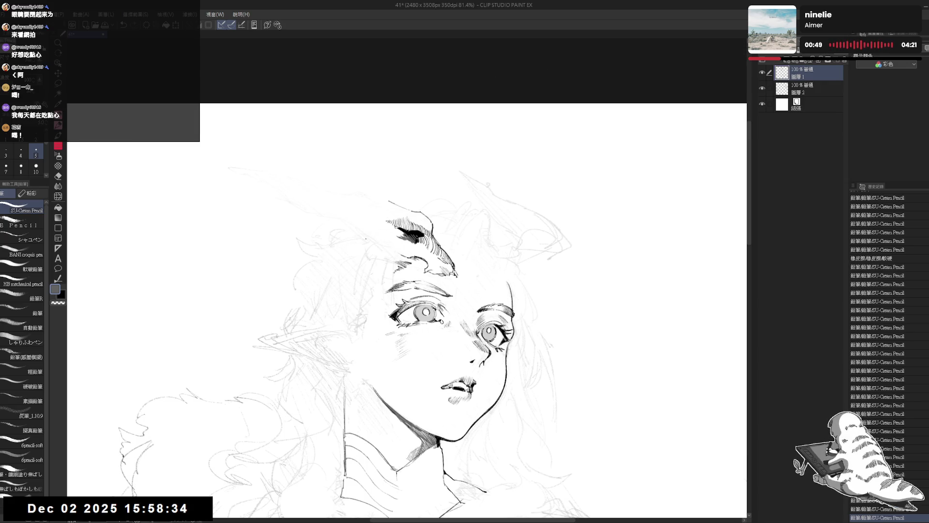
key(h)
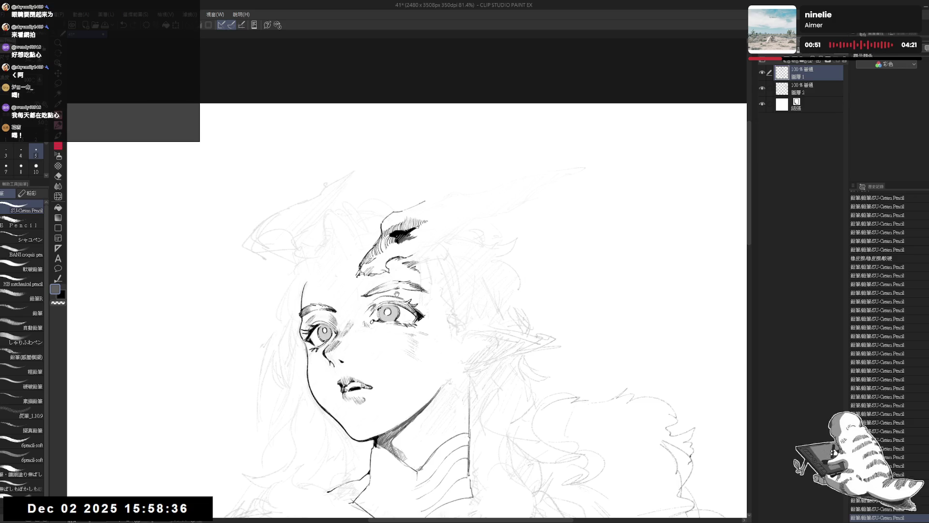
drag(580, 339, 571, 257)
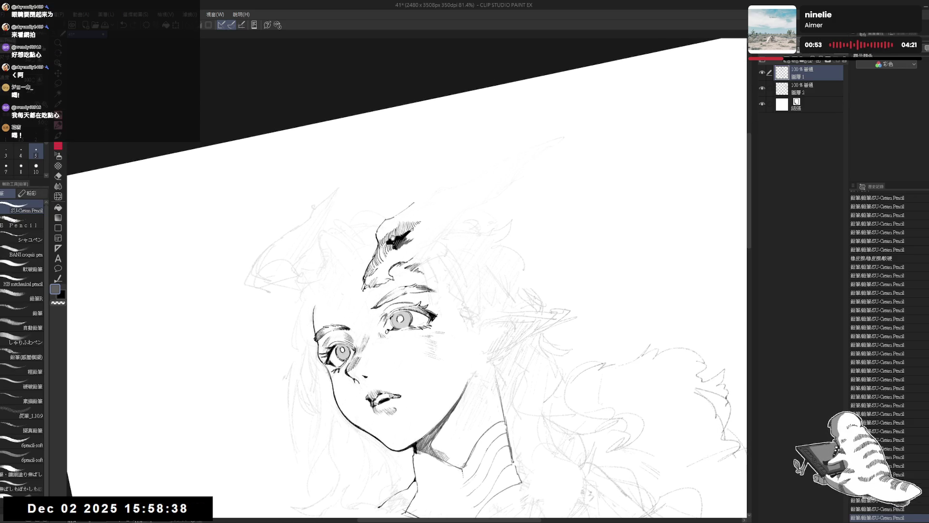
- Add a cluster of short black shading strokes to the face line art
click(381, 230)
key(x)
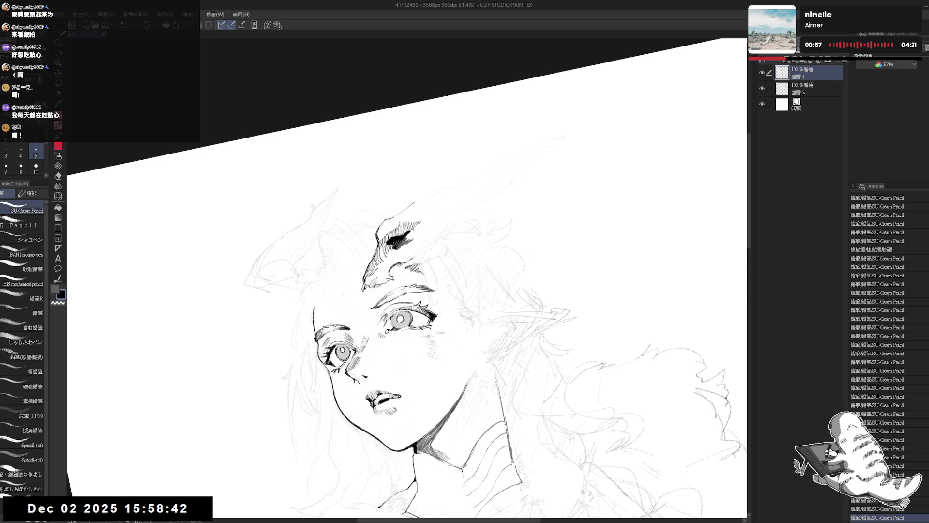
click(381, 230)
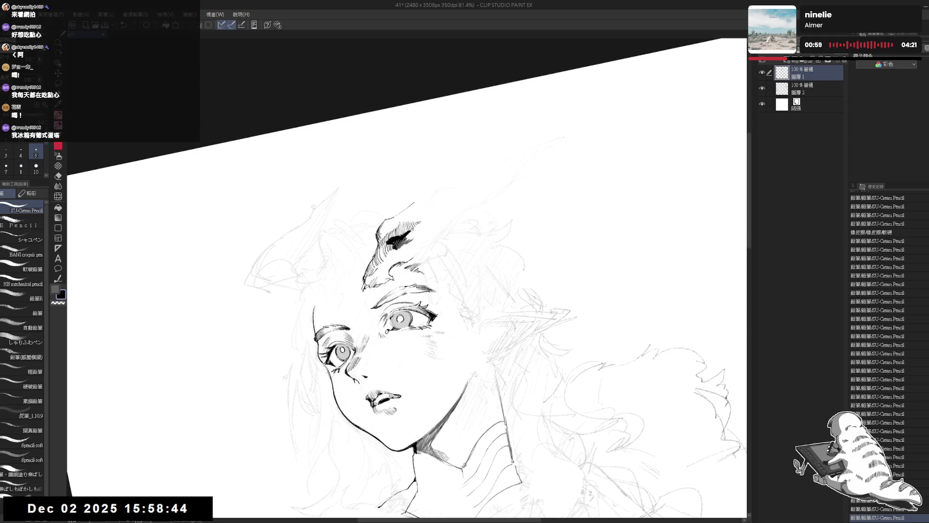
click(381, 230)
click(380, 230)
click(381, 230)
click(380, 230)
click(381, 230)
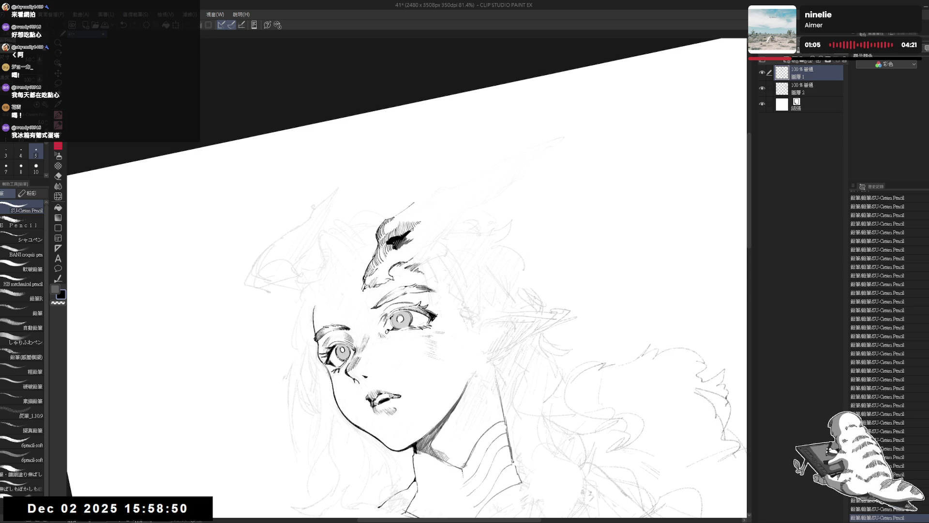
- Check proportions in mirrored view, undo one stray stroke, and tilt the canvas for drawing
key(ctrl+@)
key(h)
key(h)
key(minus)
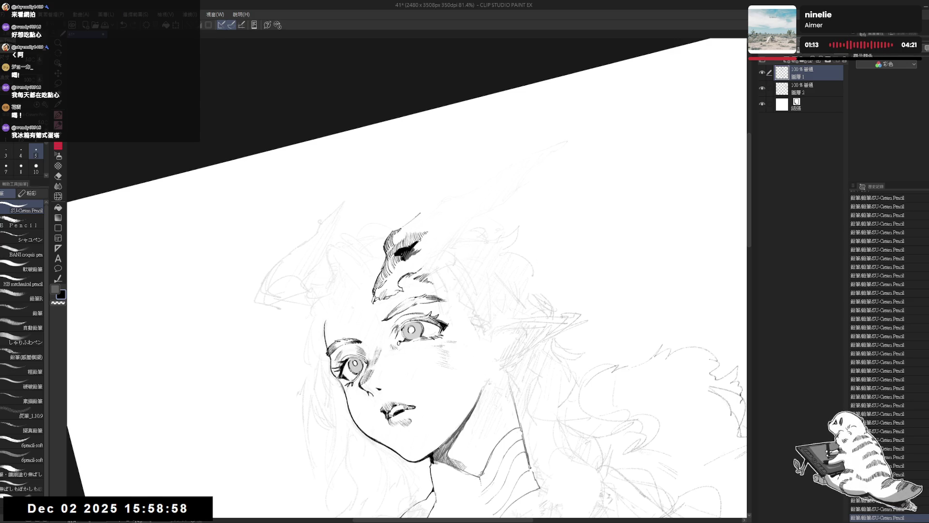
key(ctrl+z)
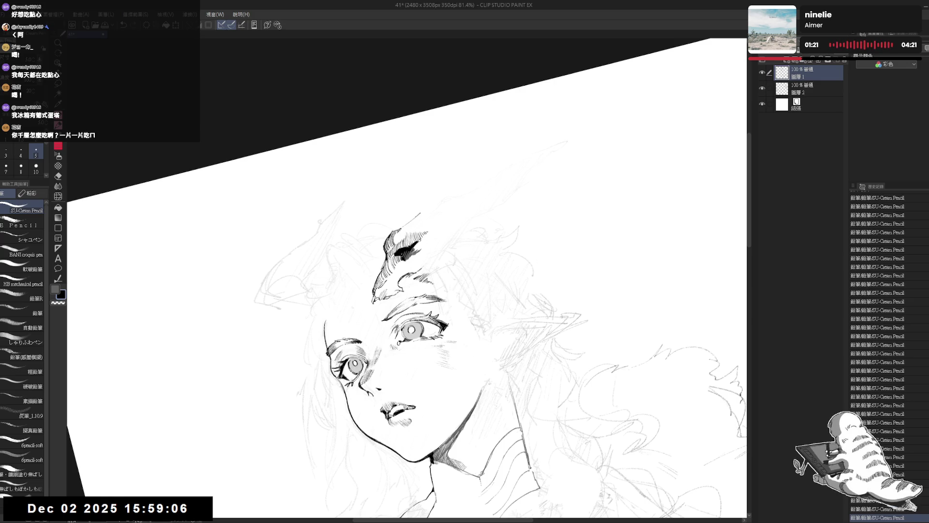
key(minus)
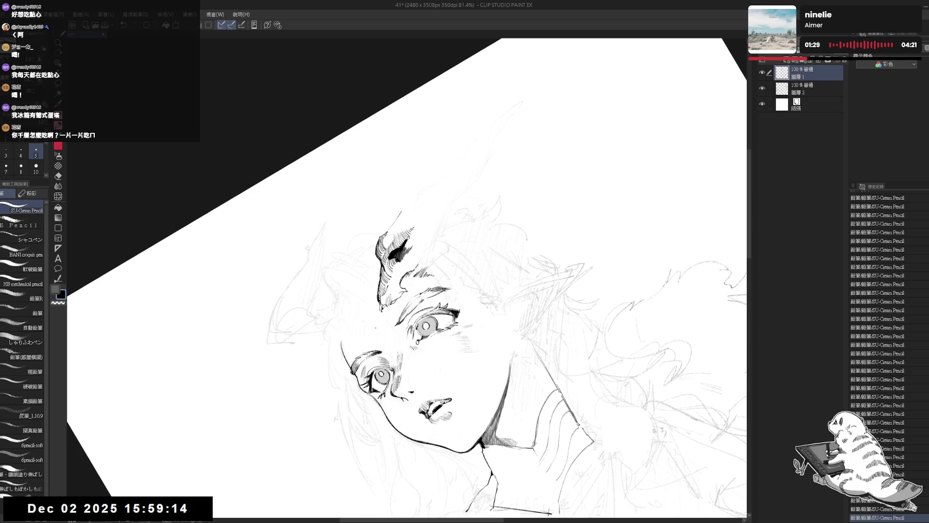
key(asciicircum)
key(asciicircum)
key(asciicircum)
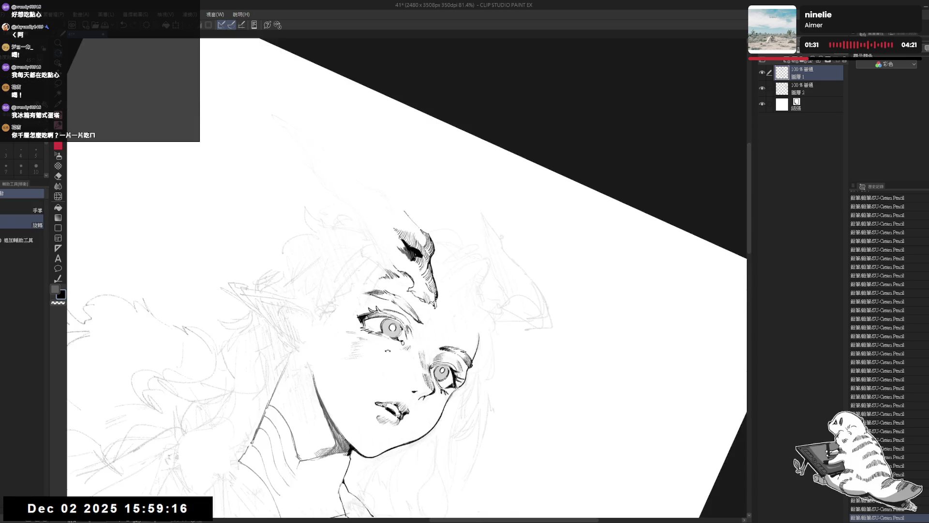
key(minus)
key(minus)
key(minus)
key(e)
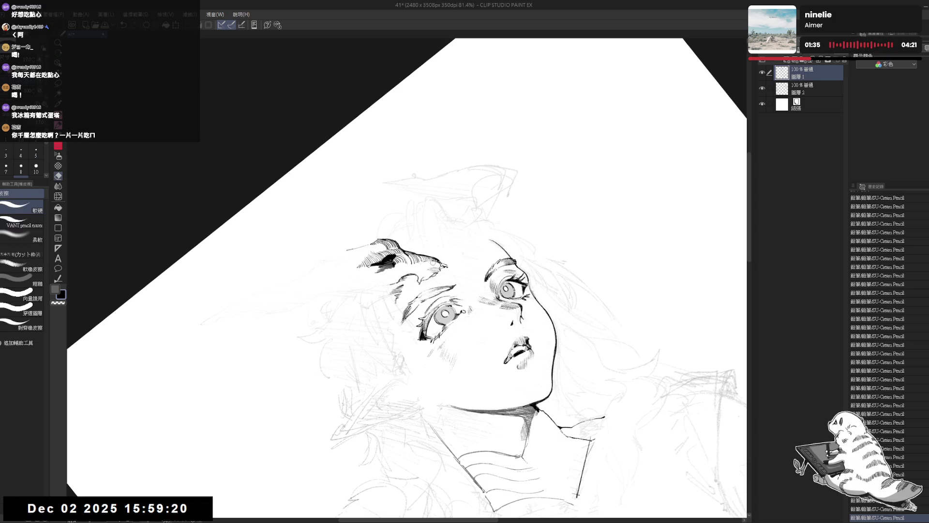
key(p)
key(asciicircum)
key(asciicircum)
key(asciicircum)
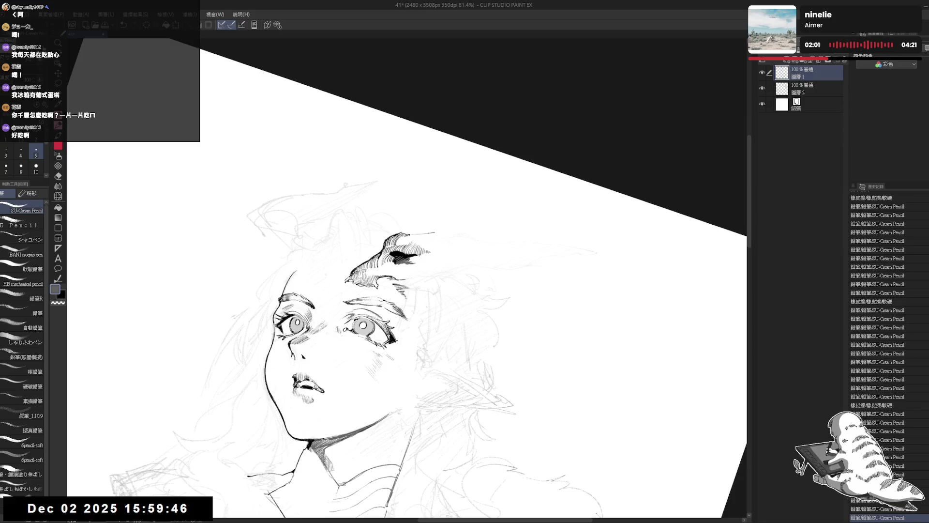
key(minus)
key(minus)
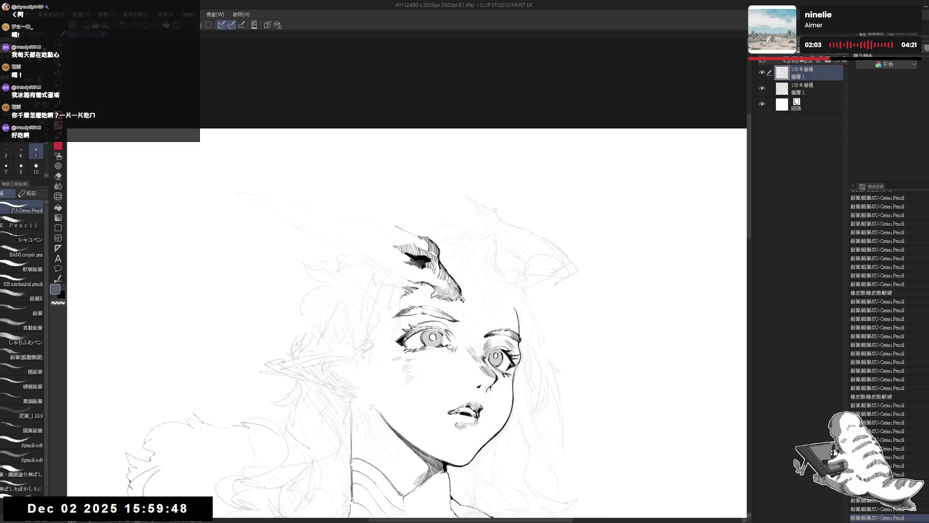
- Shade beside the eye with several fine pencil strokes
key(h)
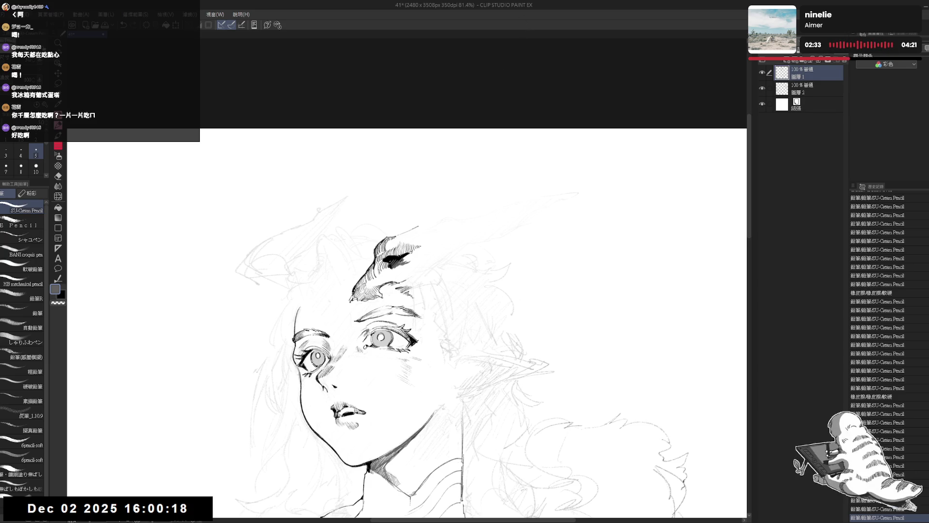
click(369, 286)
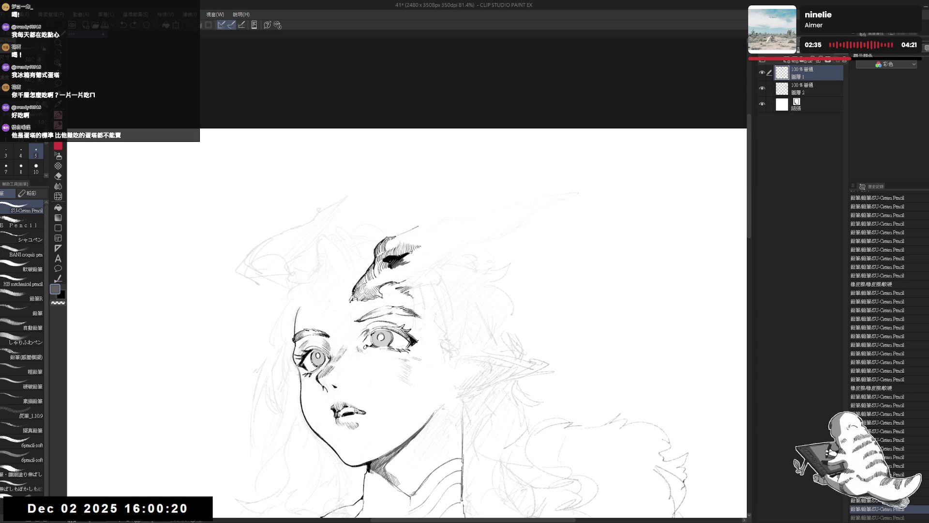
drag(355, 348, 360, 346)
drag(357, 347, 360, 346)
drag(357, 348, 360, 346)
drag(357, 348, 360, 345)
drag(356, 347, 360, 346)
- Add cheek shading strokes, undo a few and redraw them in black, checking in mirror view
drag(399, 369, 403, 365)
drag(400, 371, 404, 368)
key(h)
key(h)
key(ctrl+z)
key(ctrl+z)
key(ctrl+z)
key(x)
drag(378, 294, 385, 287)
drag(404, 362, 411, 360)
key(h)
key(h)
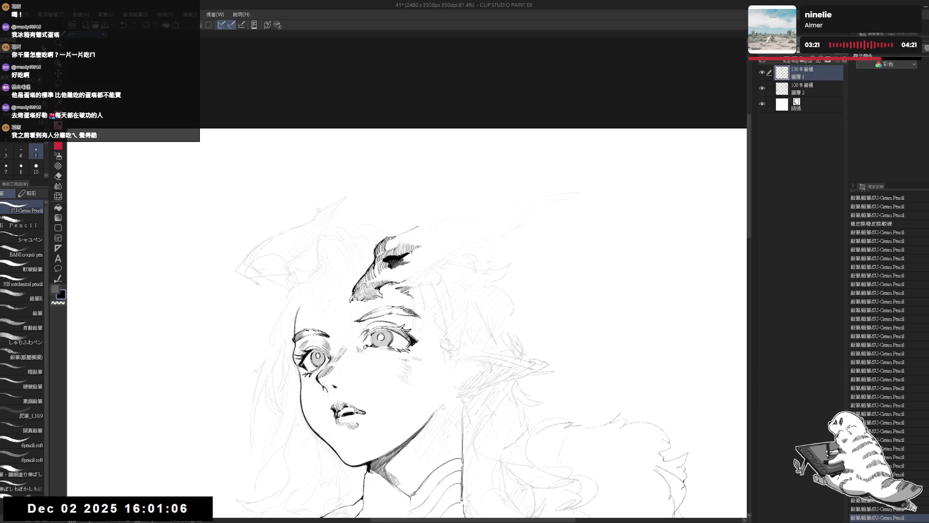
drag(428, 318, 407, 271)
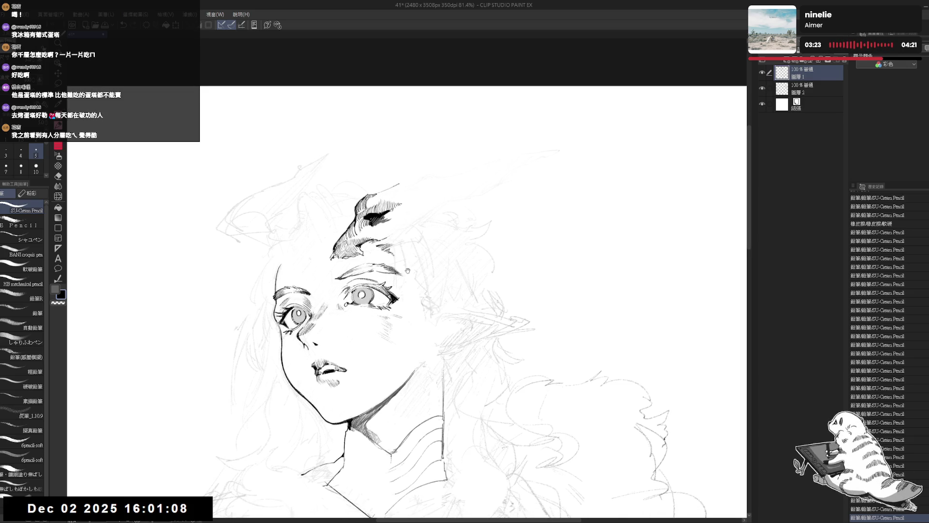
- Rotate the canvas view and add a few tiny grey pencil marks near the hair
scroll(407, 196, up, 1)
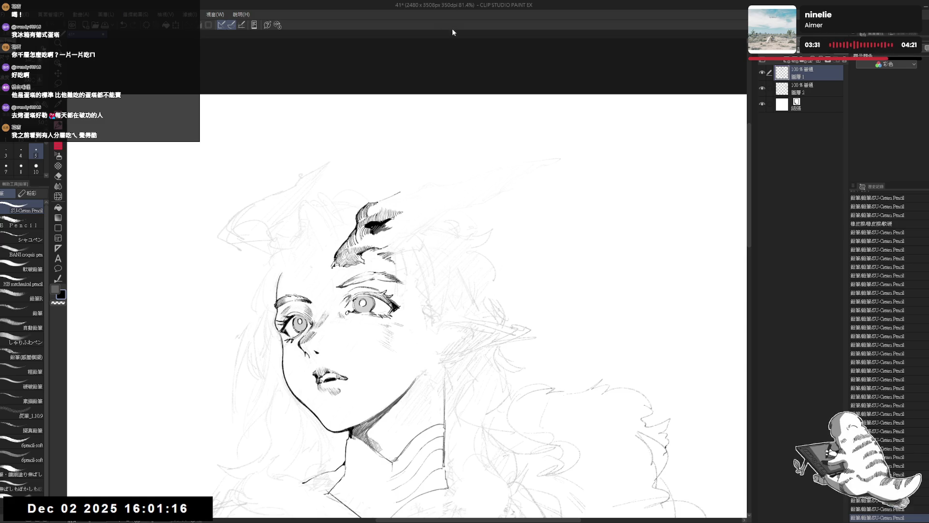
key(r)
drag(452, 24, 489, 34)
drag(435, 194, 349, 223)
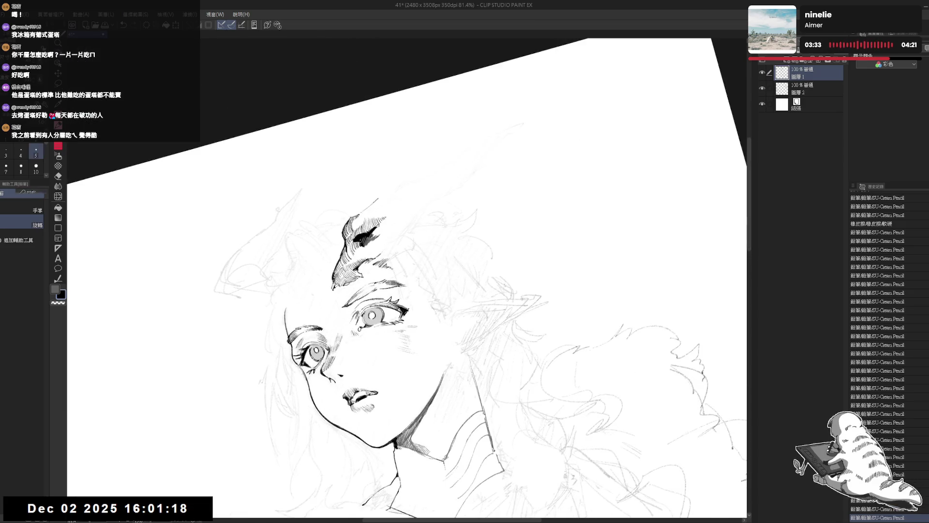
click(376, 233)
key(x)
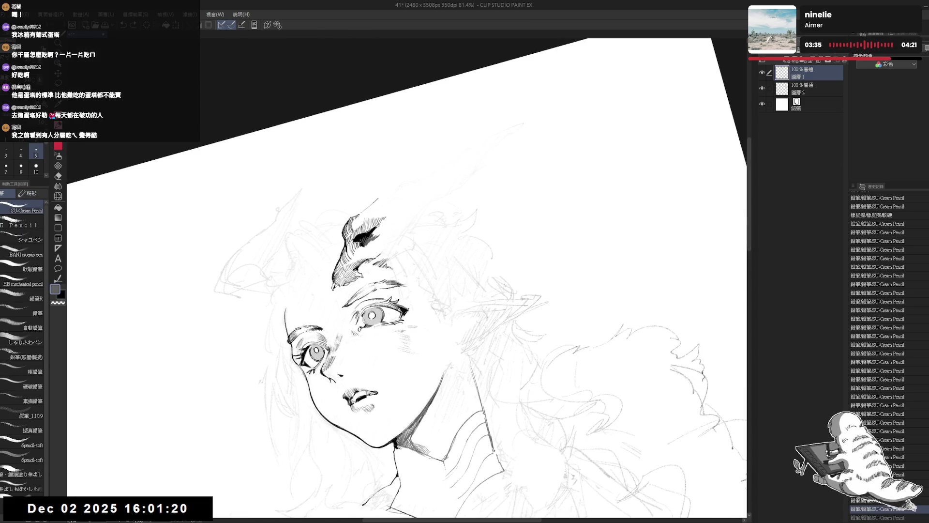
click(377, 232)
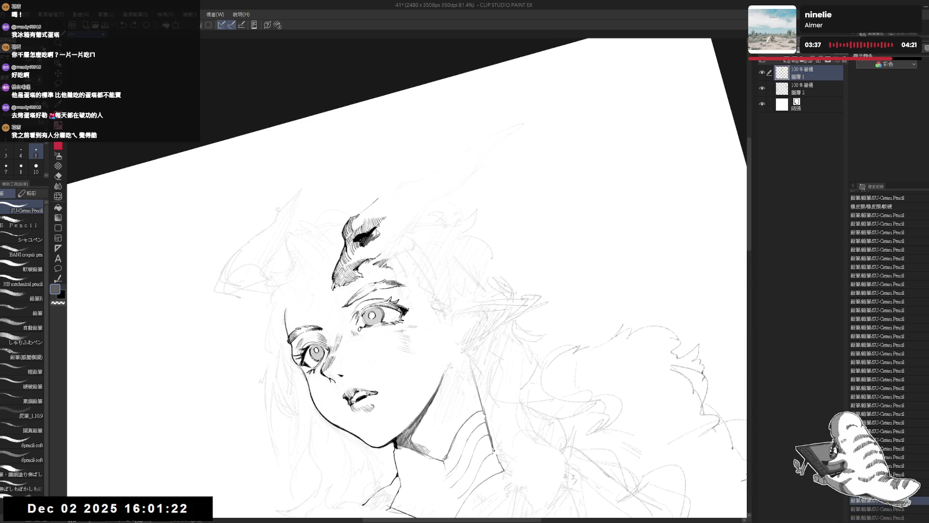
click(377, 231)
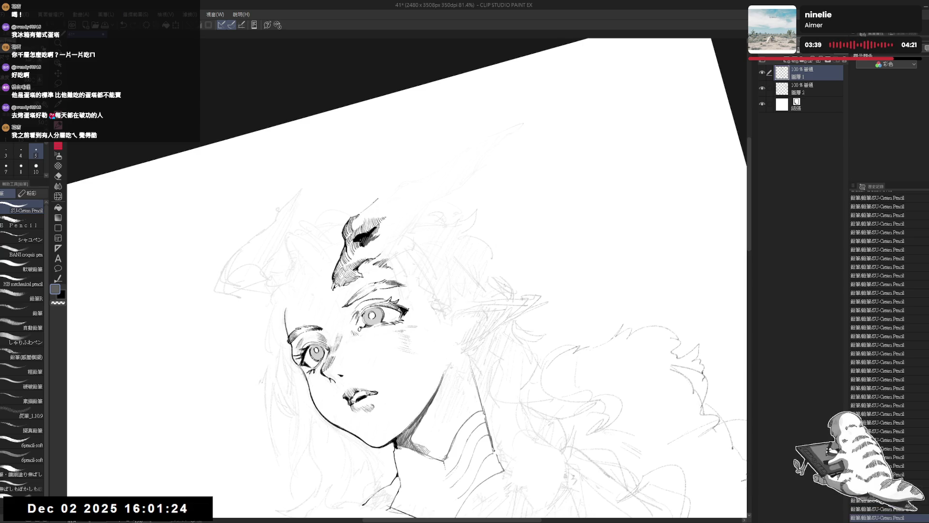
- Undo the last small SU-Cream Pencil stroke, leaving grey as the drawing colour
key(asciicircum)
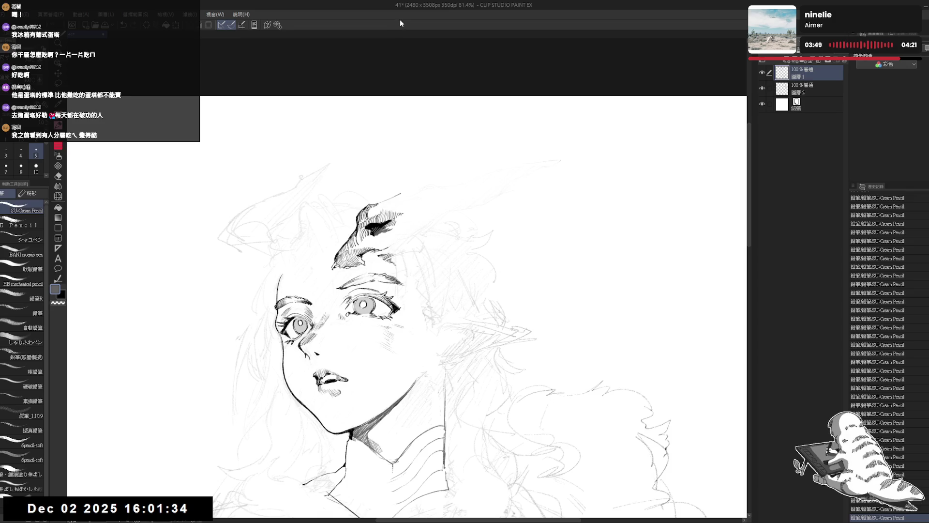
drag(406, 309, 399, 318)
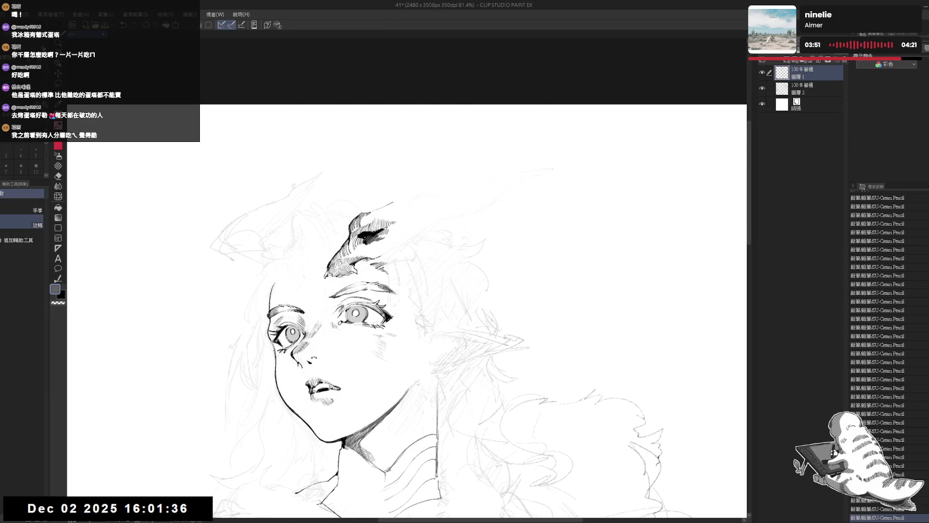
drag(581, 363, 571, 271)
key(p)
key(x)
key(ctrl+z)
key(x)
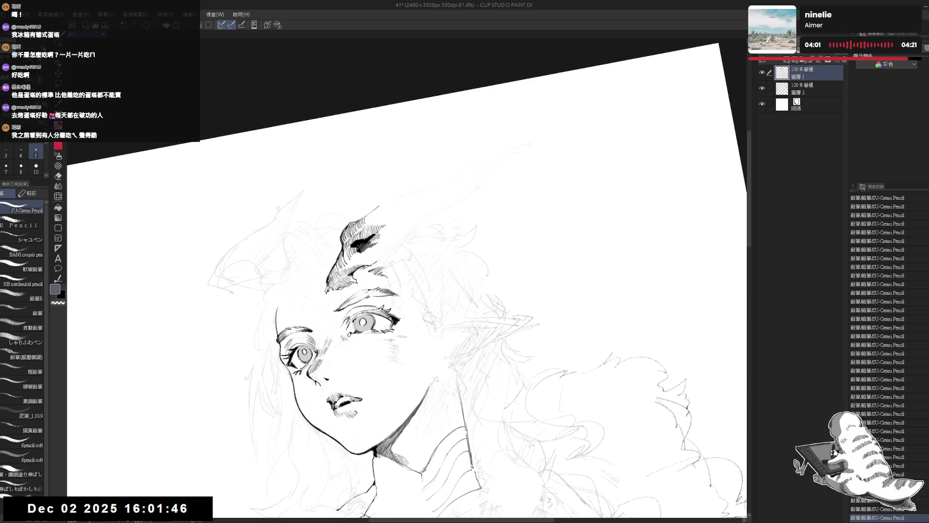
- Check the whole drawing, then add a short pencil mark shading the cheek beside the eye
scroll(406, 295, down, 3)
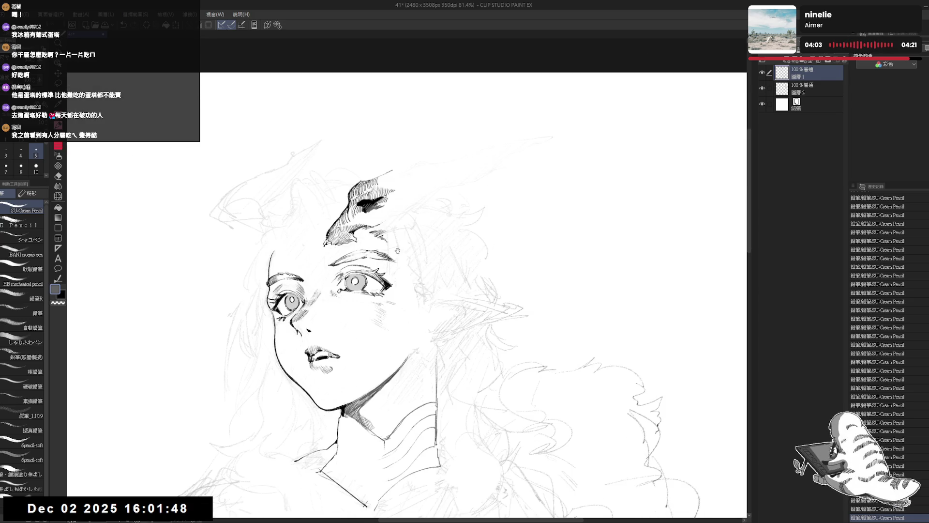
key(ctrl+@)
scroll(406, 319, up, 3)
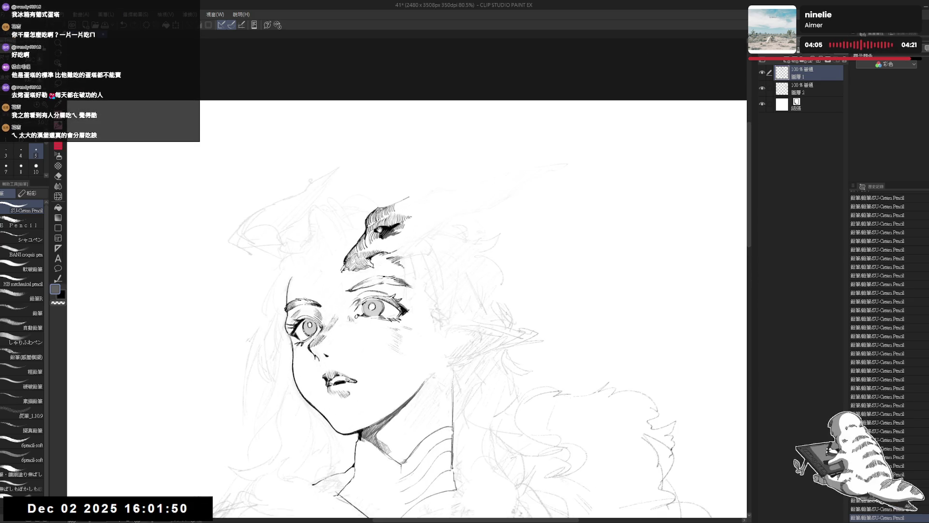
key(minus)
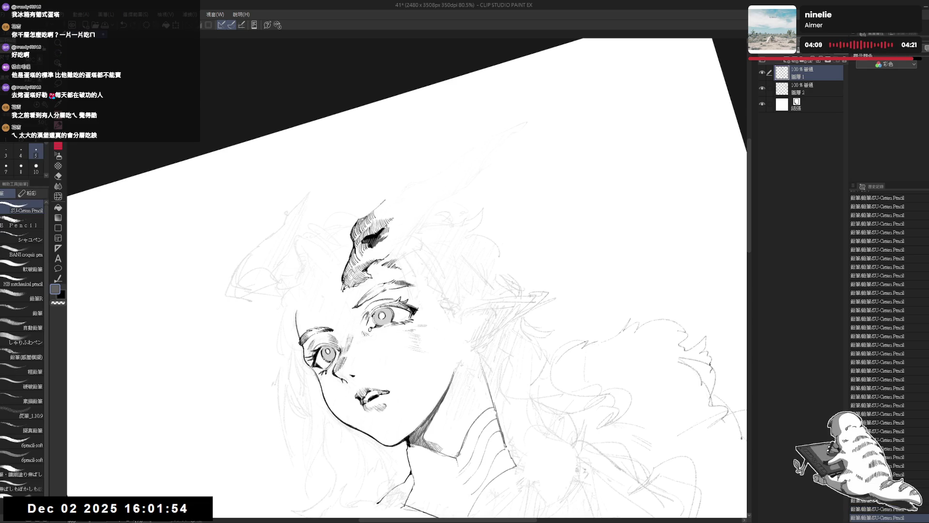
drag(364, 244, 368, 250)
key(c)
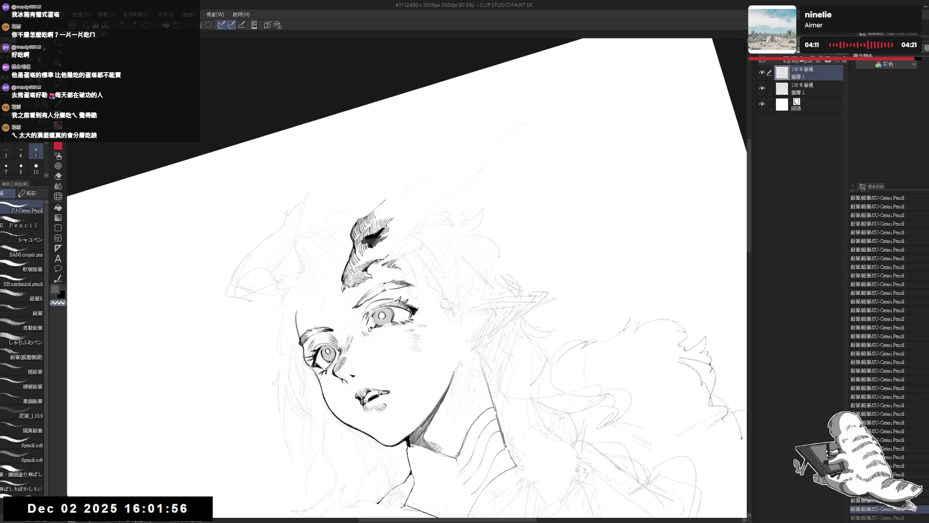
key(c)
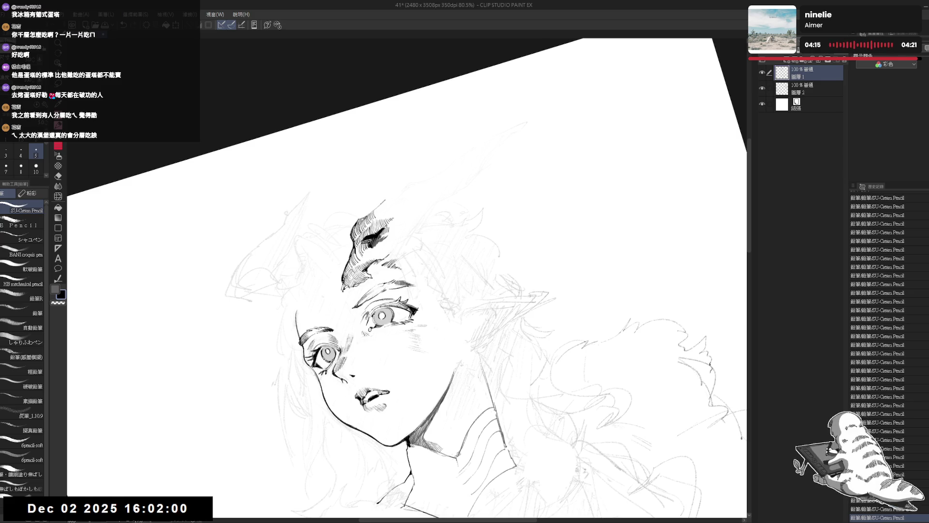
key(at)
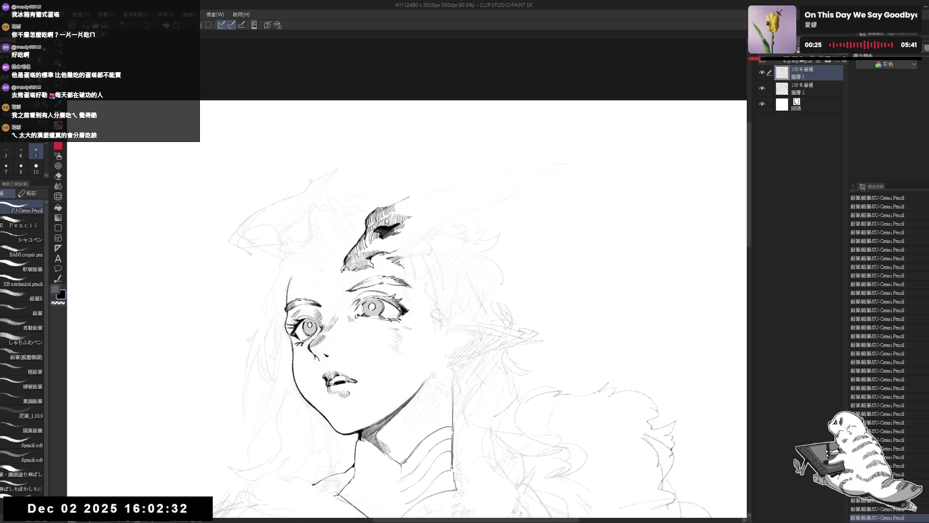
key(r)
- Extend the hair outline at the top of the forehead lock with the pencil
mouse_move(387, 221)
mouse_down()
mouse_move(435, 184)
mouse_move(368, 227)
mouse_move(388, 236)
mouse_up()
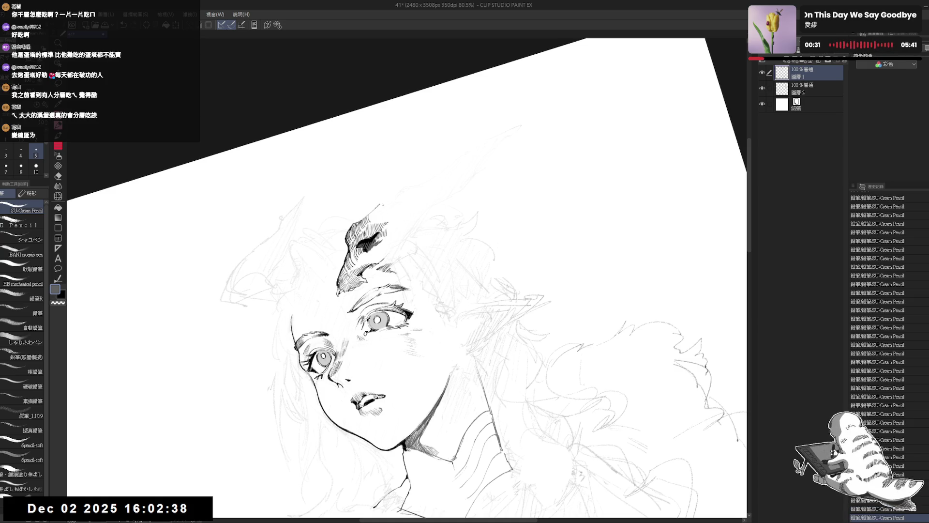
drag(380, 204, 396, 191)
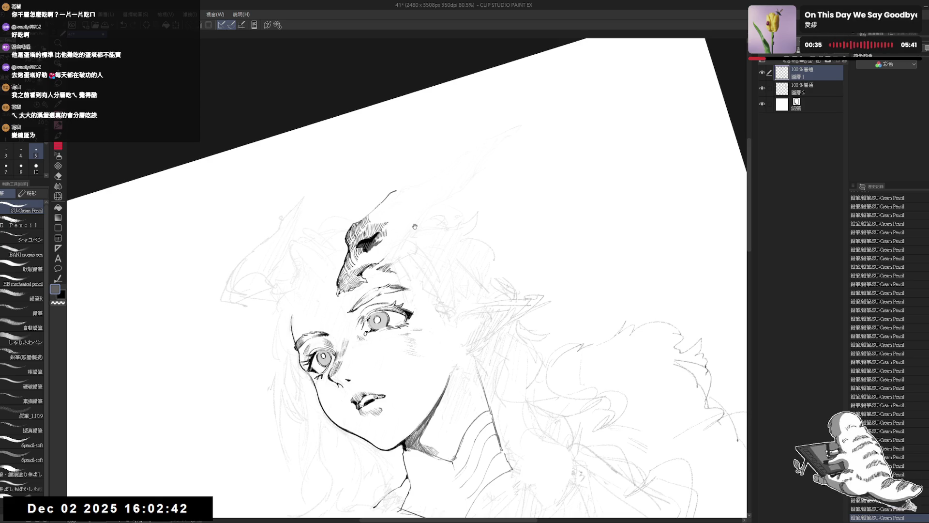
drag(414, 228, 404, 232)
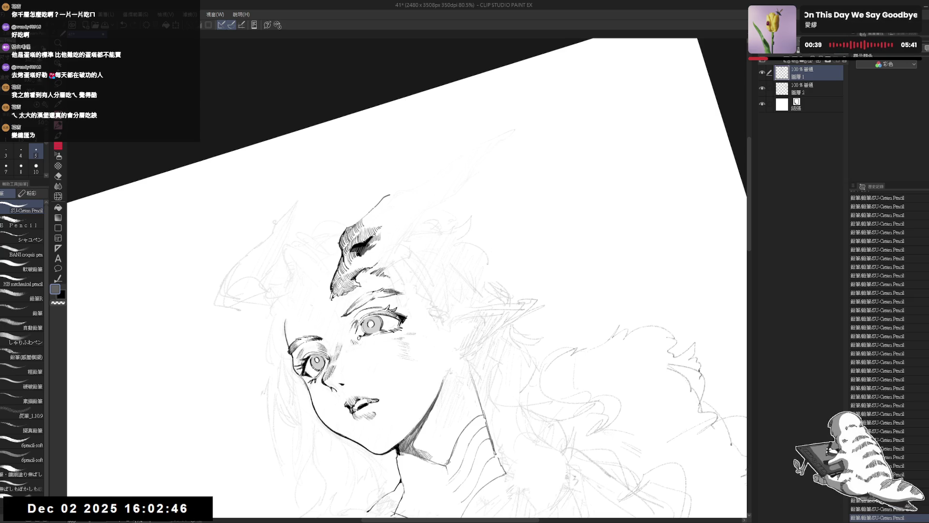
key(e)
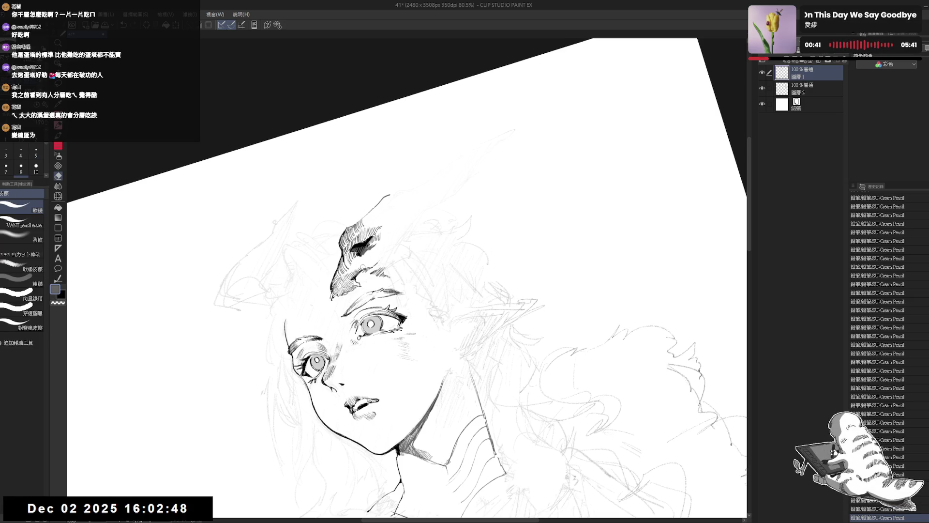
key(p)
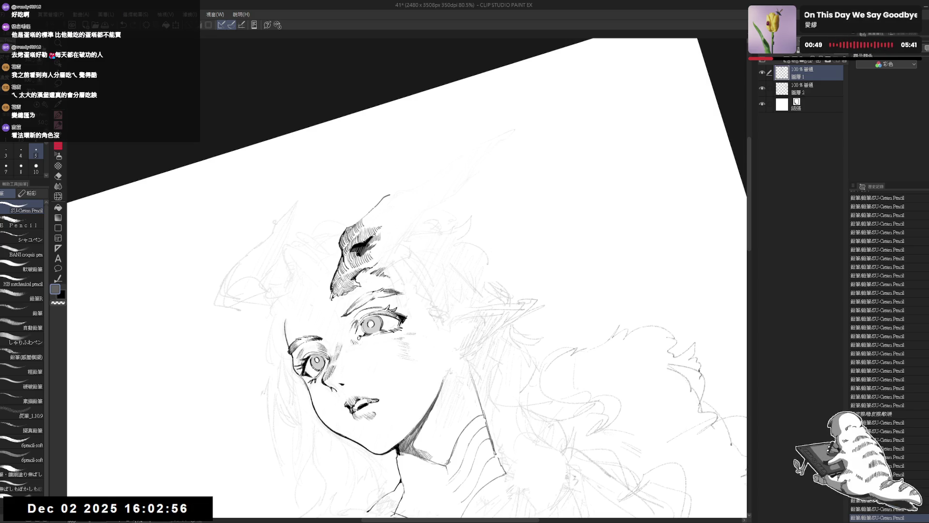
- Undo a stroke and redraw small lines at the right eye's outer corner and hair patch
key(ctrl+@)
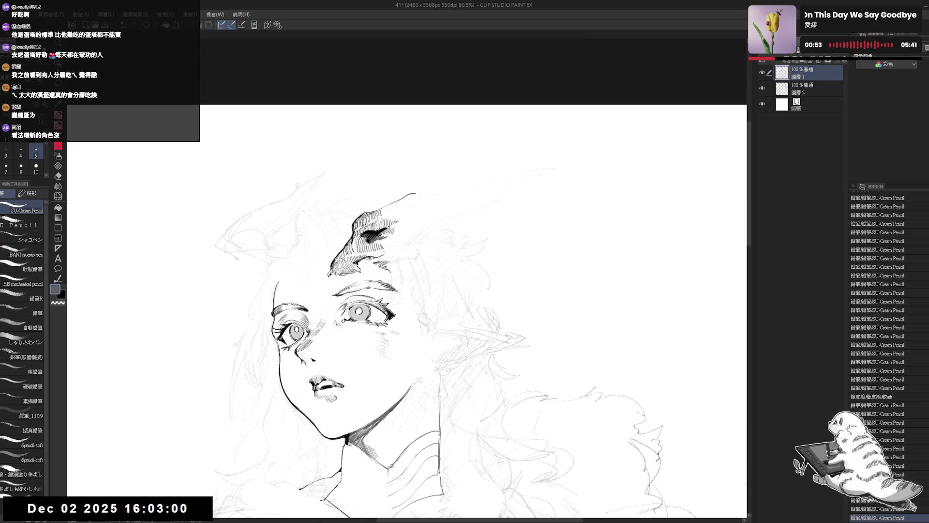
key(ctrl+z)
drag(389, 313, 393, 317)
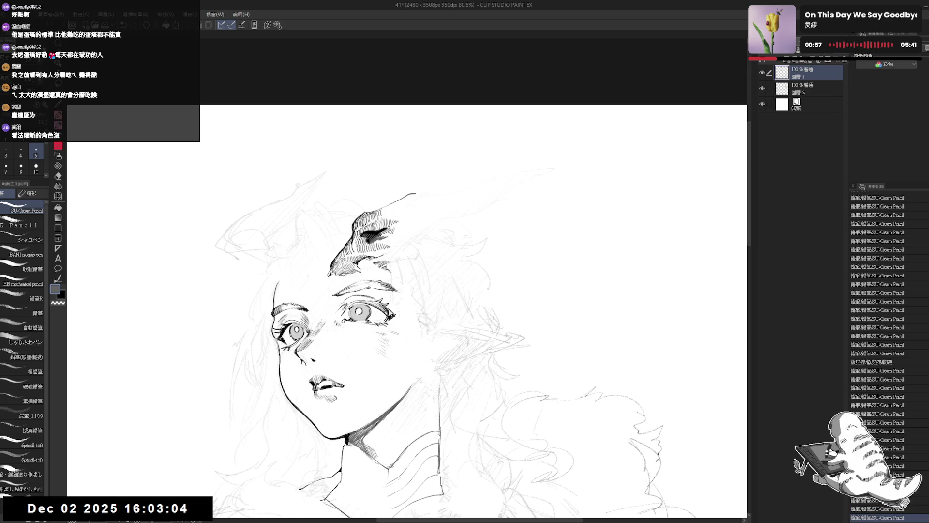
key(asciicircum)
key(asciicircum)
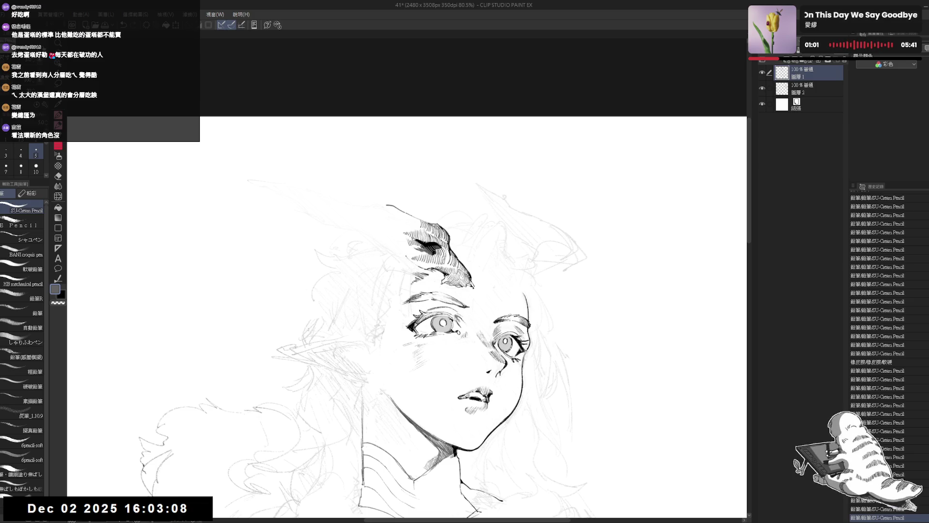
mouse_move(399, 244)
mouse_down()
mouse_move(406, 255)
mouse_move(381, 241)
mouse_up()
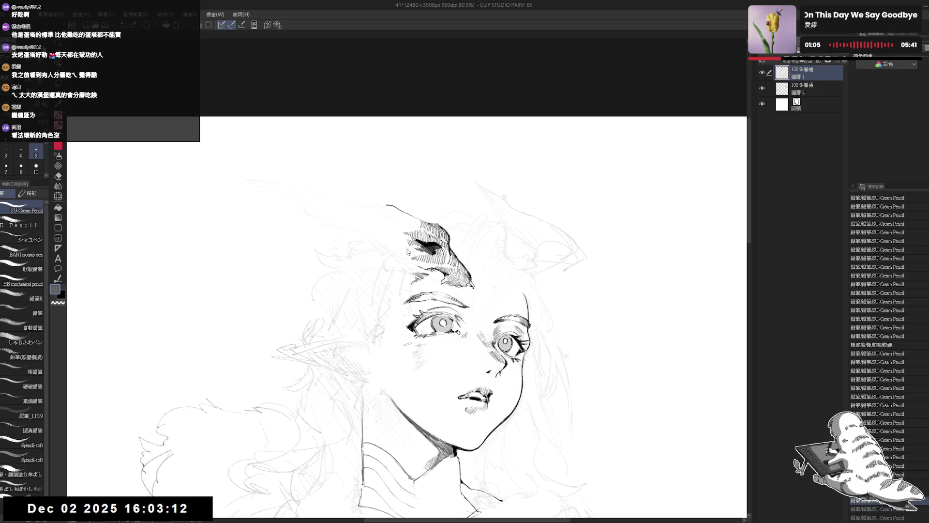
- Add several more small pencil strokes to the drawing, then reset the canvas rotation upright
key(e)
mouse_move(404, 238)
mouse_down()
mouse_move(338, 245)
mouse_move(363, 240)
mouse_up()
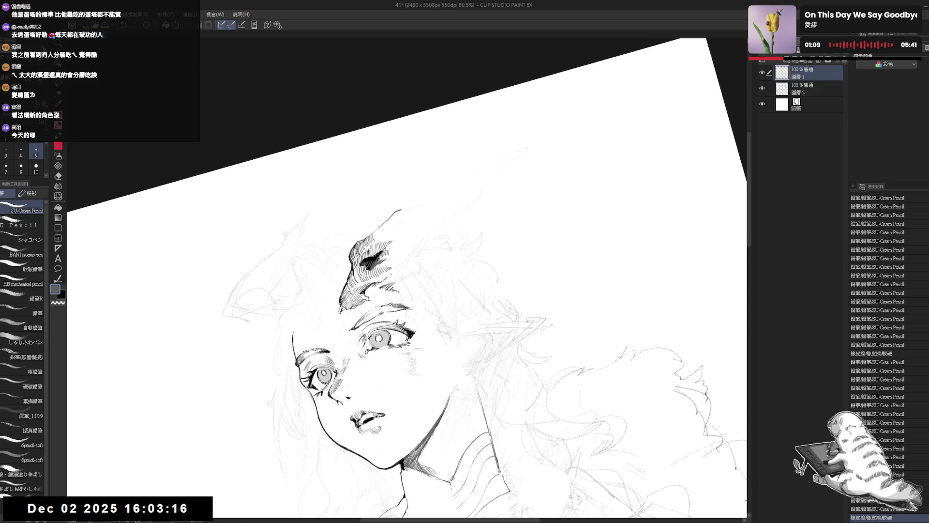
drag(416, 348, 425, 358)
drag(417, 348, 426, 359)
drag(416, 349, 426, 358)
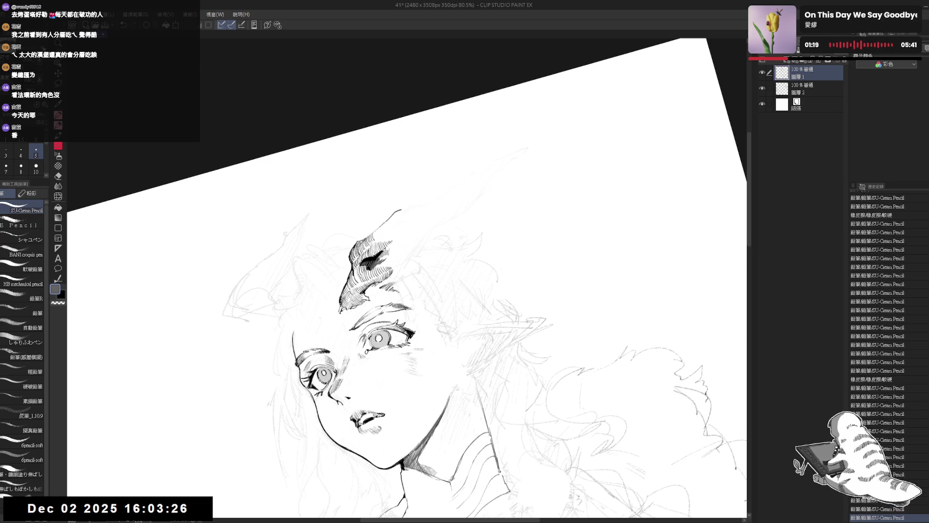
key(e)
key(p)
key(ctrl+@)
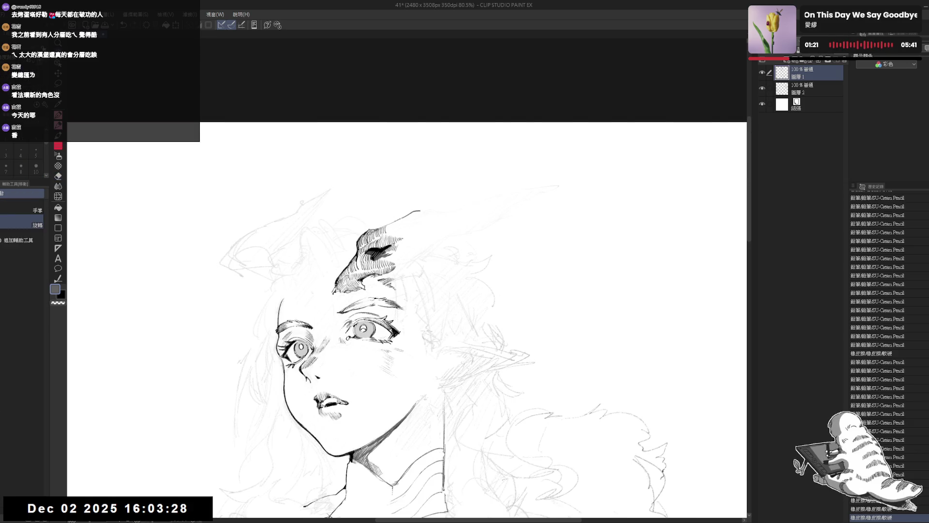
key(-)
scroll(406, 291, down, 4)
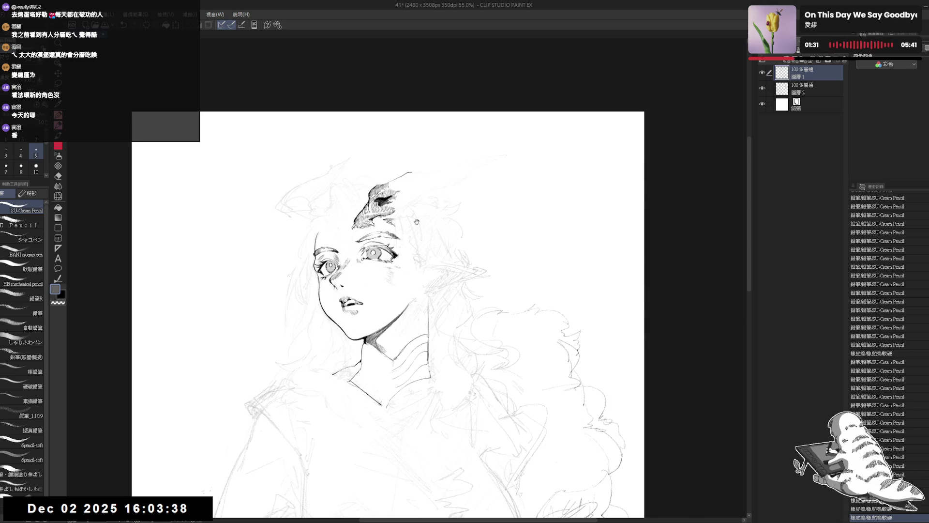
- Erase part of the forehead hair lock's hatching
key(r)
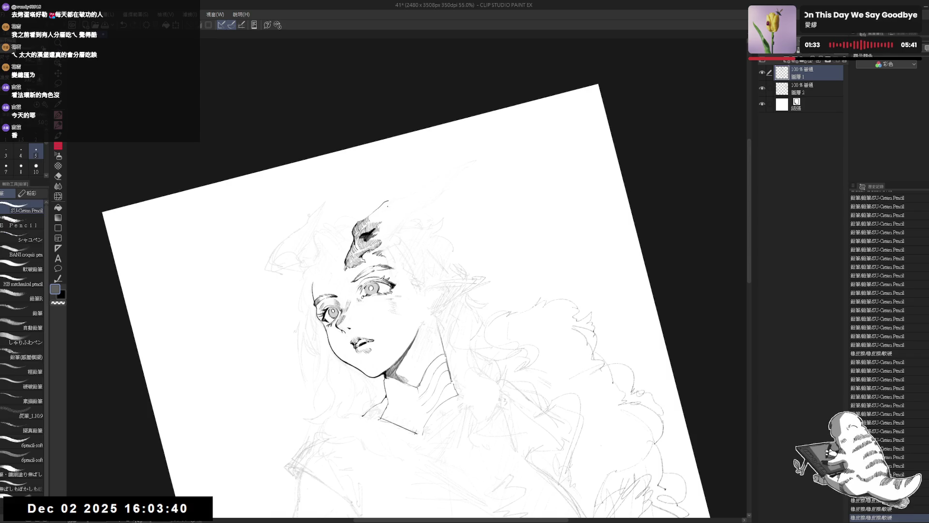
key(e)
key(r)
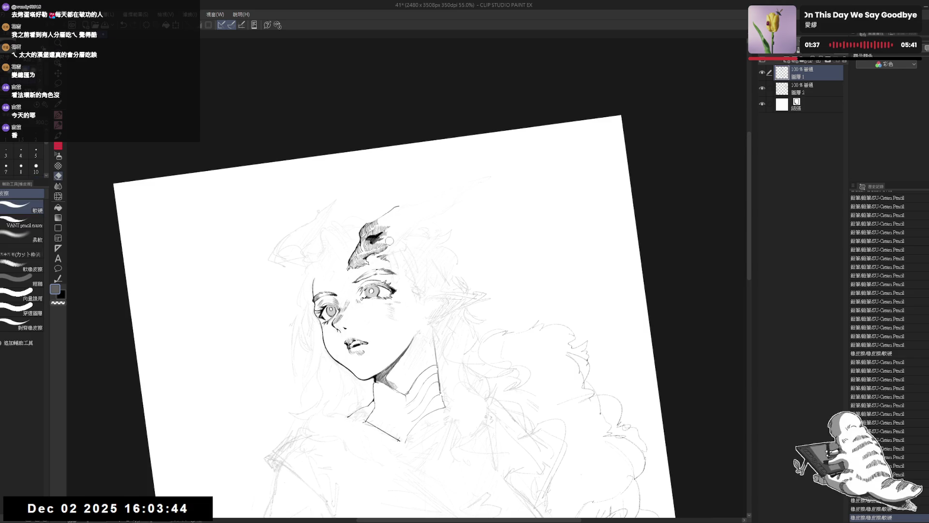
mouse_move(373, 254)
mouse_down()
mouse_move(393, 258)
mouse_move(382, 244)
mouse_up()
key(r)
key(p)
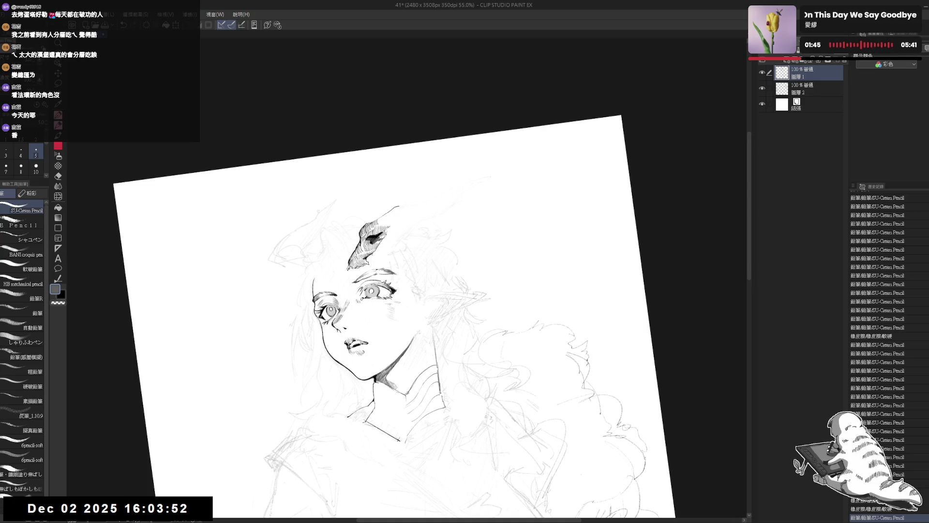
key(e)
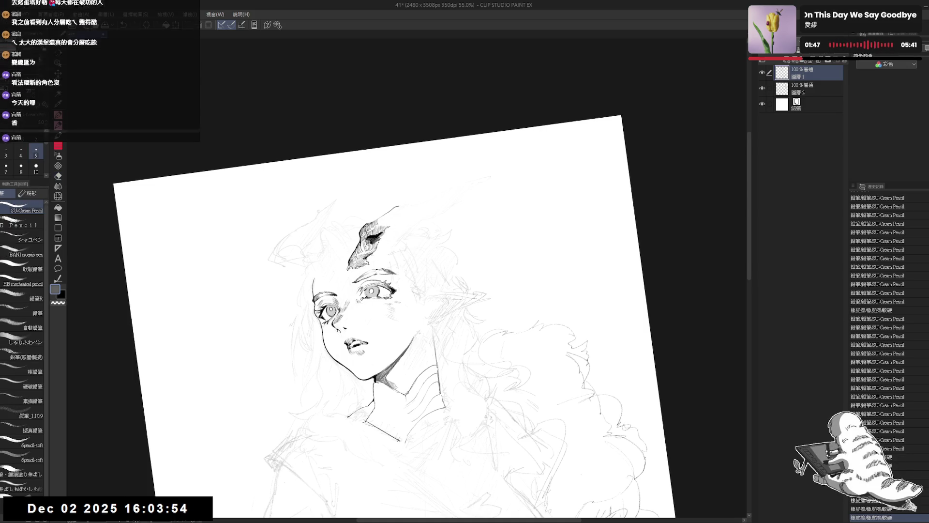
- Undo a trial tip stroke and erase a small mark on the hair lock
drag(399, 206, 408, 204)
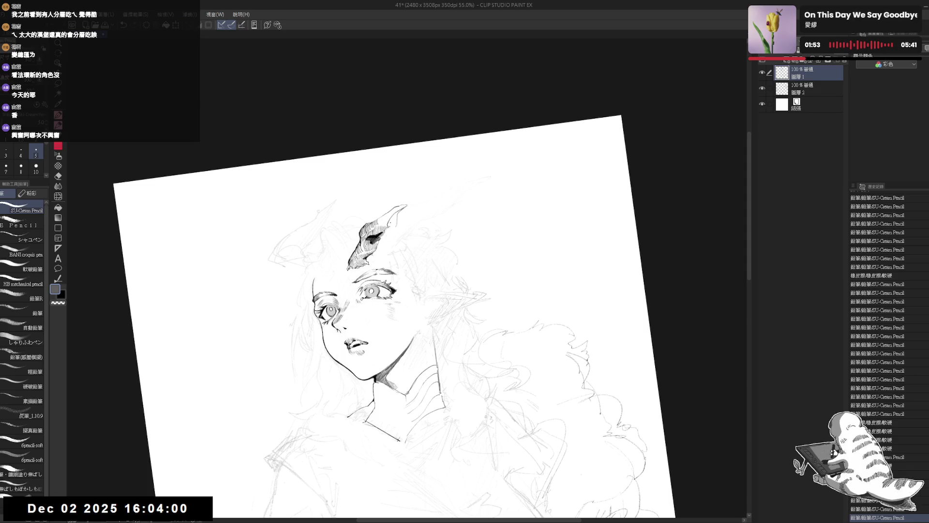
key(ctrl+z)
key(ctrl+z)
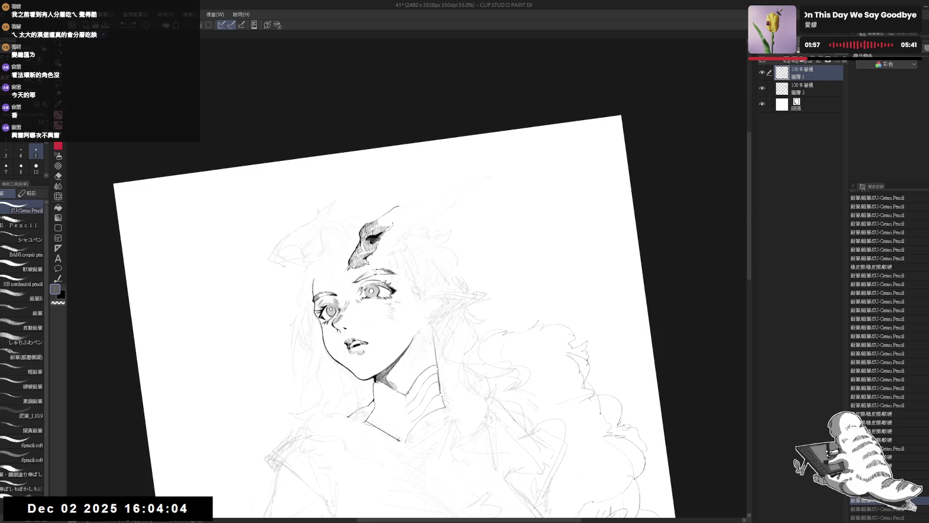
key(e)
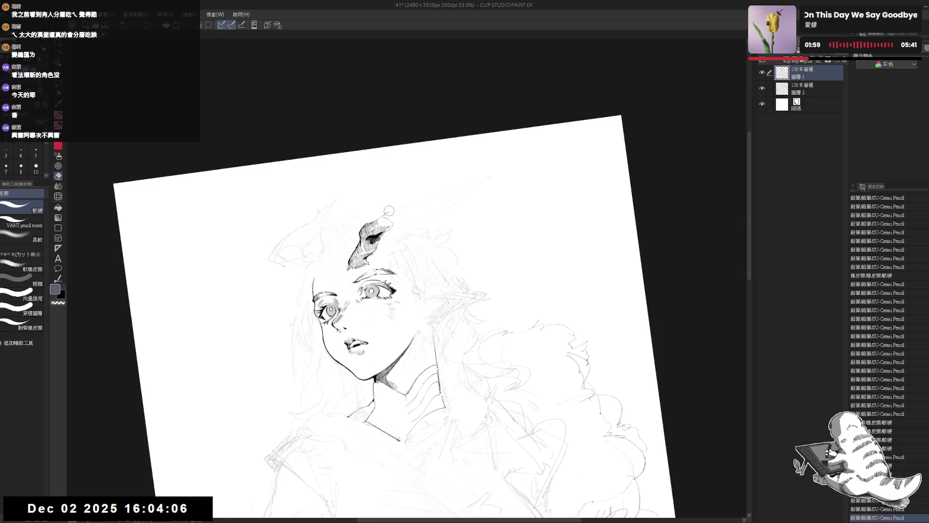
drag(387, 213, 402, 201)
key(ctrl+@)
drag(365, 347, 409, 347)
scroll(409, 347, right, 2)
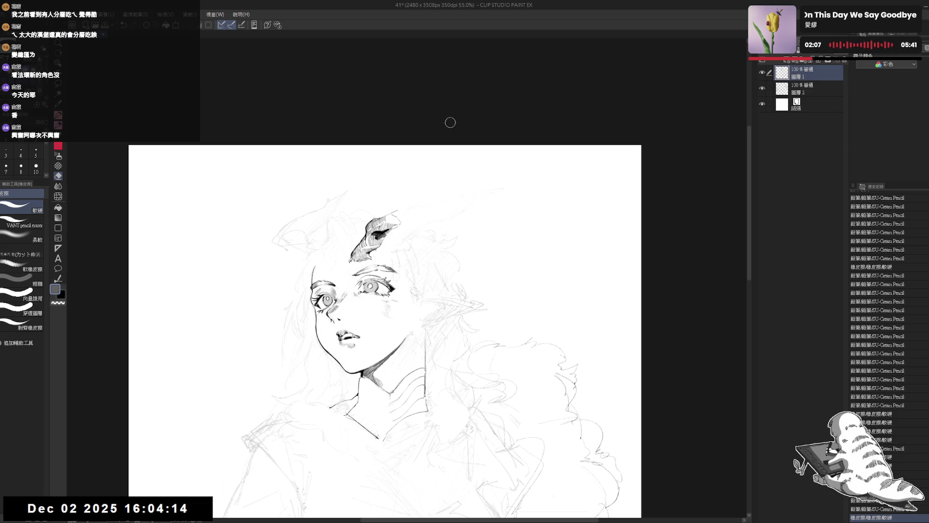
- Redraw the hair lock's pointed tip with a short pencil stroke
drag(398, 210, 409, 206)
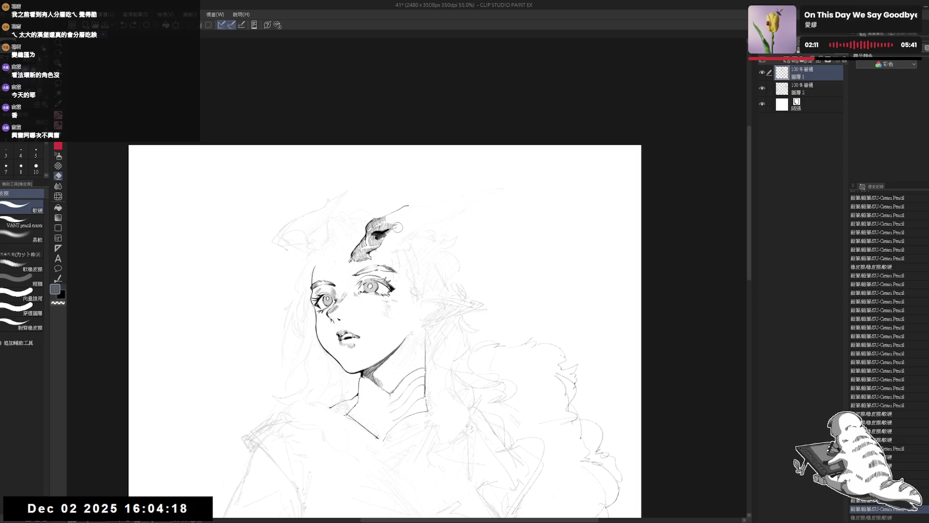
key(space)
drag(532, 348, 527, 291)
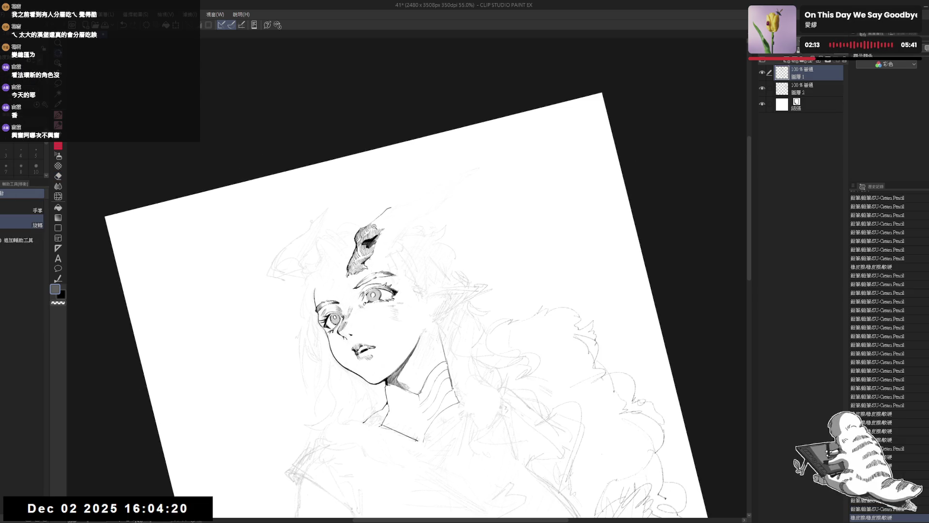
scroll(374, 226, up, 2)
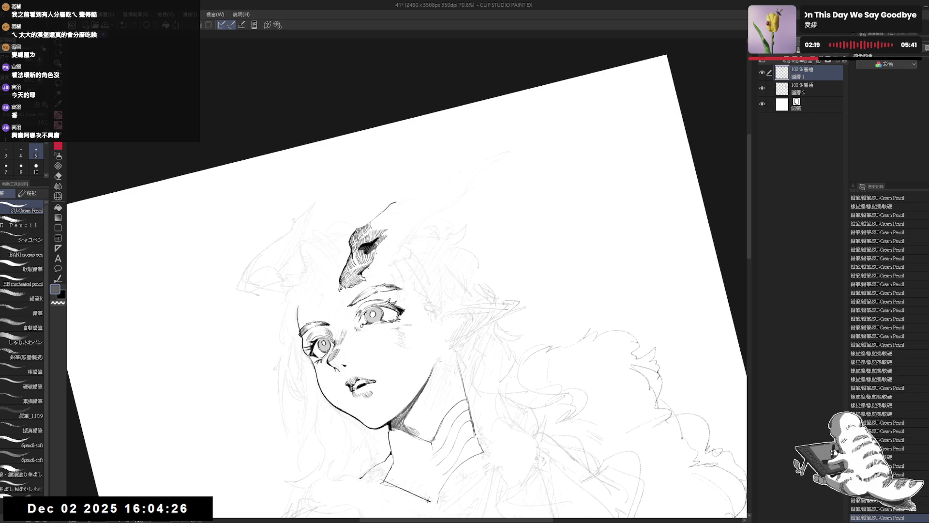
- Erase small stray marks in the hair and undo a faint stroke
key(e)
click(370, 269)
key(p)
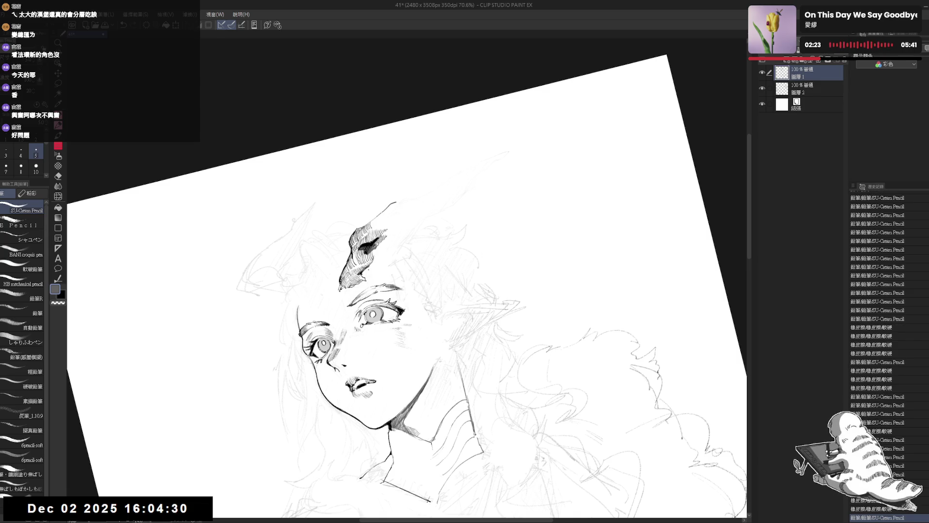
key(e)
drag(360, 273, 368, 281)
key(p)
drag(457, 259, 477, 268)
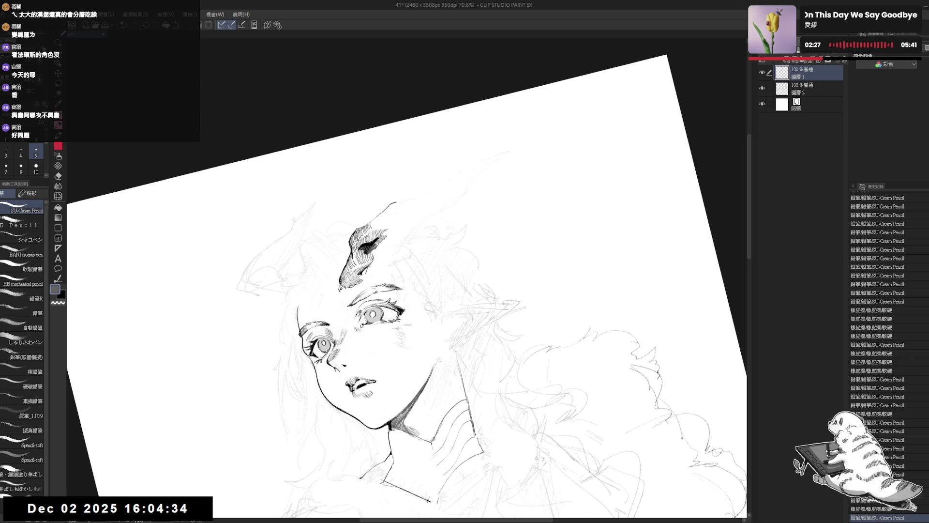
key(ctrl+z)
- Mirror the canvas horizontally, zoom in, and add dark black hatching to the forehead lock
key(ctrl+at)
key(h)
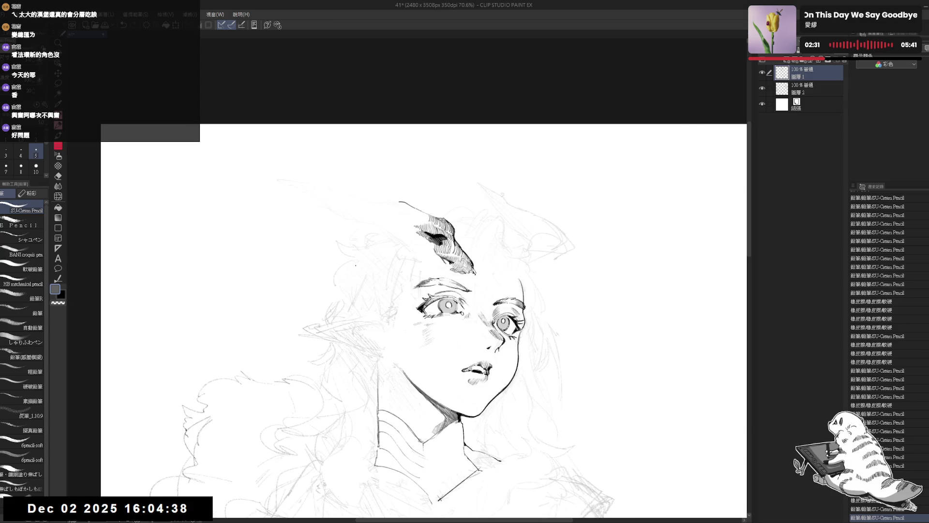
scroll(357, 220, up, 2)
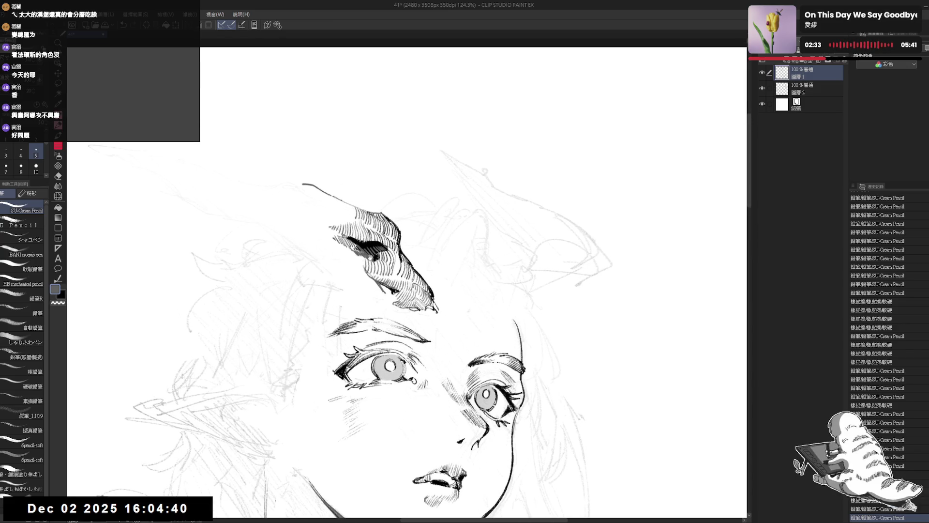
key(asciicircum)
key(asciicircum)
key(x)
drag(378, 265, 377, 278)
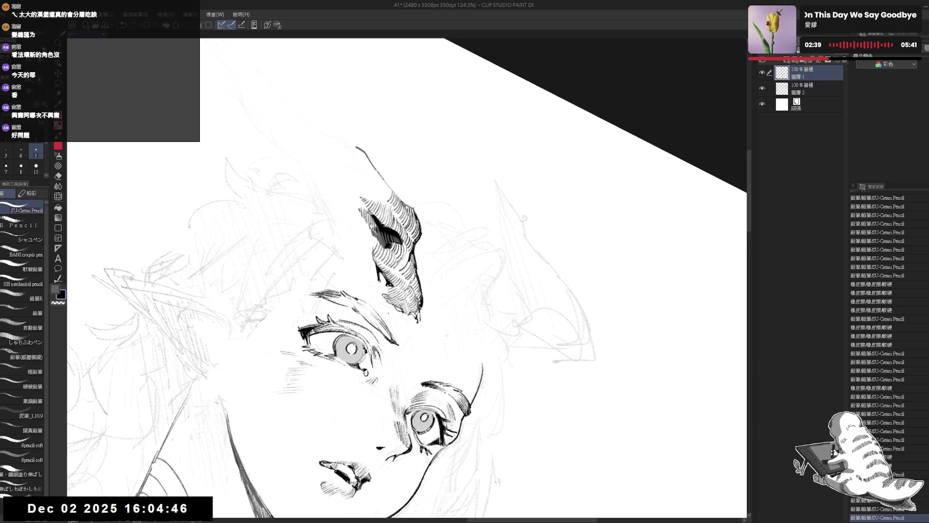
key(ctrl+at)
drag(441, 300, 434, 294)
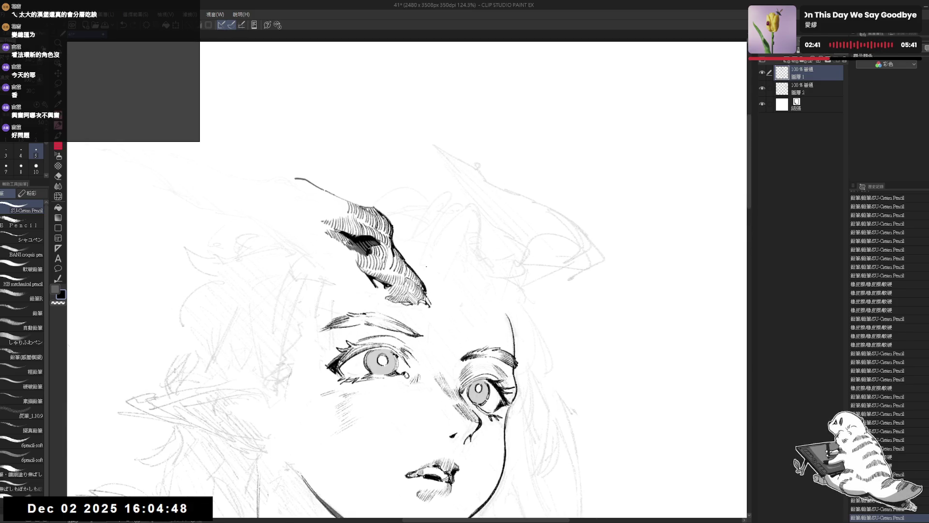
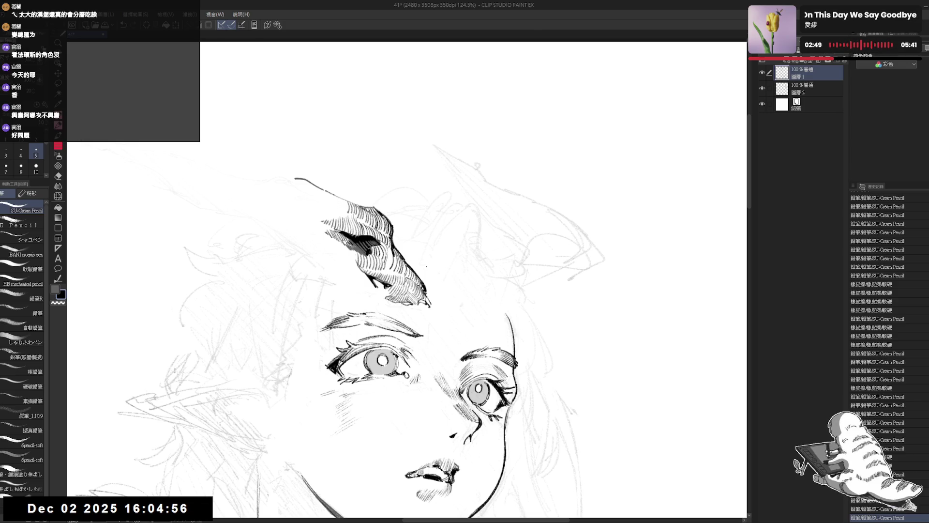
- Ink the horn's long outer contour sweeping up to its tip with SU-Cream Pencil
key(ctrl+minus)
key(ctrl+minus)
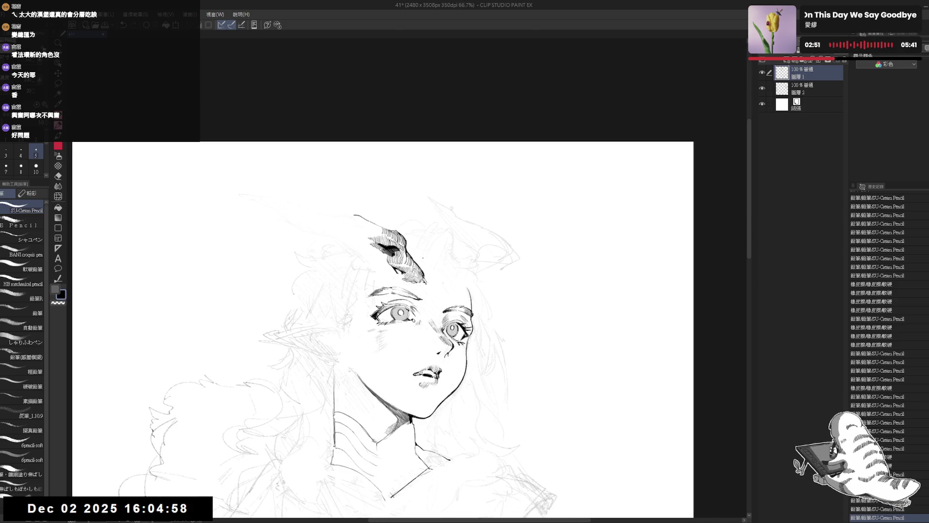
drag(417, 275, 457, 279)
key(h)
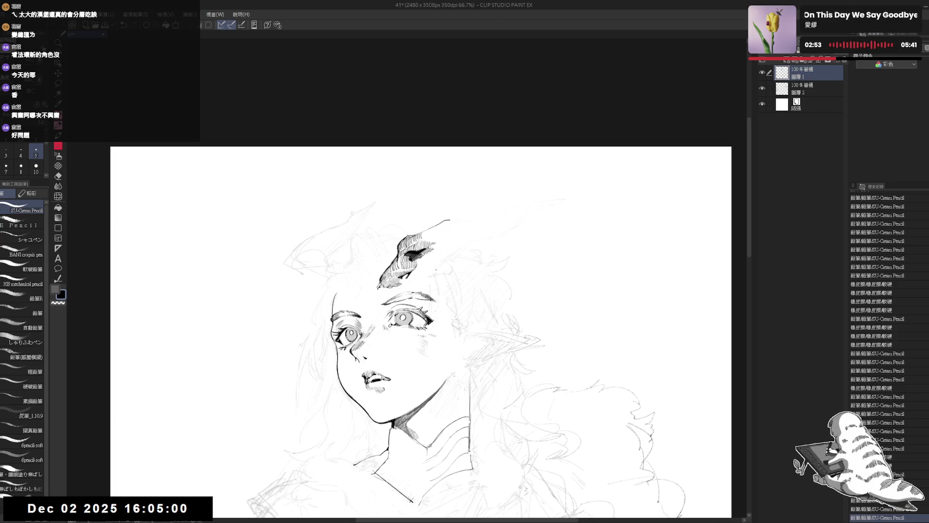
key(minus)
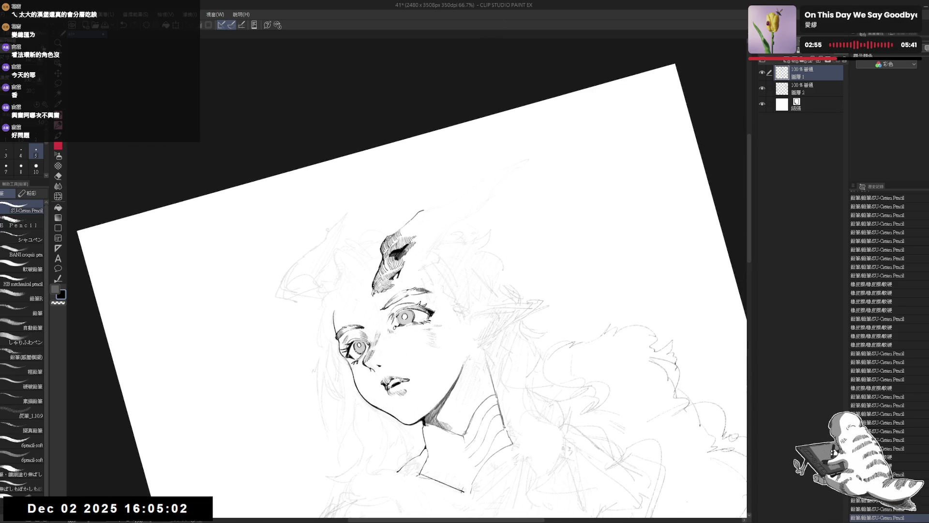
click(437, 239)
click(437, 240)
mouse_move(426, 237)
mouse_down()
mouse_move(438, 243)
mouse_move(483, 198)
mouse_move(465, 208)
mouse_up()
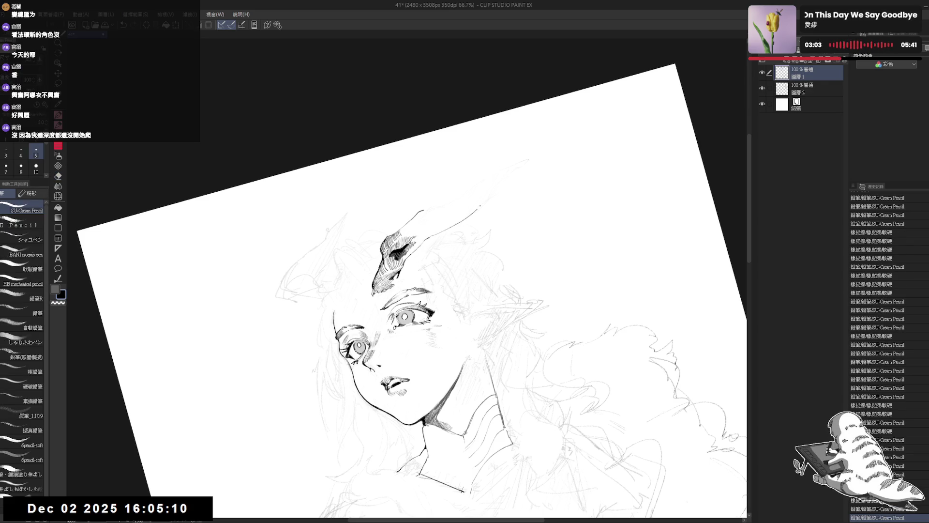
key(ctrl+at)
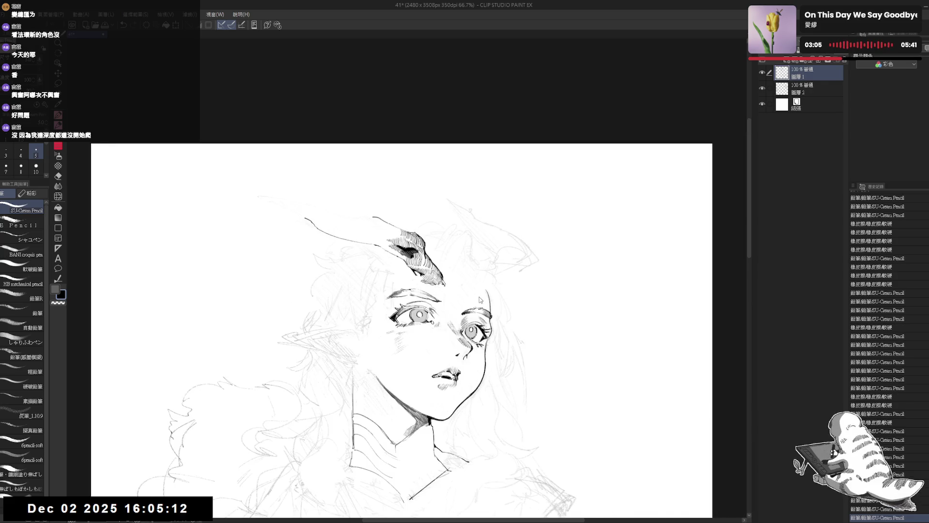
drag(482, 236, 478, 238)
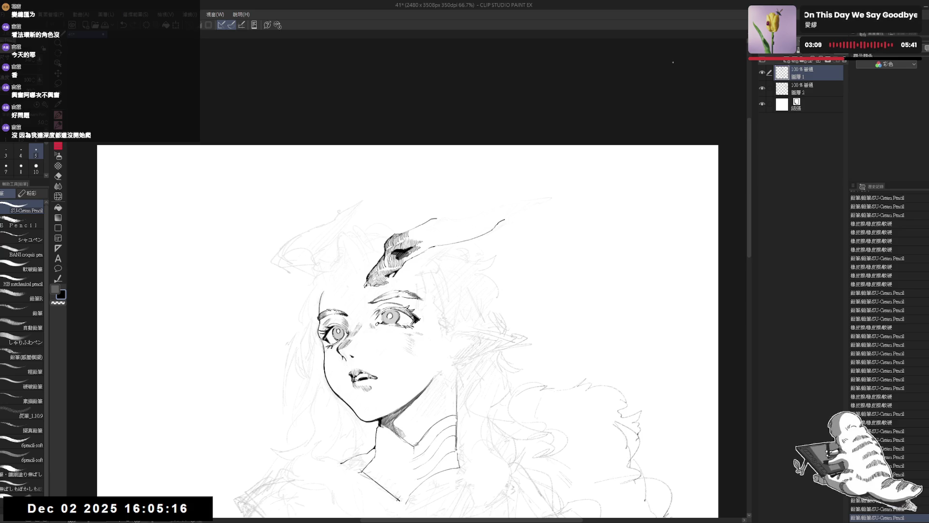
mouse_move(438, 242)
mouse_down()
mouse_move(437, 258)
mouse_move(513, 155)
mouse_move(476, 204)
mouse_up()
- Erase stray ink bits along the horn and at its stroke tip
key(e)
key(p)
key(e)
mouse_move(417, 225)
mouse_down()
mouse_move(409, 232)
mouse_move(428, 226)
mouse_up()
key(p)
key(ctrl+z)
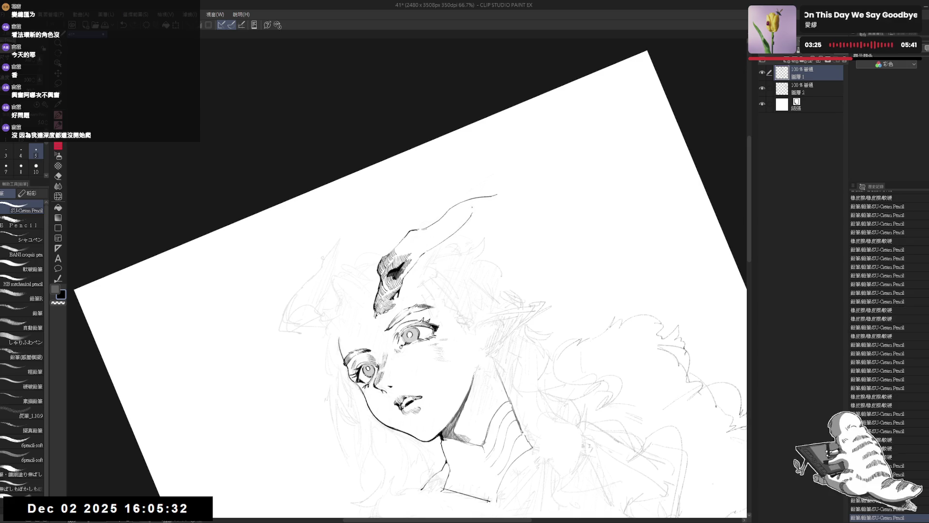
key(e)
key(ctrl+alt+0)
key(r)
drag(475, 289, 491, 346)
key(e)
click(466, 167)
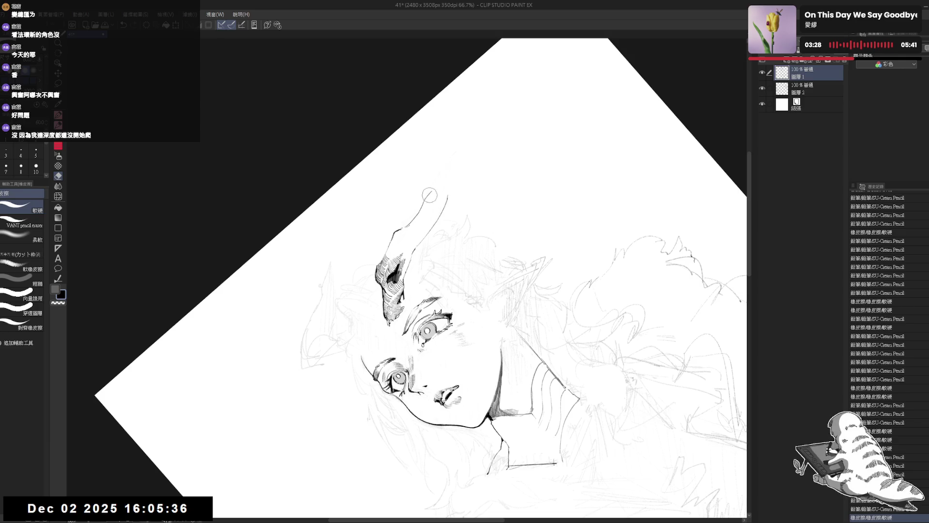
- Extend the horn line out to a sharper tip and erase a small stray mark
key(p)
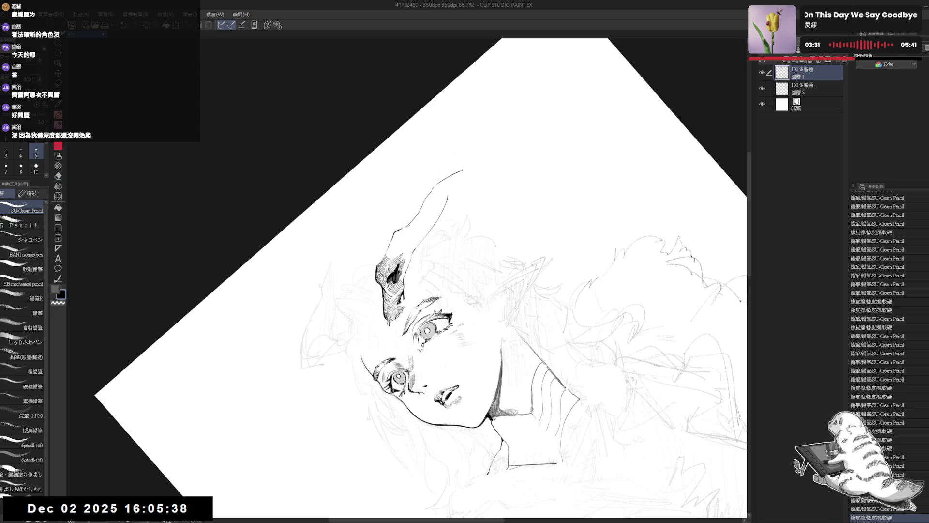
mouse_move(450, 175)
mouse_down()
mouse_move(464, 171)
mouse_move(458, 182)
mouse_up()
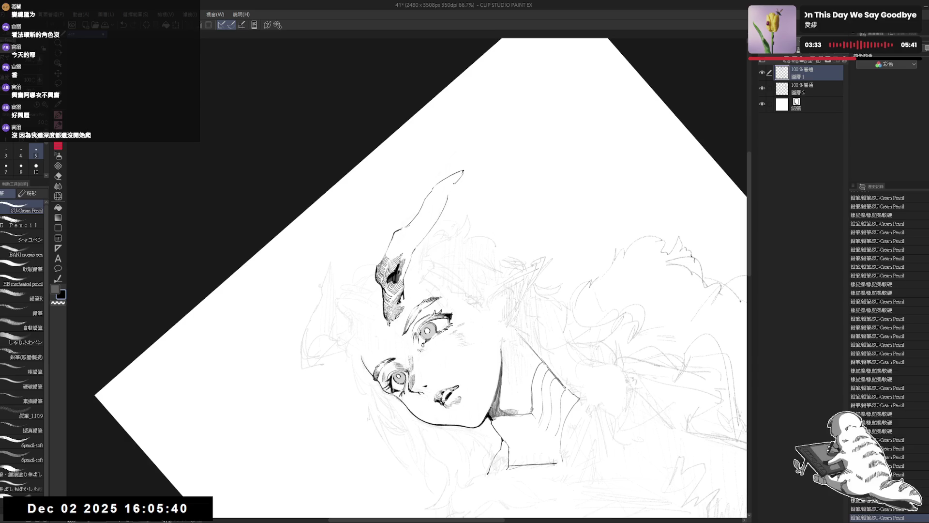
key(e)
click(459, 177)
key(p)
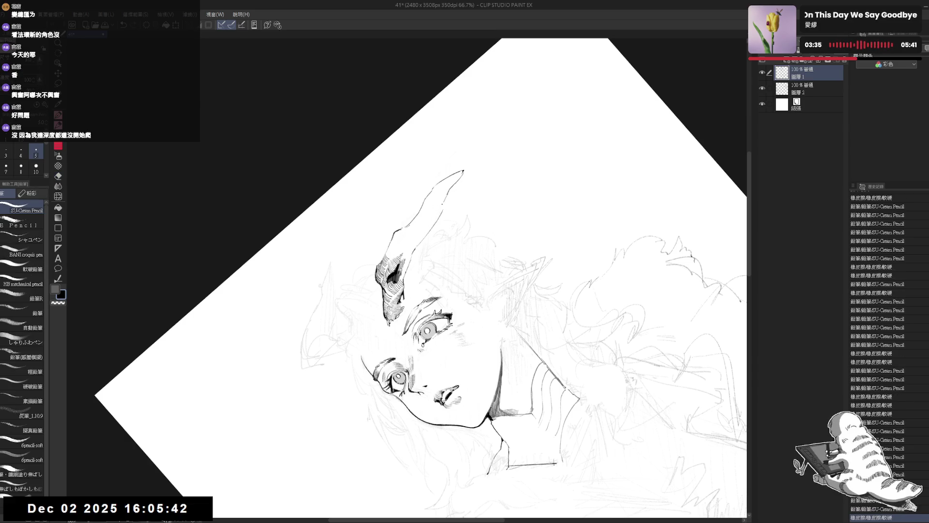
key(e)
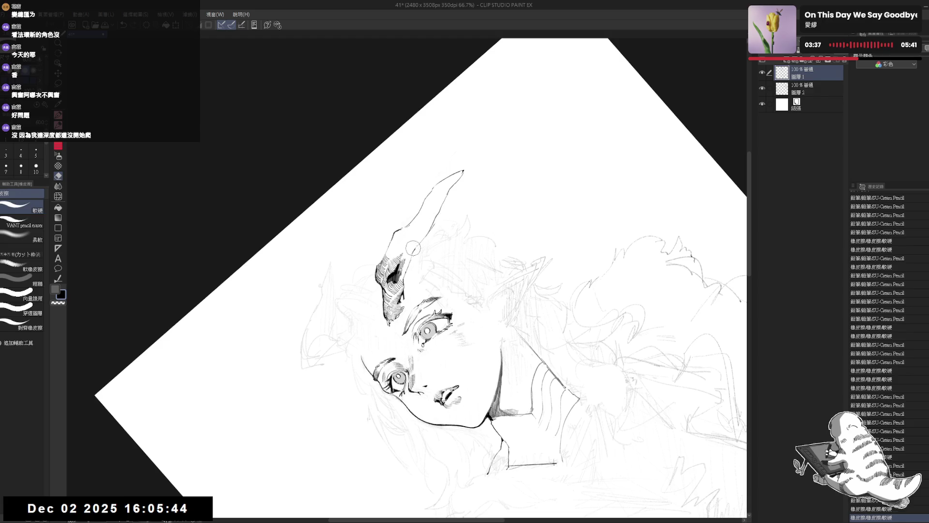
key(p)
key(ctrl+at)
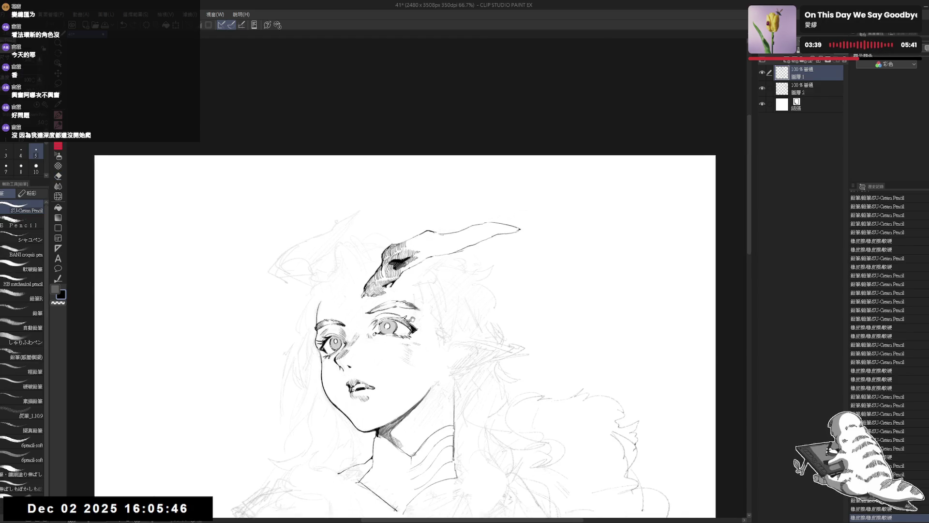
- Recentre the face and tilt the canvas to work on the horn's second edge
drag(464, 355, 470, 286)
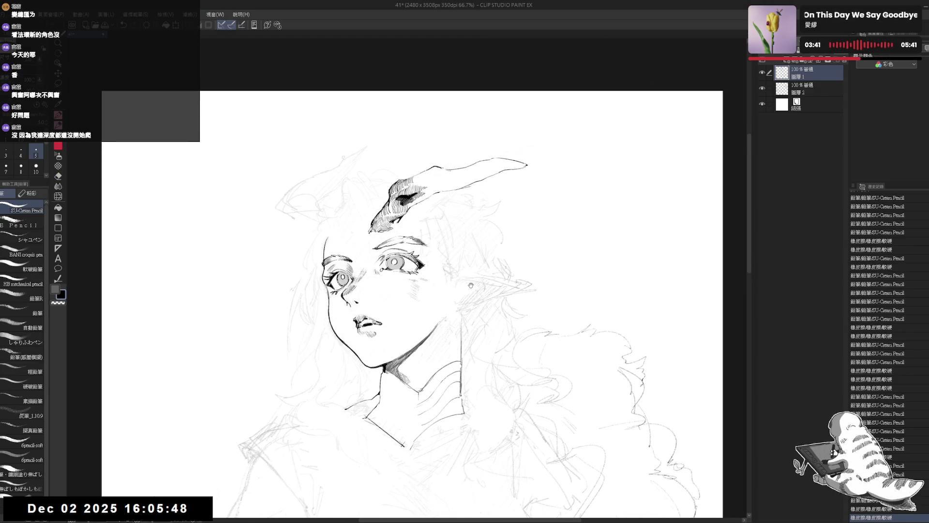
drag(448, 213, 446, 216)
drag(424, 155, 424, 165)
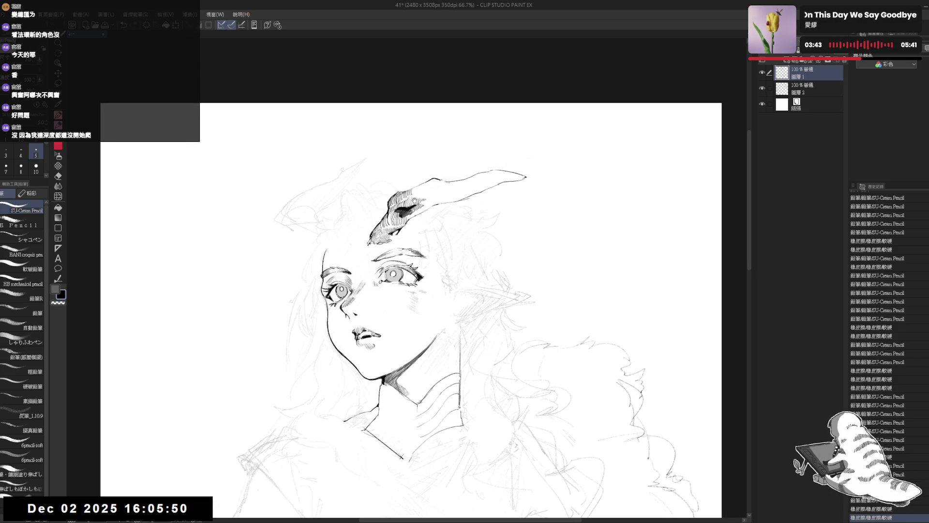
drag(425, 232, 426, 239)
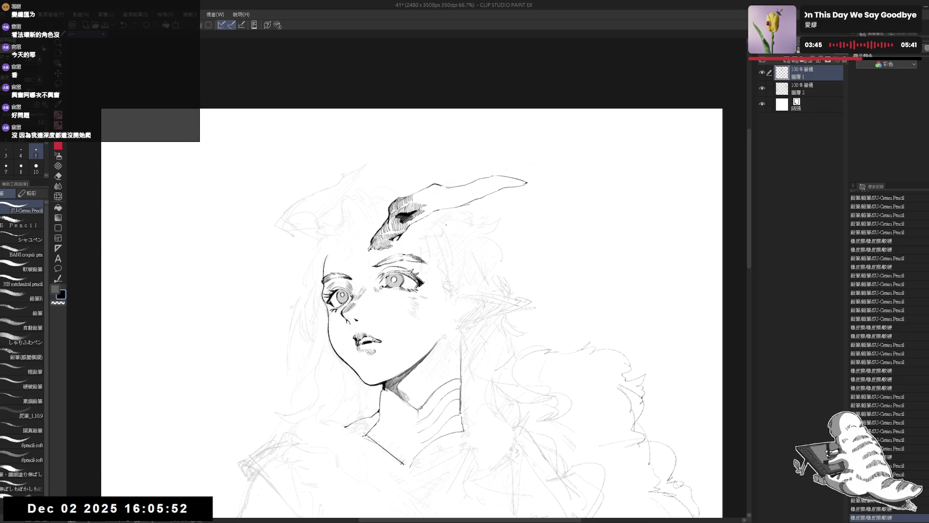
key(e)
key(minus)
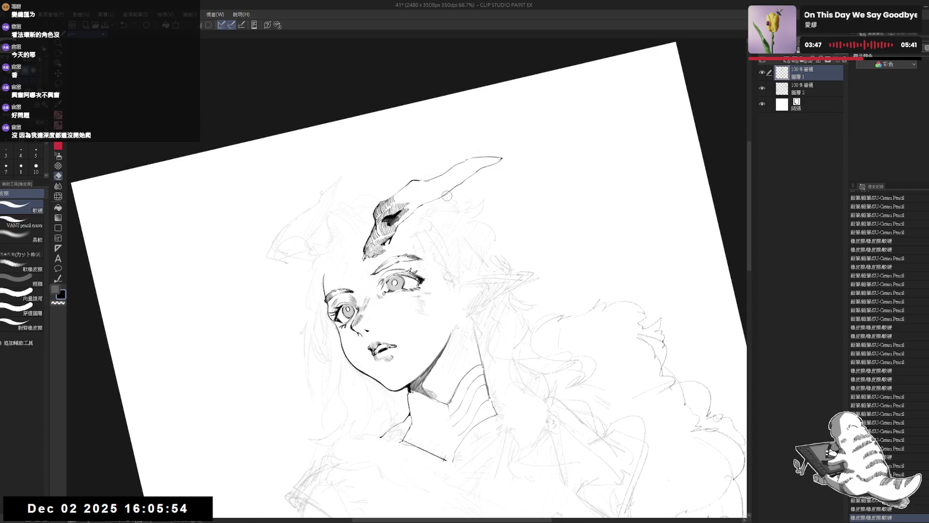
key(space)
drag(426, 211, 429, 218)
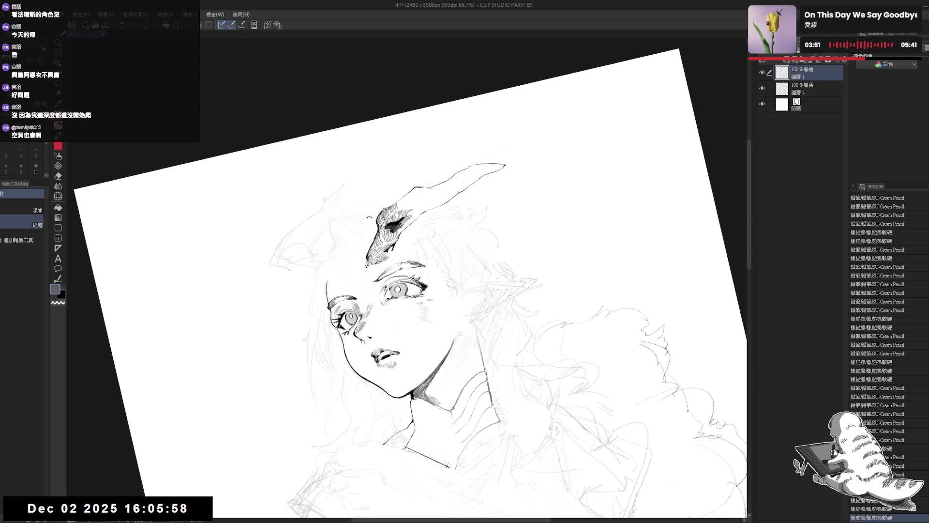
key(at)
key(minus)
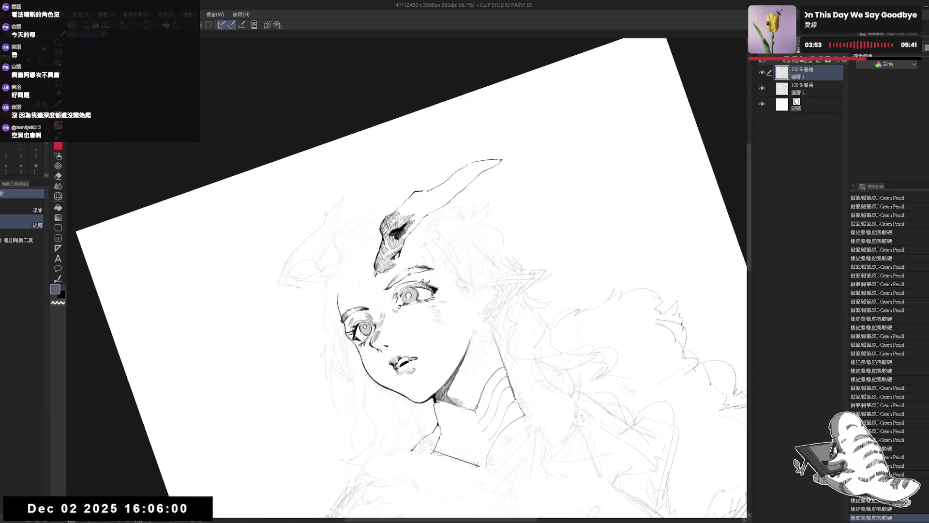
key(asciicircum)
key(p)
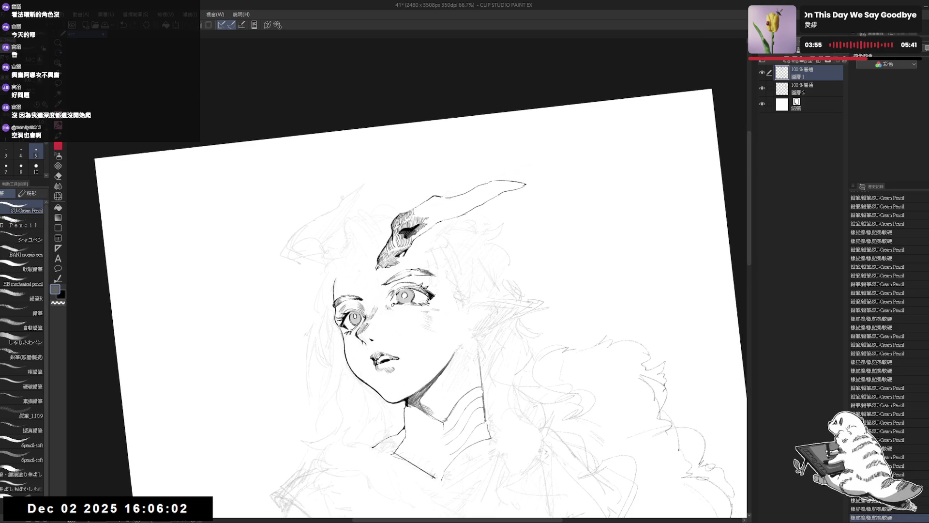
- Ink the horn's second edge to a pointed tip, erasing strays along the way
key(ctrl+y)
key(ctrl+y)
key(ctrl+y)
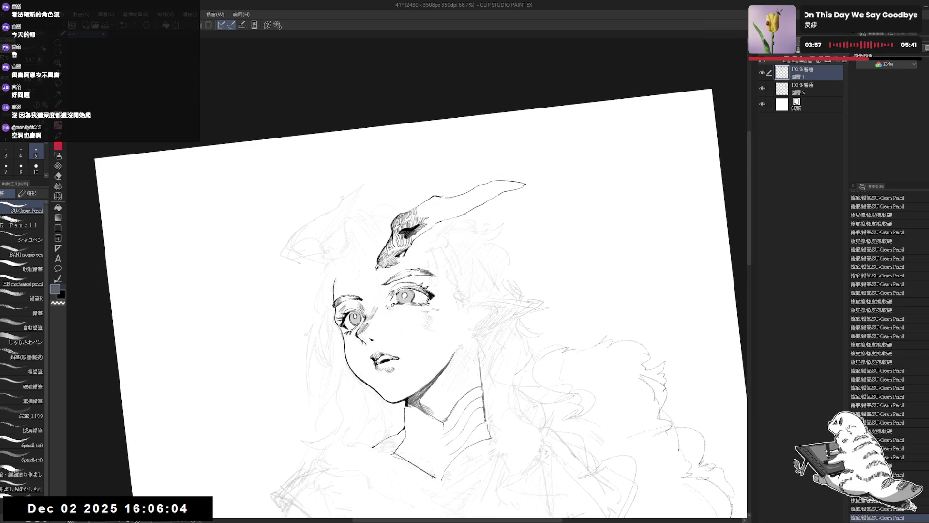
key(ctrl+y)
key(ctrl+y)
key(ctrl+y)
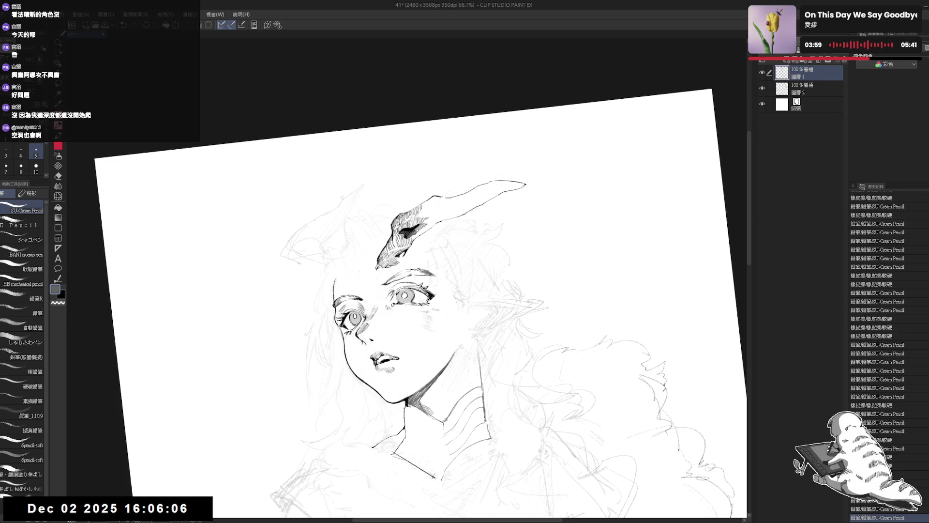
key(ctrl+y)
key(ctrl+y)
key(ctrl+y)
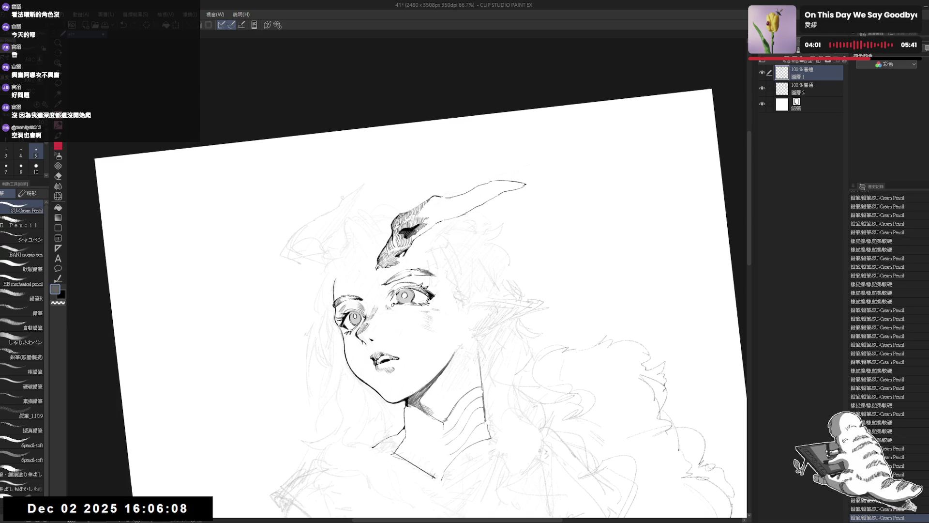
key(ctrl+y)
key(ctrl+@)
mouse_move(447, 240)
mouse_down()
mouse_move(433, 250)
mouse_move(484, 271)
mouse_move(493, 290)
mouse_up()
key(e)
key(r)
key(p)
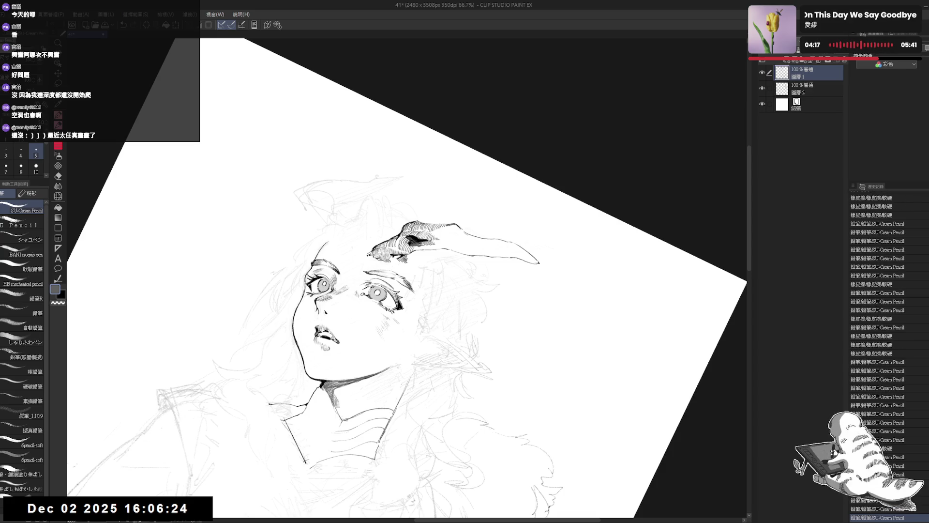
key(ctrl+at)
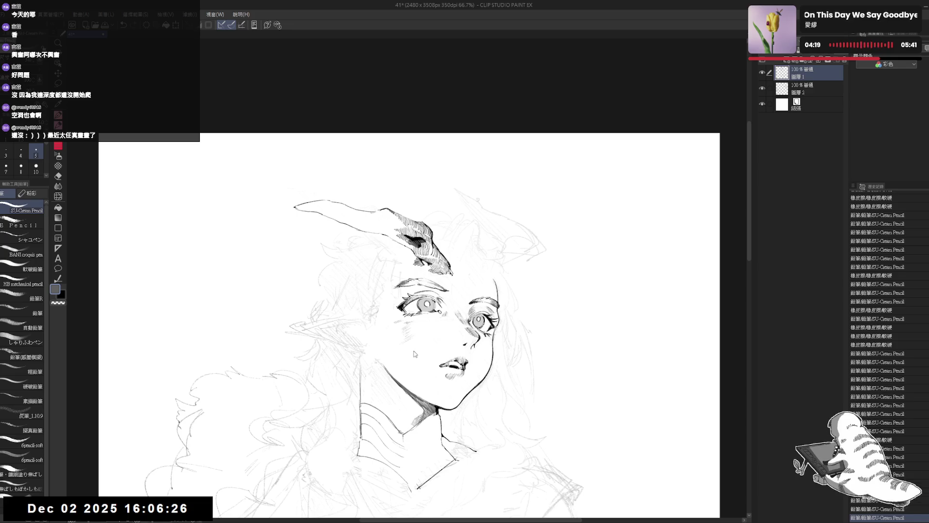
- Erase stray marks near the right eye and reduce the pencil size to 4
key(r)
mouse_move(371, 251)
mouse_down()
mouse_move(416, 244)
mouse_move(417, 271)
mouse_up()
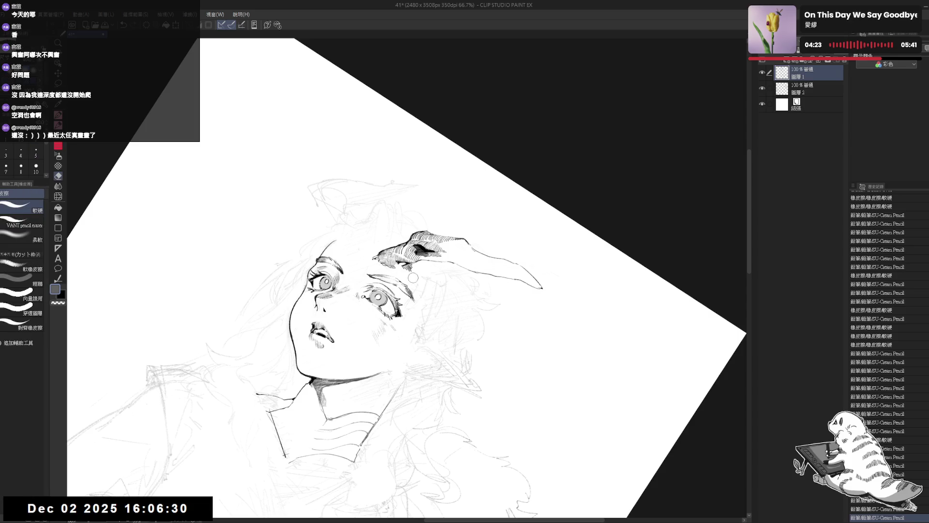
drag(420, 297, 406, 301)
click(414, 306)
key(p)
drag(181, 503, 186, 512)
key(ctrl+z)
key(bracketleft)
drag(405, 266, 409, 272)
key(ctrl+z)
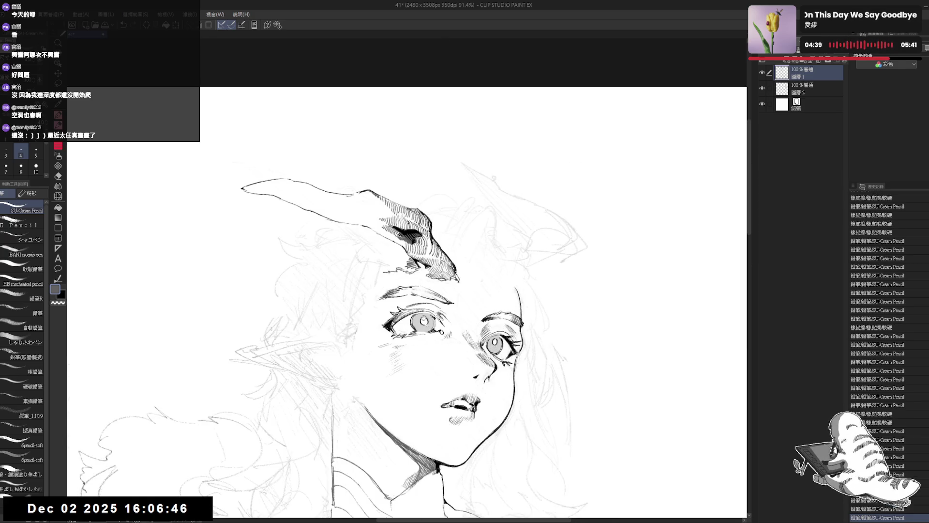
- Add denser hatching across the horn's lower section and rework its upper outline toward the tip
scroll(406, 300, down, 3)
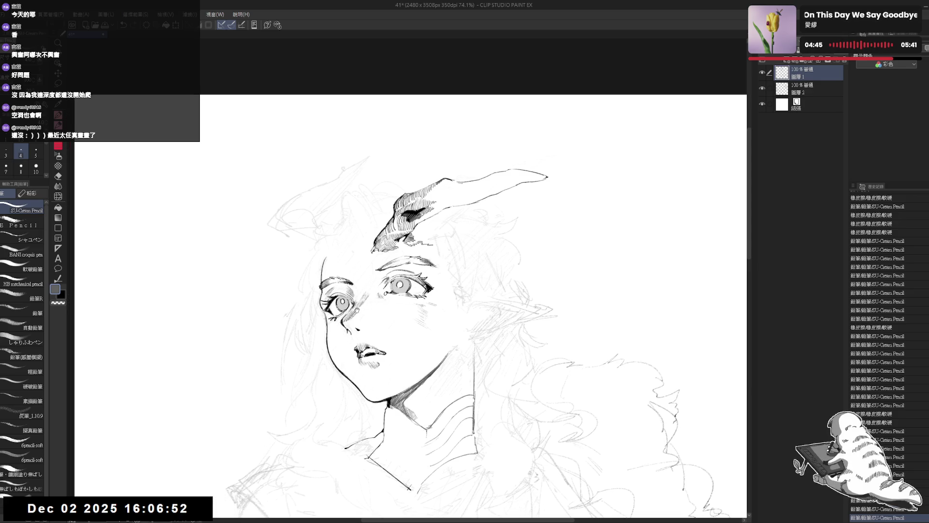
key(e)
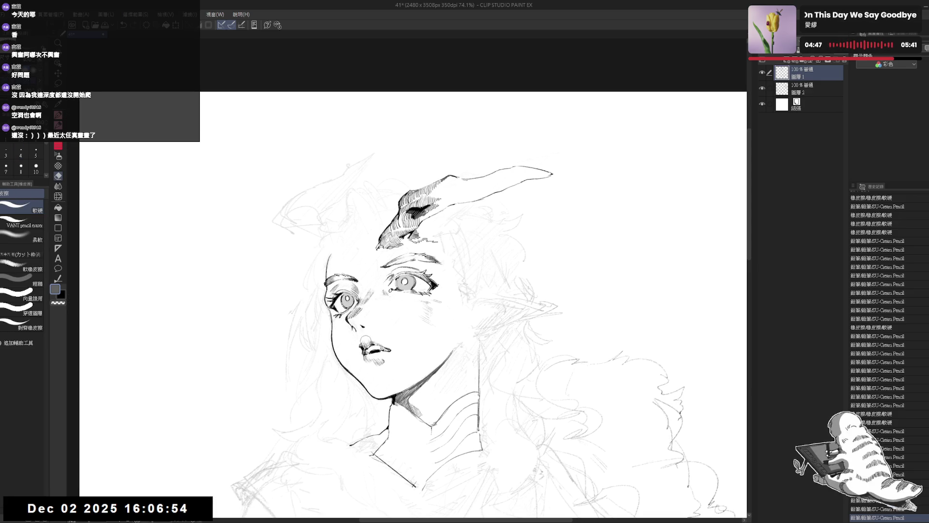
click(366, 339)
key(p)
mouse_move(450, 307)
mouse_down()
mouse_move(408, 313)
mouse_move(417, 314)
mouse_up()
drag(350, 206, 347, 208)
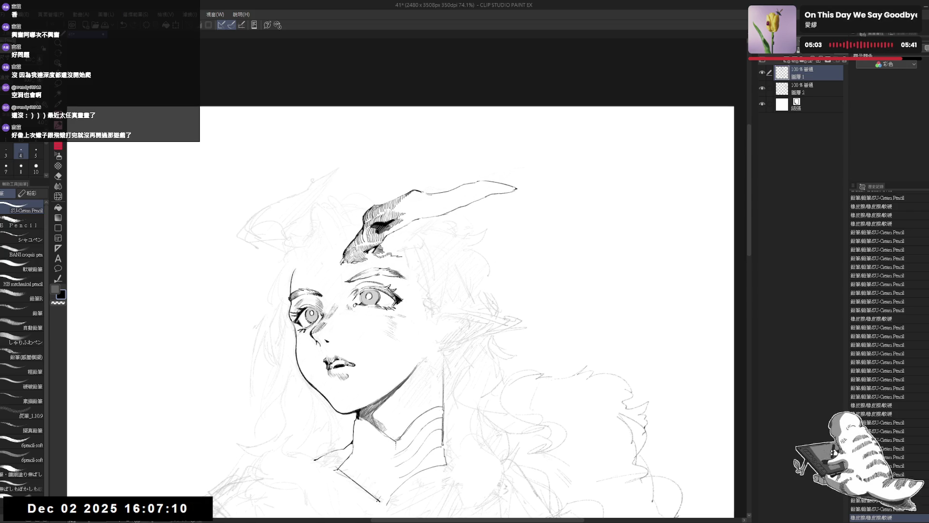
key(e)
key(asciicircum)
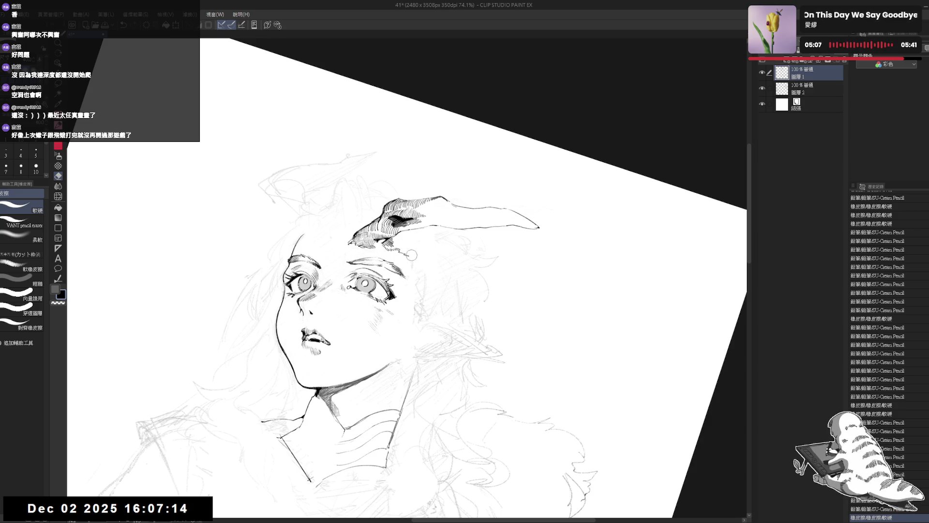
- Ink a few short hair strands below and beside the ear
click(421, 238)
key(r)
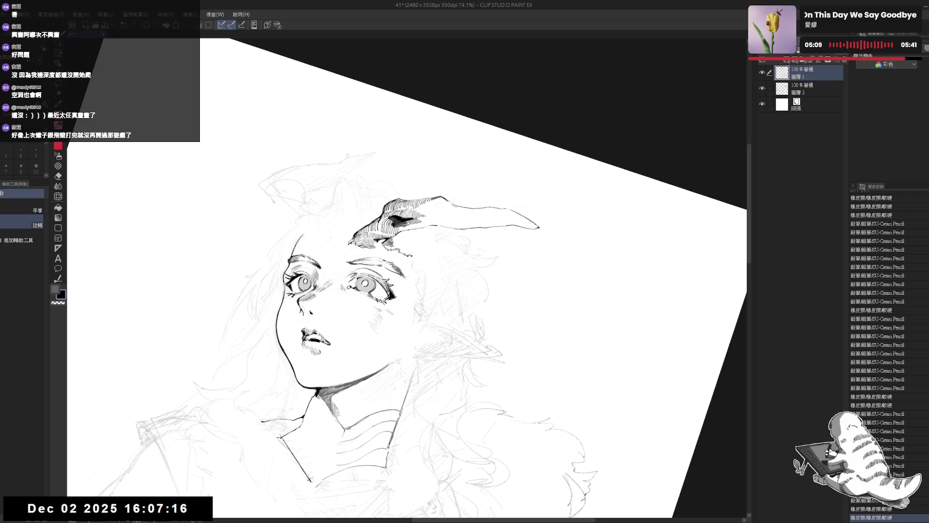
key(p)
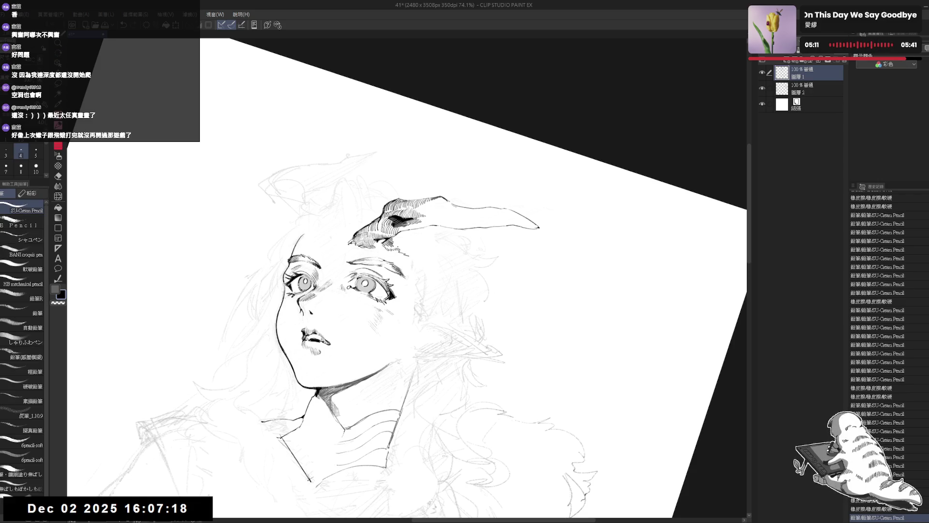
key(e)
click(398, 249)
key(p)
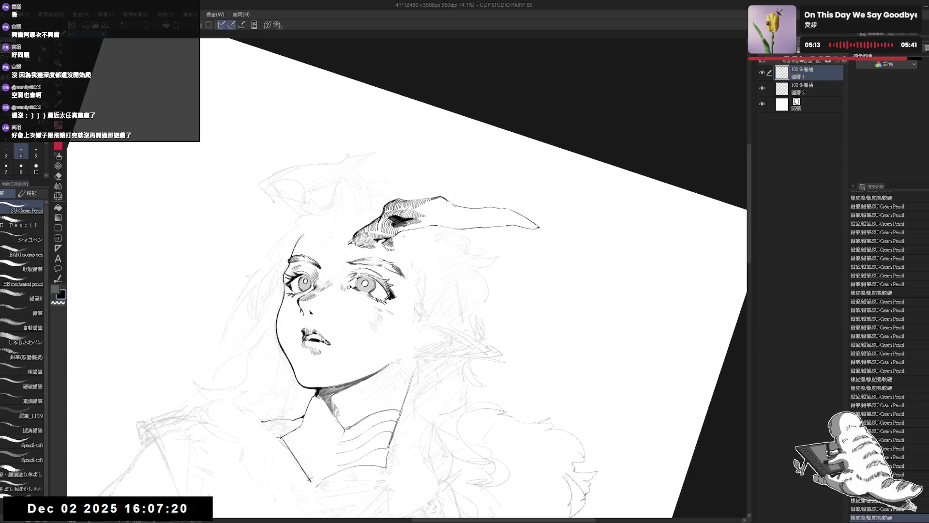
drag(405, 236, 415, 253)
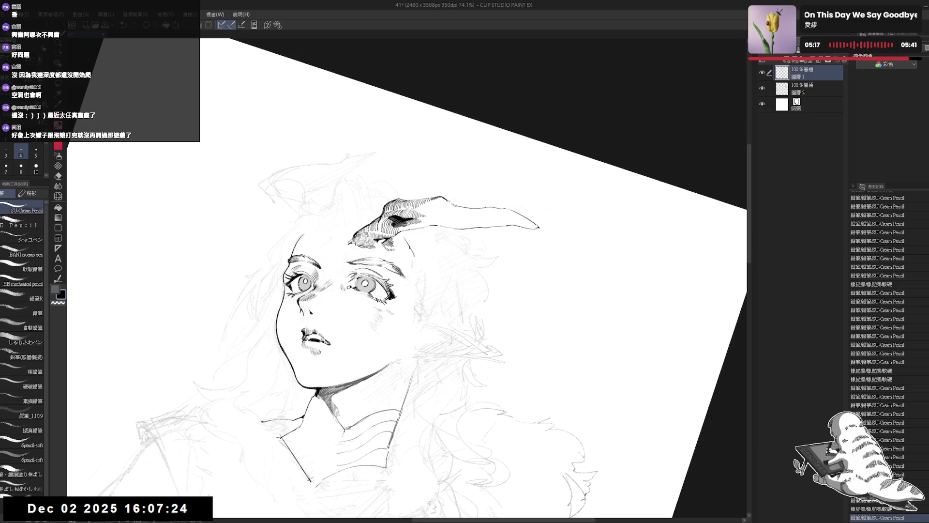
mouse_move(410, 249)
mouse_down()
mouse_move(425, 273)
mouse_move(387, 300)
mouse_up()
key(at)
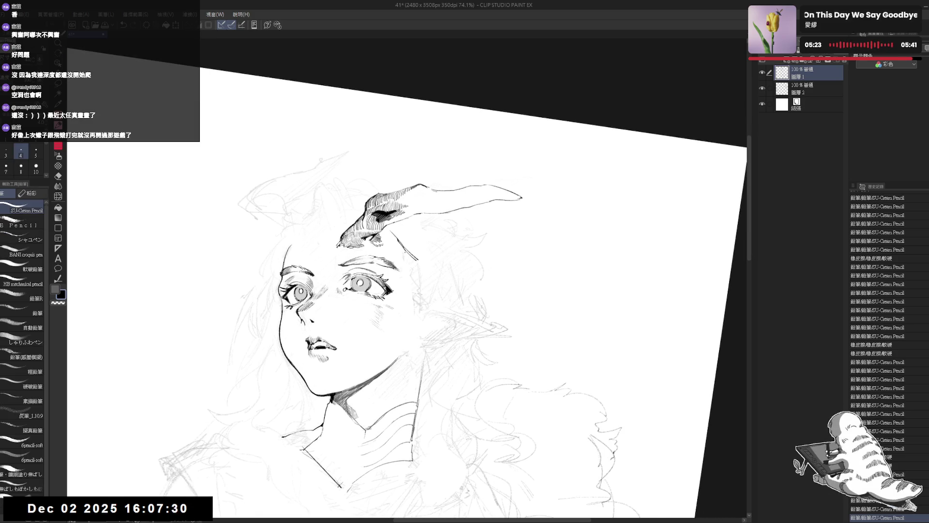
mouse_move(409, 251)
mouse_down()
mouse_move(422, 278)
mouse_move(397, 272)
mouse_move(412, 276)
mouse_up()
- Check the drawing mirrored, then ink a short line at the face's right edge
key(e)
key(p)
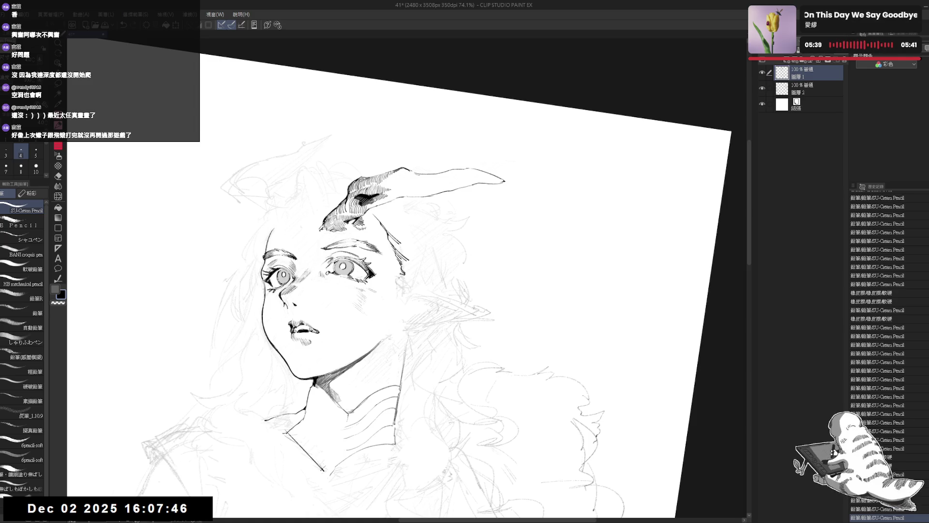
key(e)
key(p)
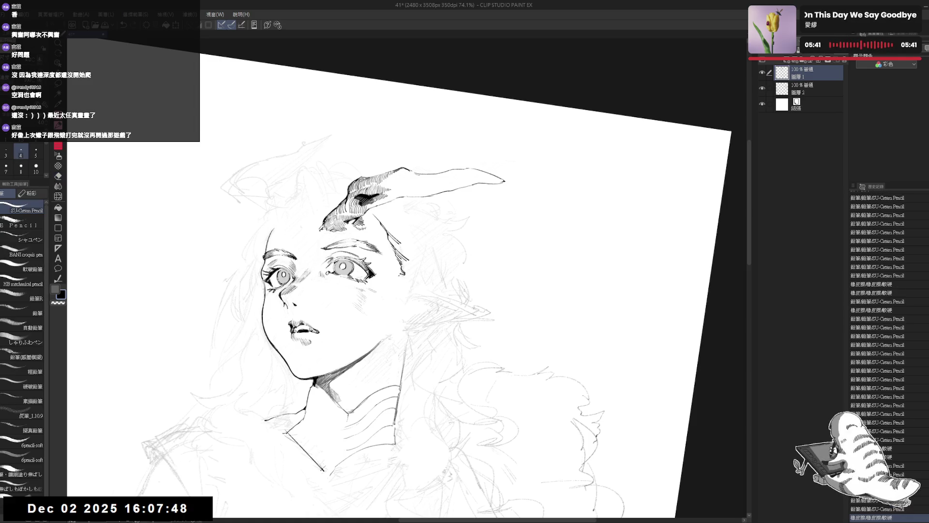
key(h)
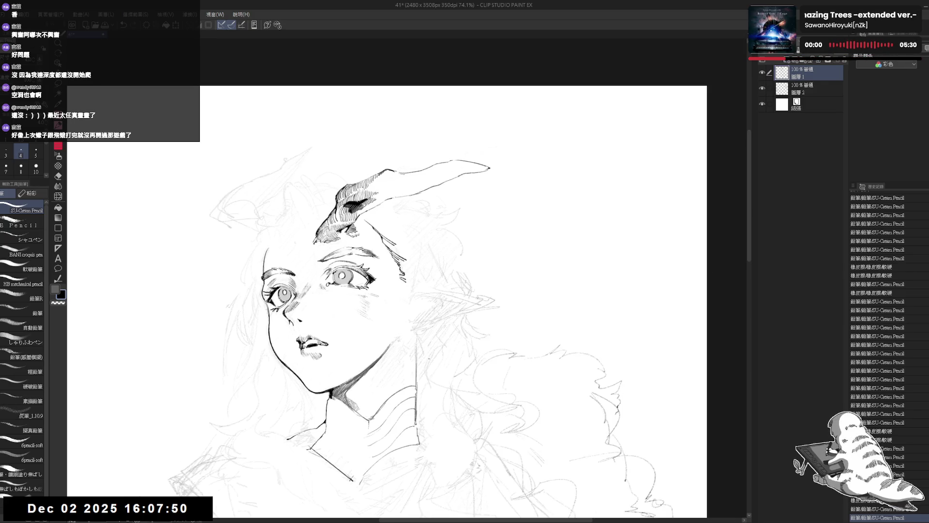
key(ctrl+@)
key(h)
key(^)
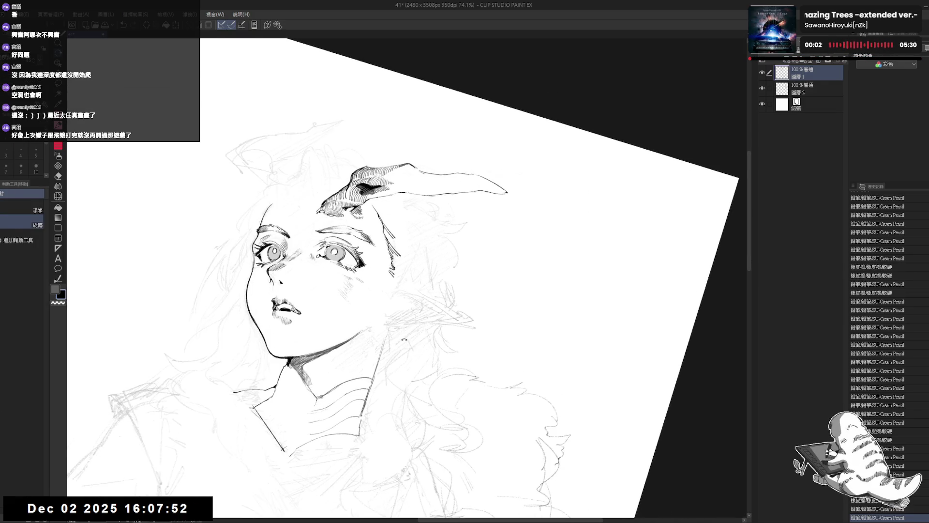
key(e)
drag(387, 283, 398, 267)
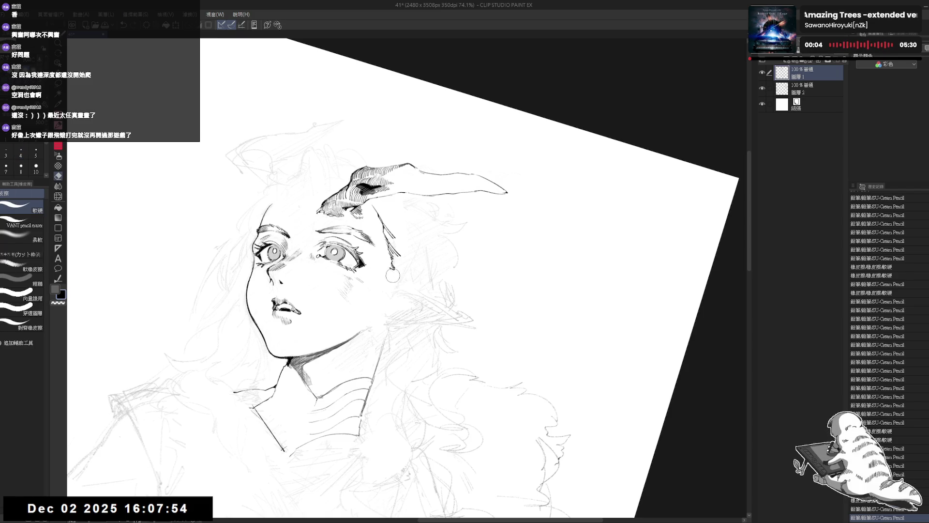
key(p)
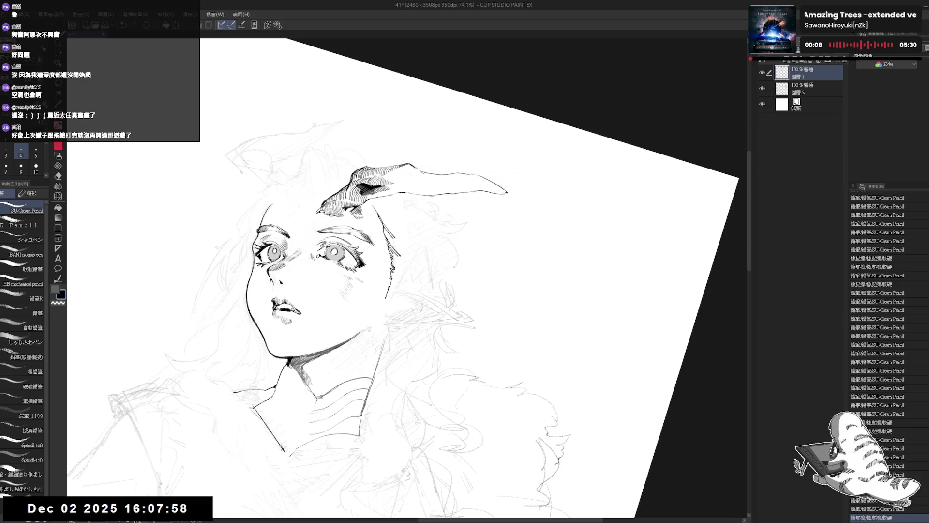
drag(390, 286, 386, 298)
- Mirror the canvas to check proportions and erase a stray mark near the face
key(-)
key(-)
key(e)
key(p)
key(h)
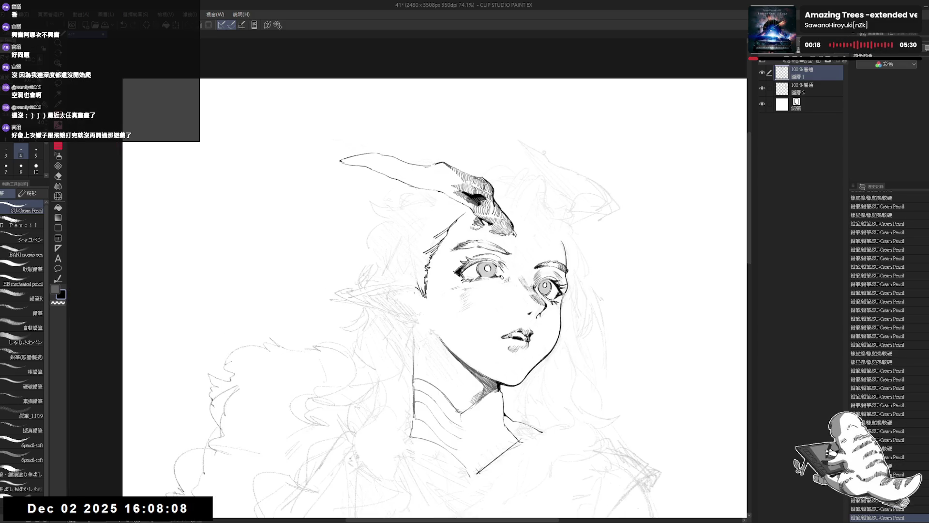
key(h)
drag(396, 264, 395, 275)
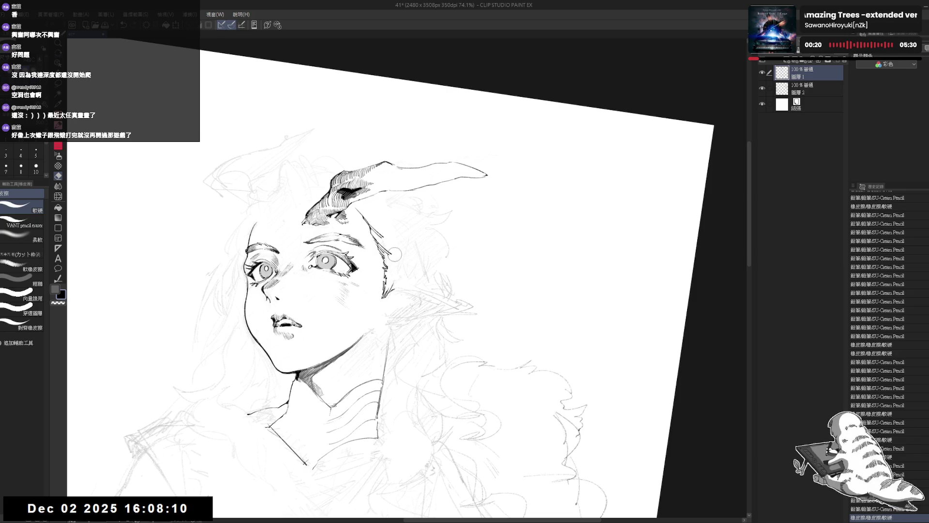
key(shift+space)
scroll(400, 249, down, 2)
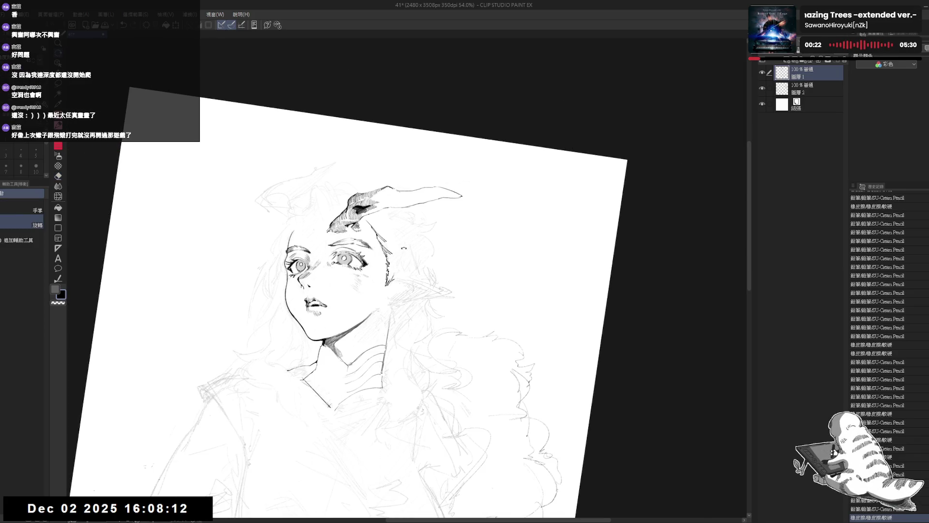
scroll(404, 247, up, 1)
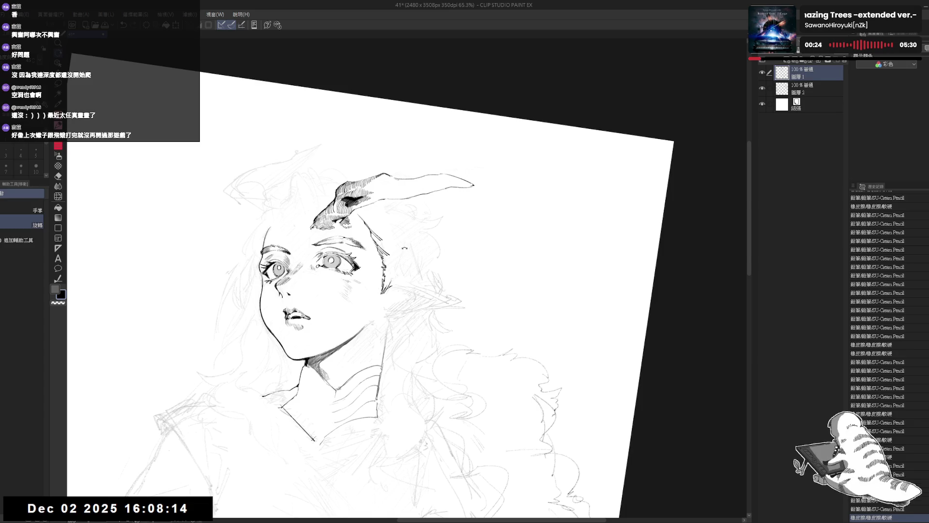
key(ctrl+shift+0)
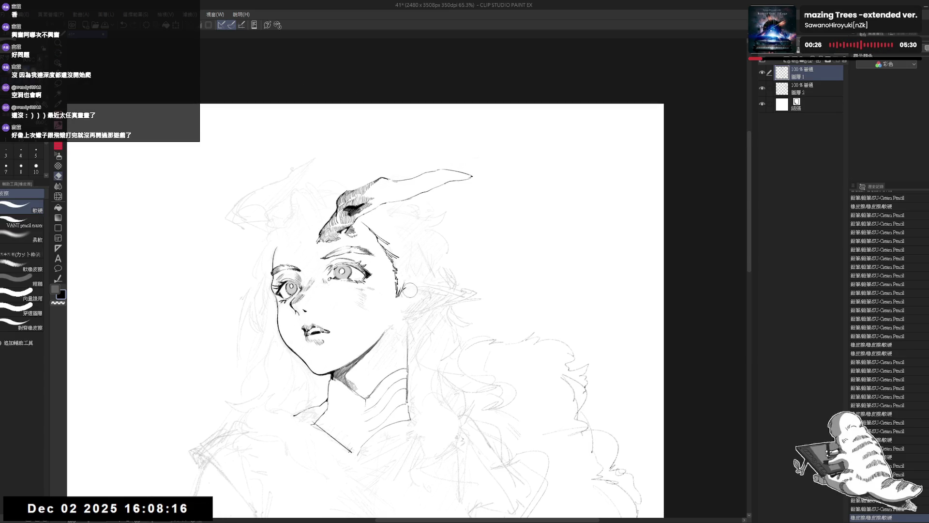
key(p)
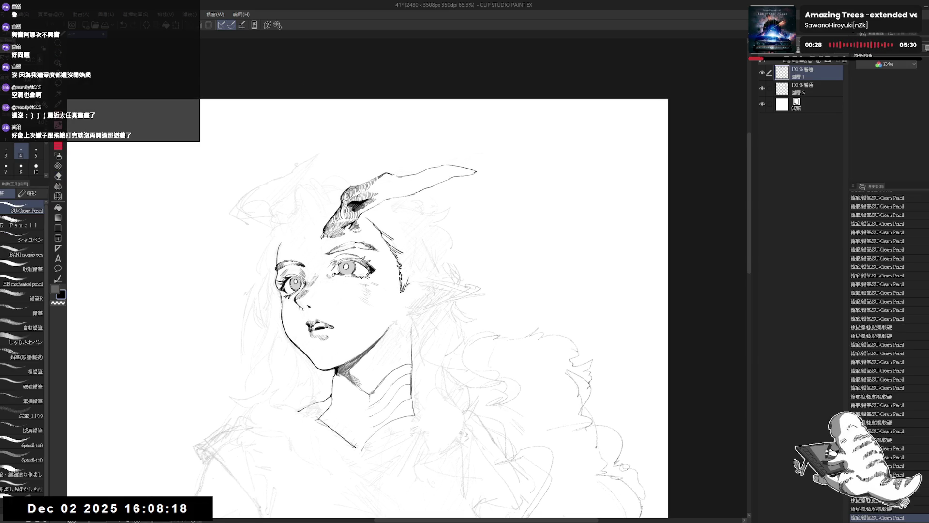
key(ctrl+z)
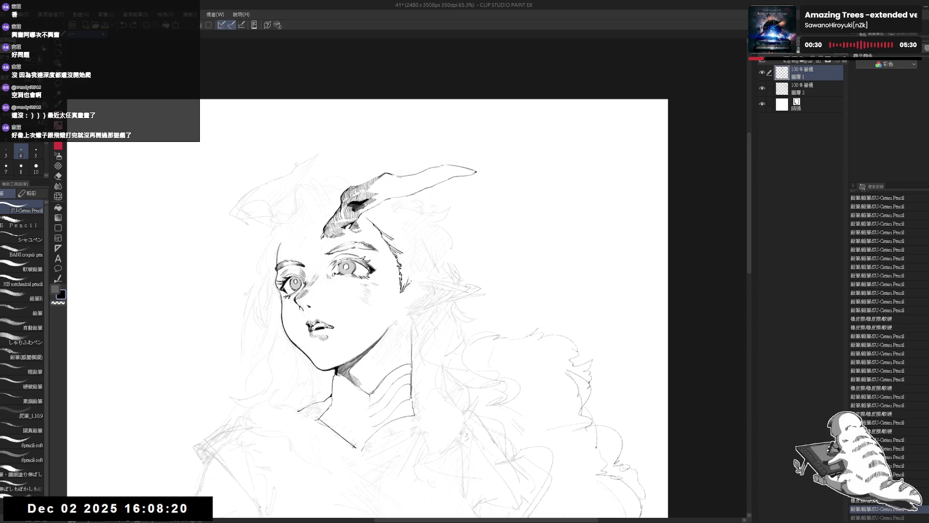
- Ink a small stroke at the ear and erase sketch lines around it
key(e)
drag(406, 277, 414, 291)
key(p)
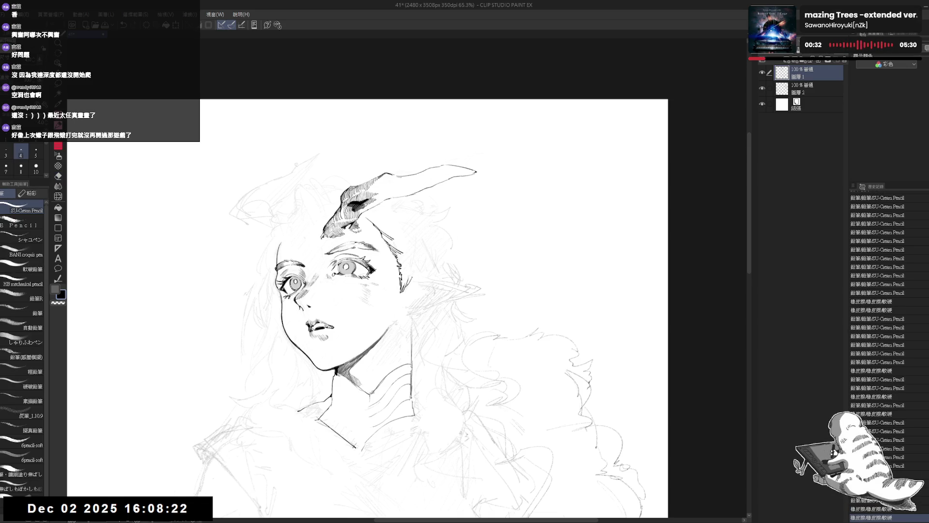
drag(412, 273, 408, 271)
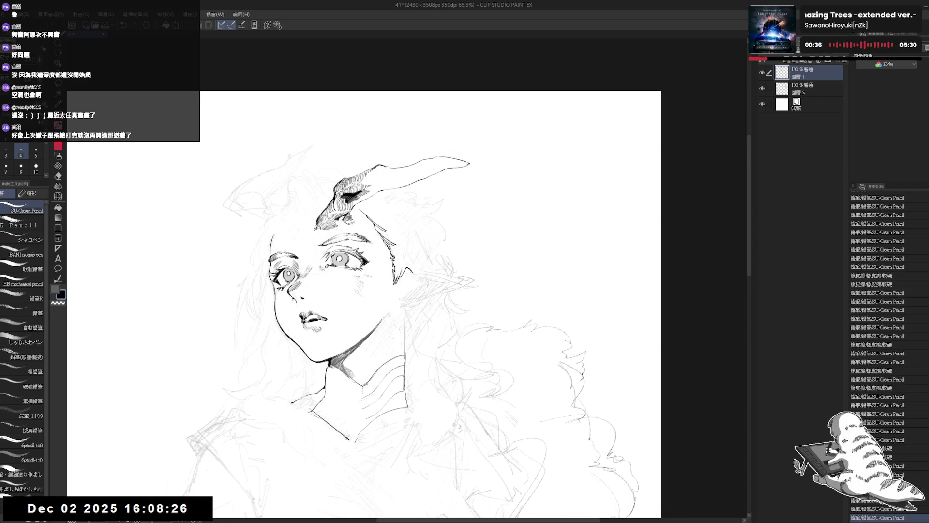
key(e)
drag(409, 278, 421, 264)
- Mark the ear tip, then redraw the ear-tip line and trim its end
key(p)
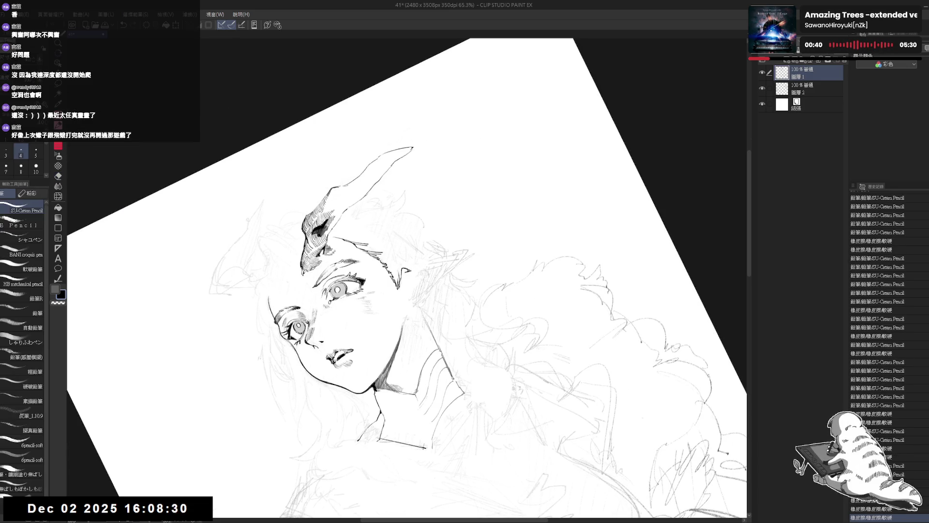
click(452, 250)
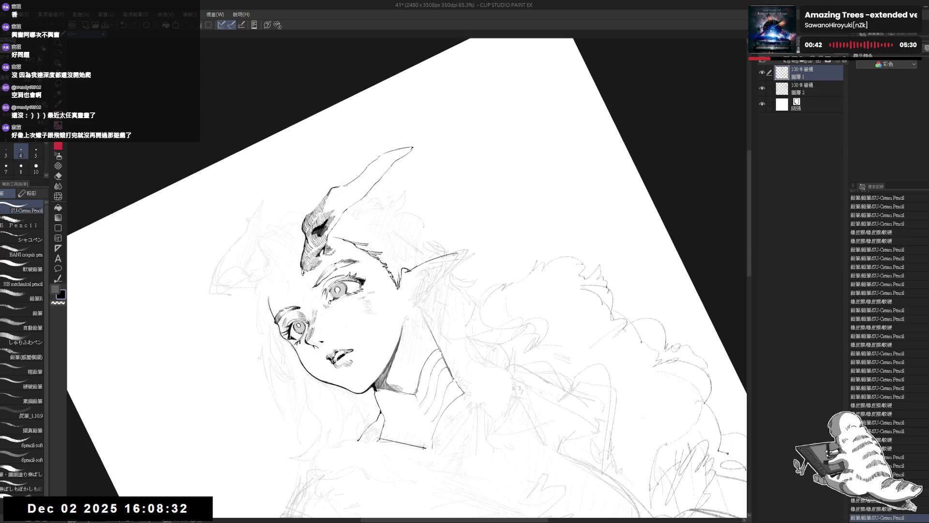
key(e)
mouse_move(419, 274)
mouse_down()
mouse_move(464, 255)
mouse_move(420, 276)
mouse_up()
key(p)
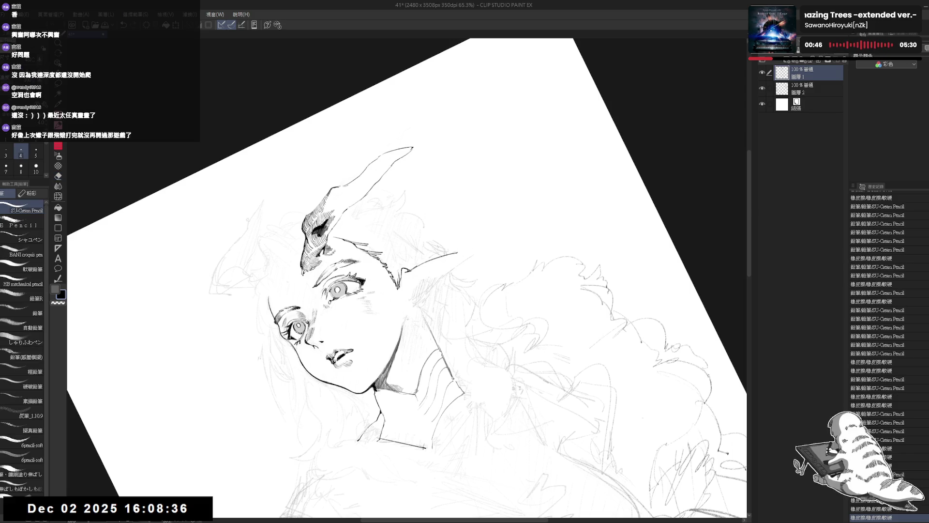
drag(454, 263, 430, 286)
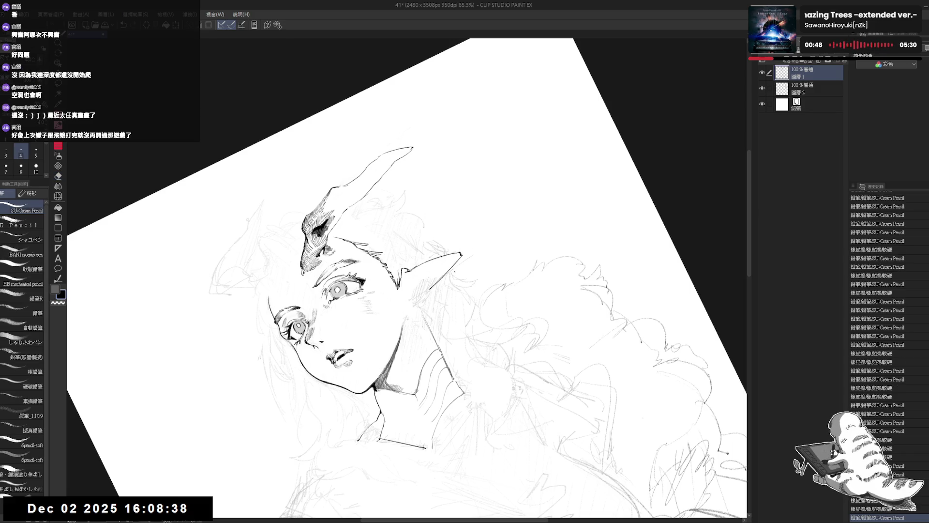
key(e)
mouse_move(468, 246)
mouse_down()
mouse_move(453, 261)
mouse_move(462, 253)
mouse_up()
key(p)
- Erase the sketch lines around the pointed ear tip
mouse_move(339, 145)
mouse_down()
mouse_move(436, 121)
mouse_move(532, 145)
mouse_move(605, 194)
mouse_move(653, 267)
mouse_move(532, 145)
mouse_up()
key(e)
drag(395, 266, 421, 317)
drag(394, 283, 425, 331)
key(p)
drag(399, 286, 407, 322)
key(ctrl+z)
key(ctrl+z)
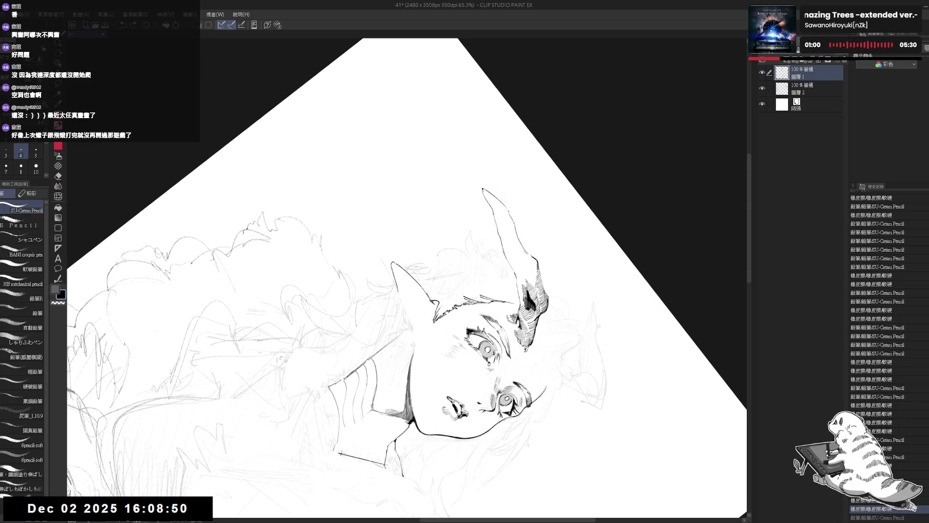
key(ctrl+at)
drag(387, 328, 368, 290)
- Retouch the ear tip and add a small inked dot at the ear lobe
key(e)
drag(417, 249, 427, 246)
key(p)
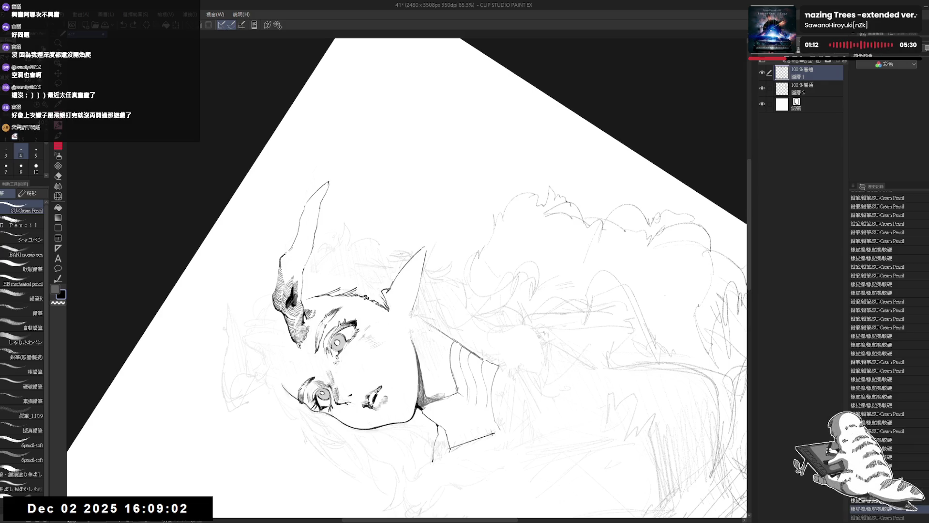
key(e)
drag(429, 240, 427, 245)
key(p)
mouse_move(401, 285)
mouse_down()
mouse_move(402, 309)
mouse_move(435, 271)
mouse_move(415, 286)
mouse_up()
key(ctrl+z)
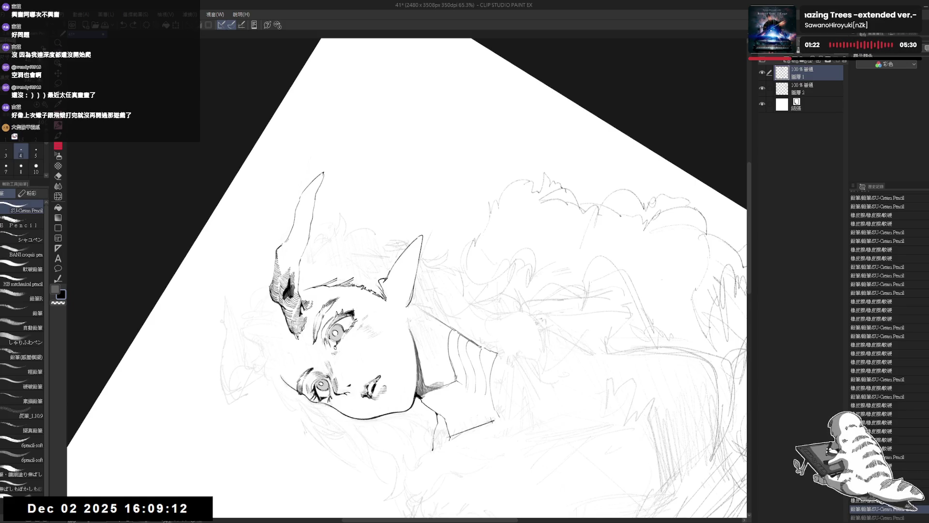
key(ctrl+y)
key(ctrl+at)
scroll(383, 343, up, 2)
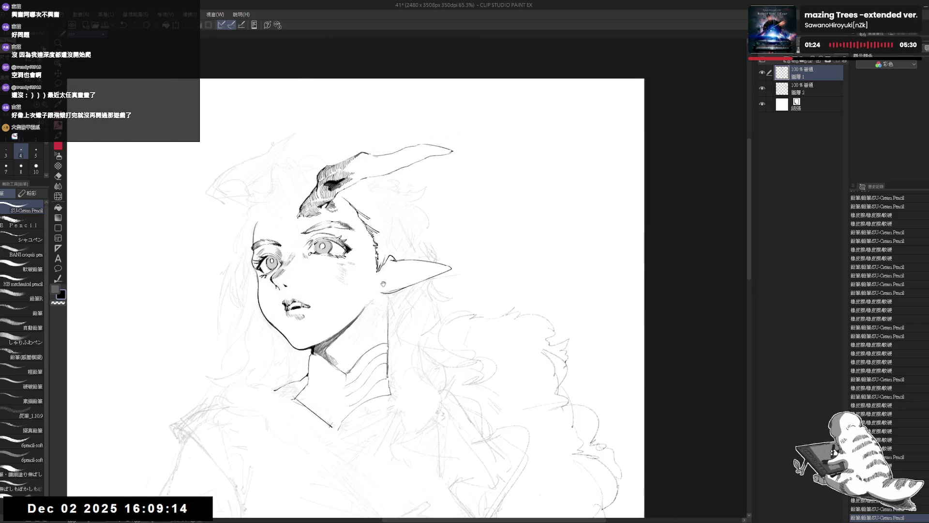
- Tilt the canvas view and erase the stray ink near the pointed ear
key(minus)
key(minus)
key(minus)
key(e)
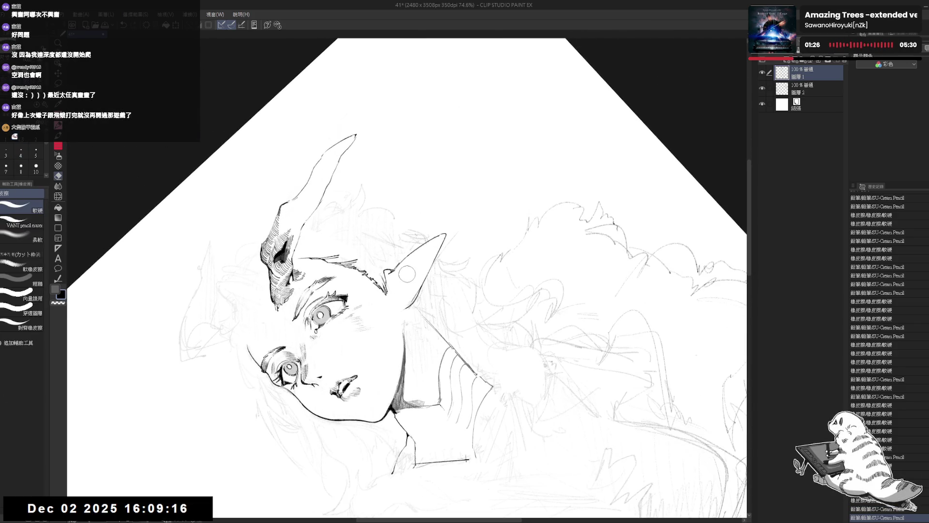
mouse_move(410, 300)
mouse_down()
mouse_move(414, 286)
mouse_move(382, 294)
mouse_up()
key(asciicircum)
key(asciicircum)
key(asciicircum)
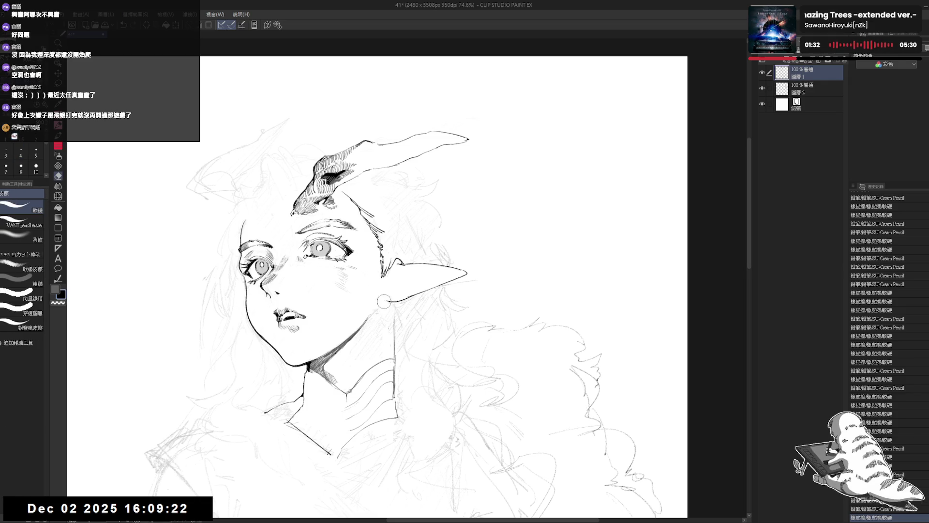
- Touch up the ear line with the SU-Cream Pencil, erase a small line, and undo the last stroke
key(p)
key(minus)
key(minus)
key(minus)
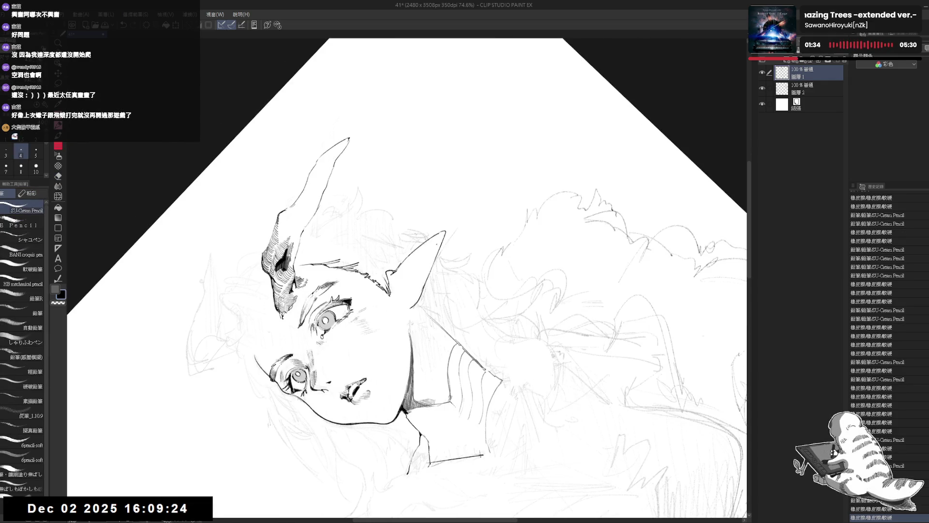
drag(411, 271, 424, 257)
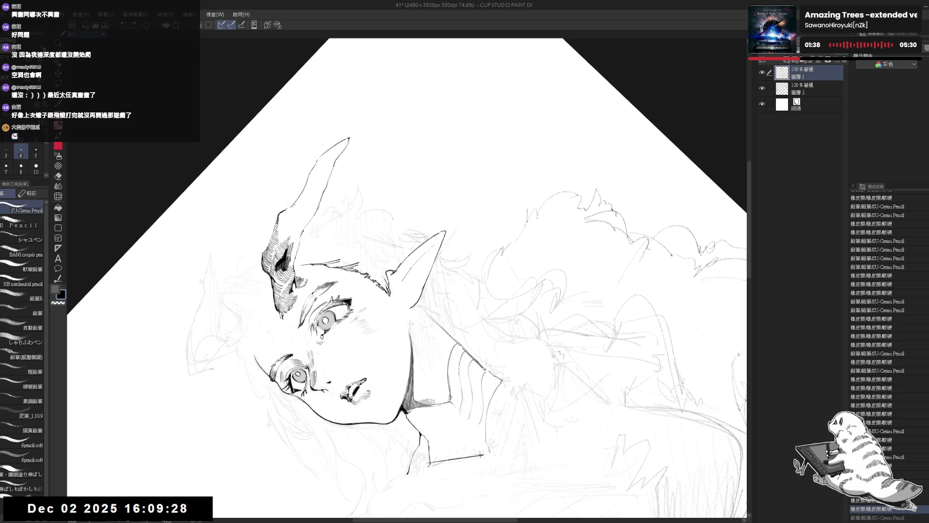
key(e)
drag(406, 275, 402, 286)
key(p)
key(ctrl+z)
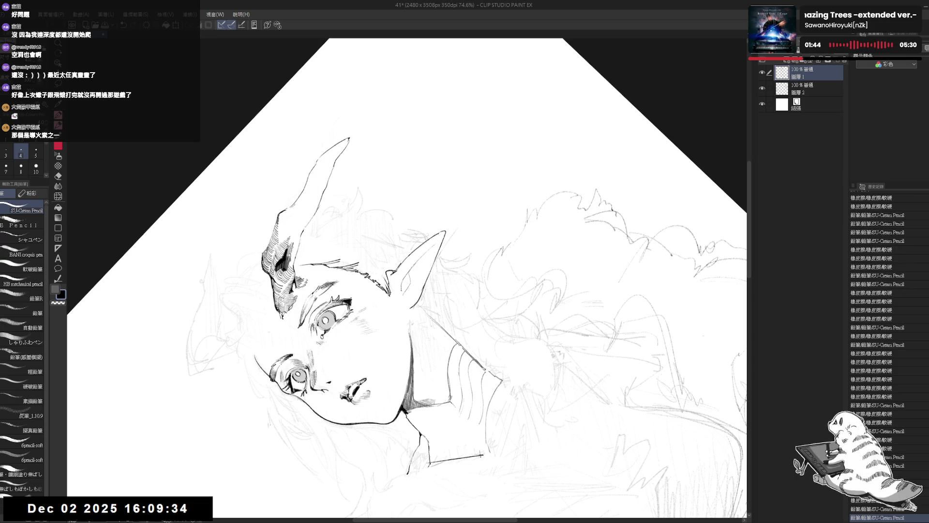
- Reset the view upright, center the face, and mirror the canvas to check proportions
key(ctrl+at)
mouse_move(309, 290)
mouse_down()
mouse_move(403, 280)
mouse_move(398, 274)
mouse_up()
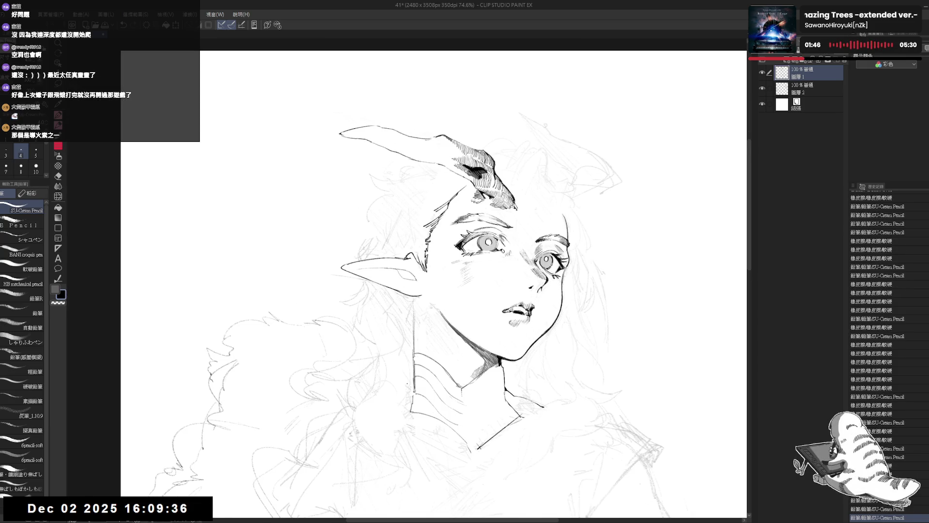
key(h)
mouse_move(402, 305)
mouse_down()
mouse_move(380, 262)
mouse_move(395, 269)
mouse_move(378, 224)
mouse_move(367, 231)
mouse_up()
scroll(378, 224, up, 2)
- Undo the stray pencil strokes near the eye and re-center the upright view
key(ctrl+z)
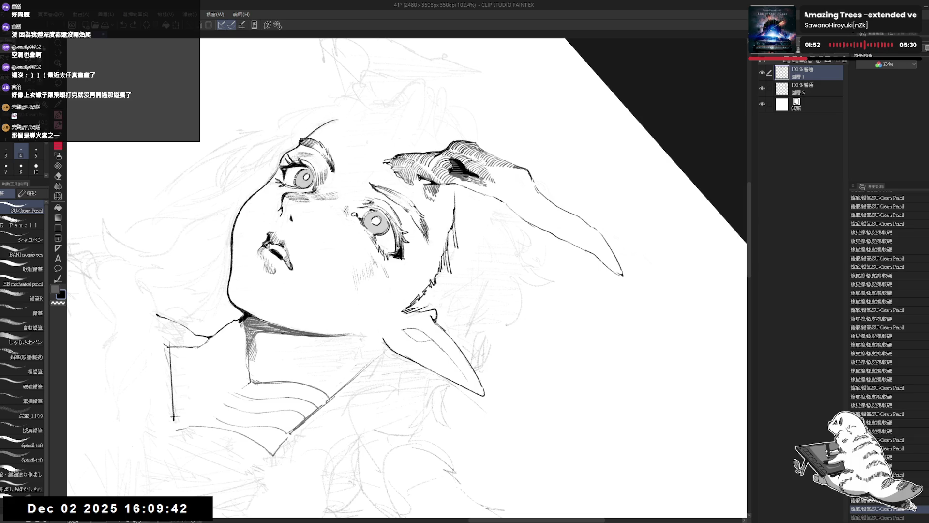
drag(369, 231, 370, 234)
key(ctrl+z)
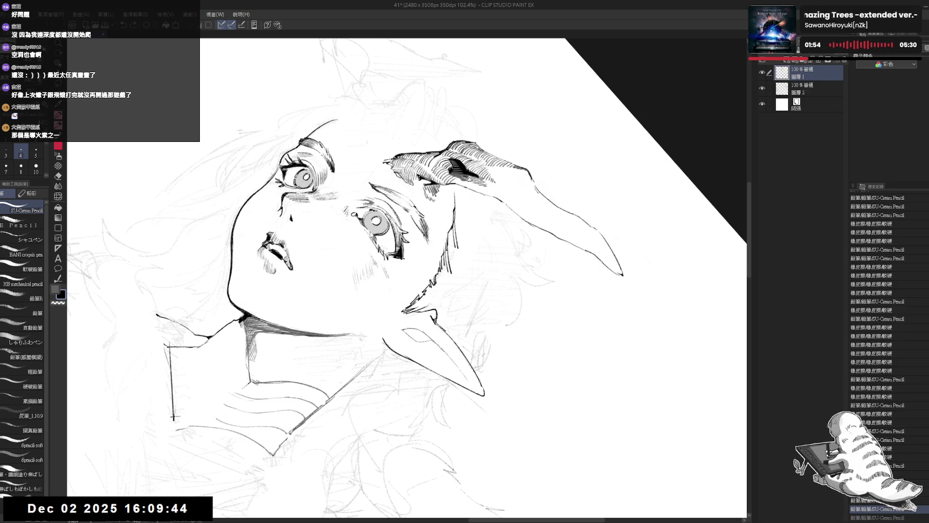
key(ctrl+@)
mouse_move(428, 323)
mouse_down()
mouse_move(413, 314)
mouse_move(373, 326)
mouse_up()
key(h)
key(h)
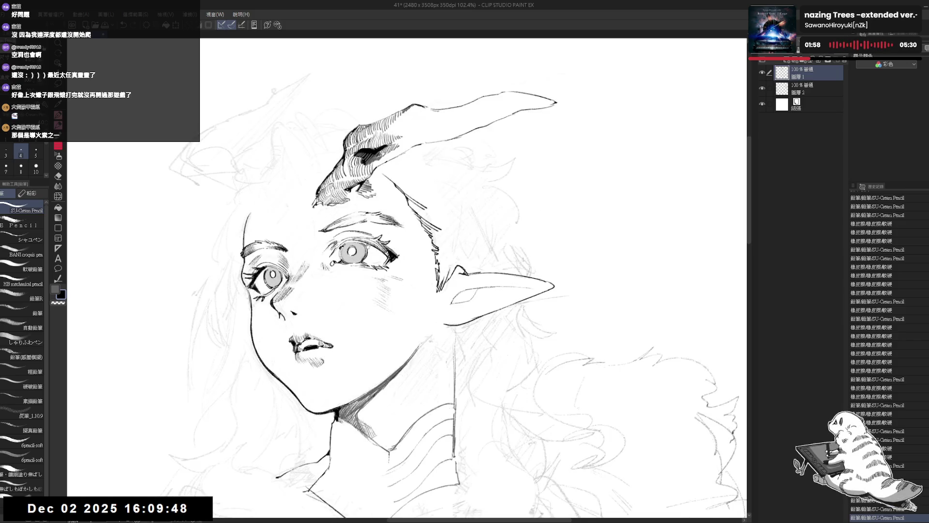
- Erase a small ink spot and add two short pencil strokes near the eye
key(e)
drag(438, 228, 411, 275)
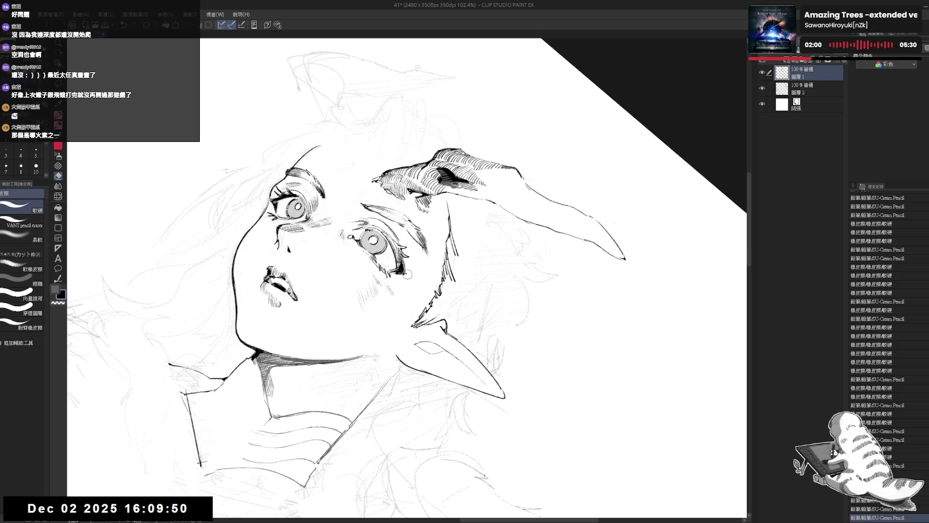
click(406, 277)
key(p)
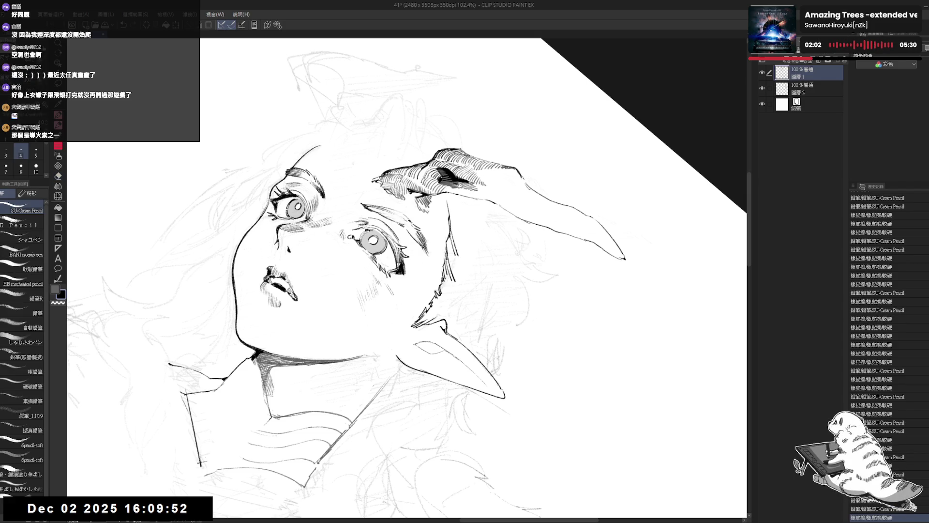
drag(402, 264, 405, 270)
drag(403, 264, 405, 271)
- Mirror and re-angle the view, undoing and redoing the latest pencil strokes
key(h)
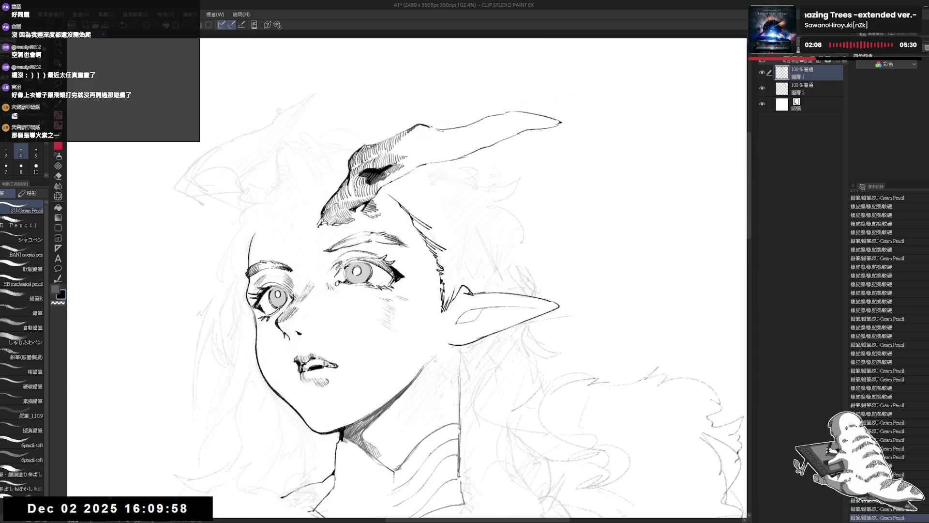
key(minus)
key(ctrl+z)
key(ctrl+y)
key(ctrl+y)
key(ctrl+y)
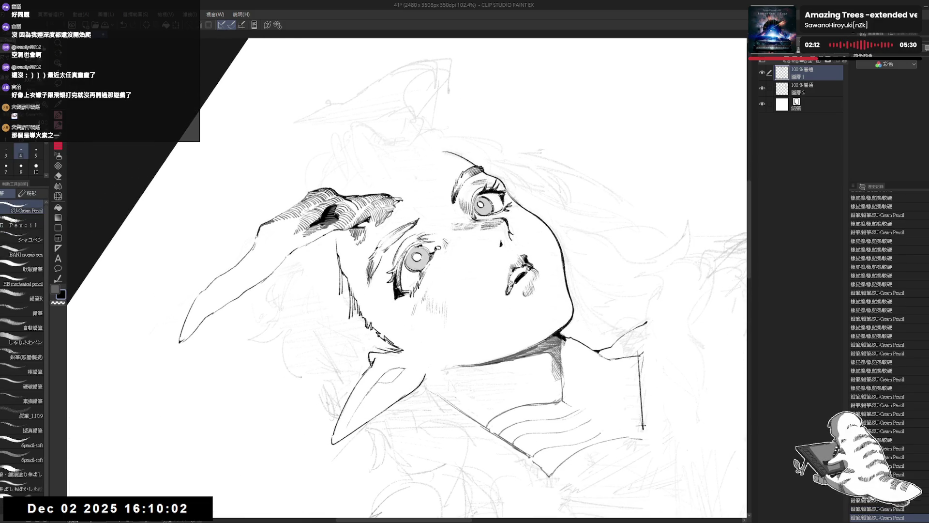
key(ctrl+y)
key(ctrl+y)
key(ctrl+y)
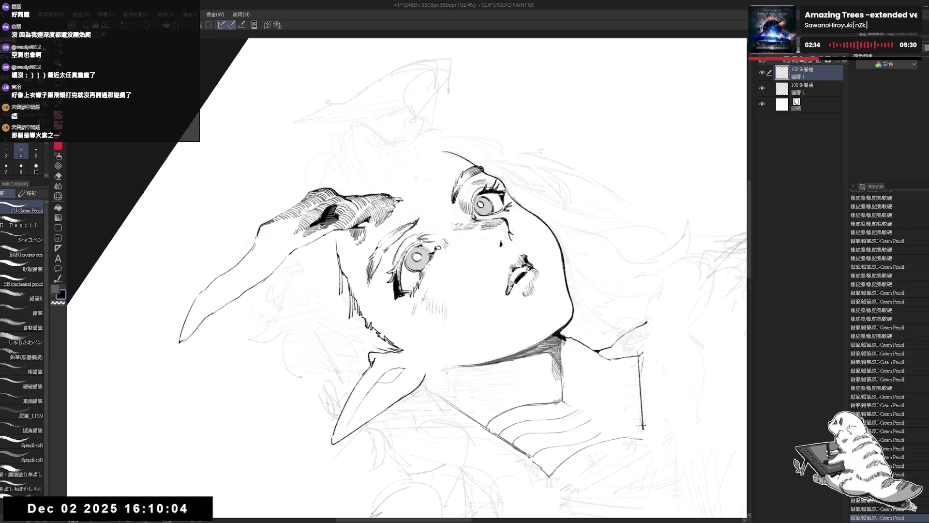
- Redo one more stroke, then tilt the view about 45° and erase marks at the ear base
key(ctrl+at)
key(minus)
key(minus)
key(minus)
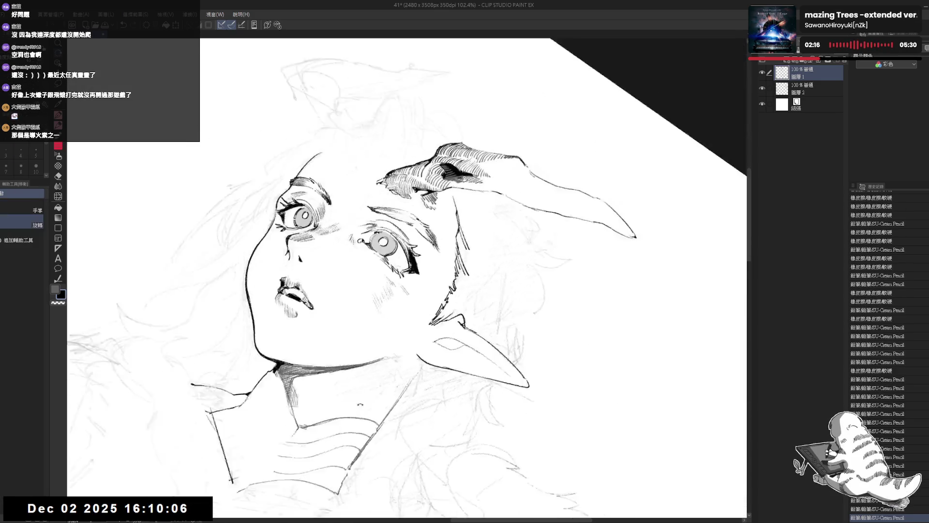
key(ctrl+y)
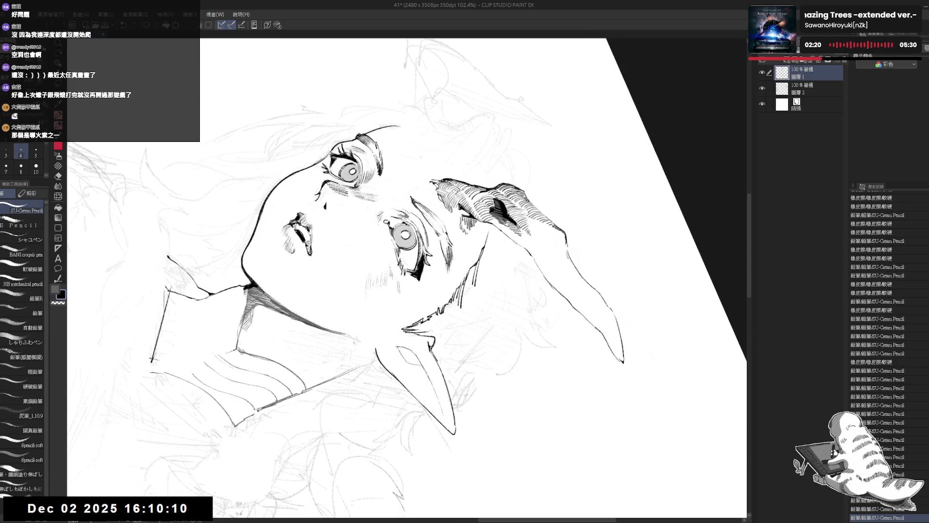
key(ctrl+@)
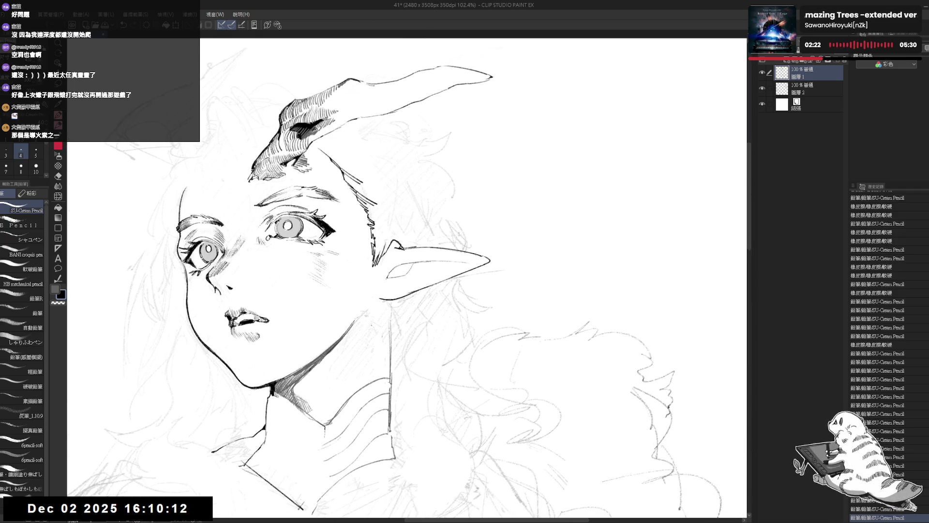
key(minus)
key(minus)
key(minus)
drag(393, 274, 393, 296)
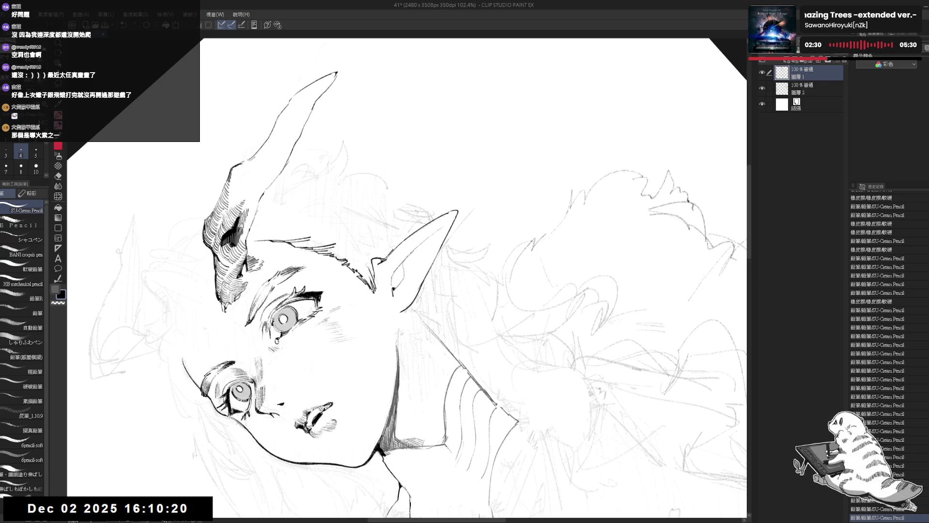
- Rotate the canvas about 40° with the Rotate tool and undo the last stray stroke
key(ctrl+at)
scroll(355, 319, down, 2)
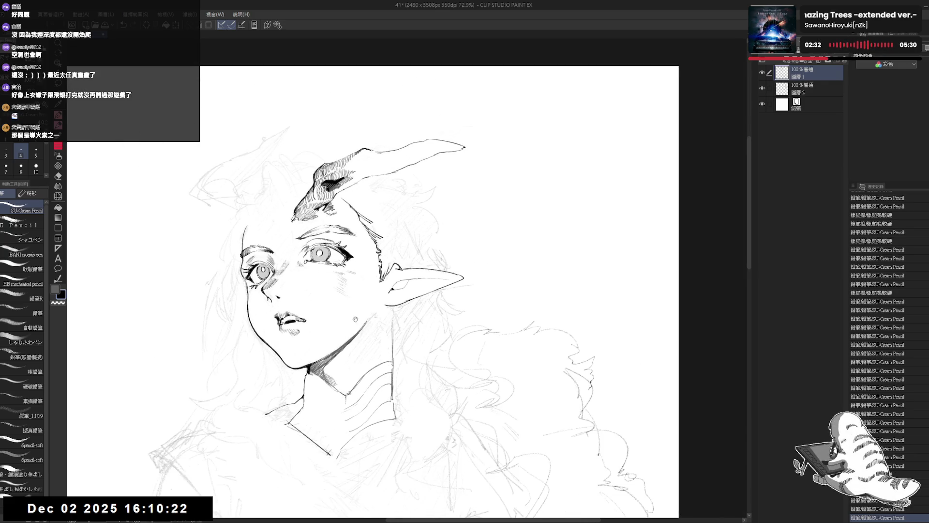
key(r)
drag(355, 319, 368, 300)
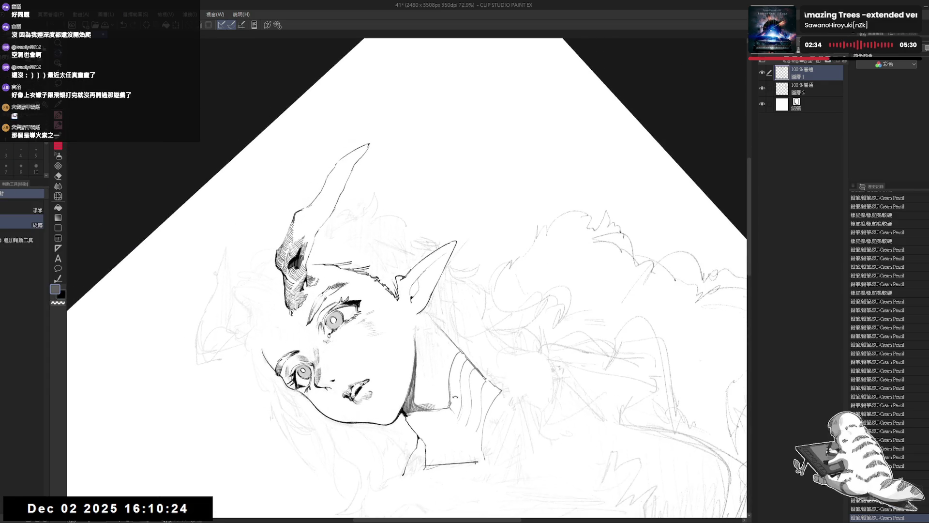
scroll(356, 319, up, 2)
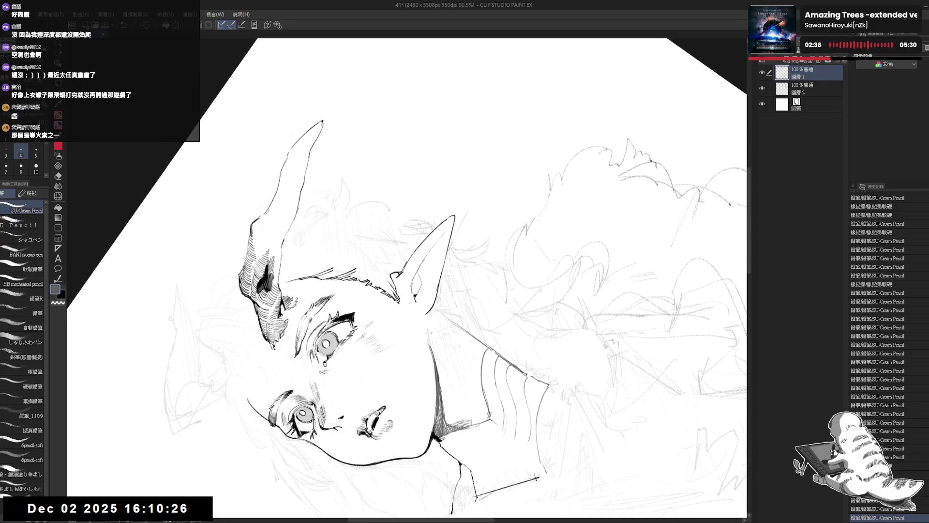
key(ctrl+z)
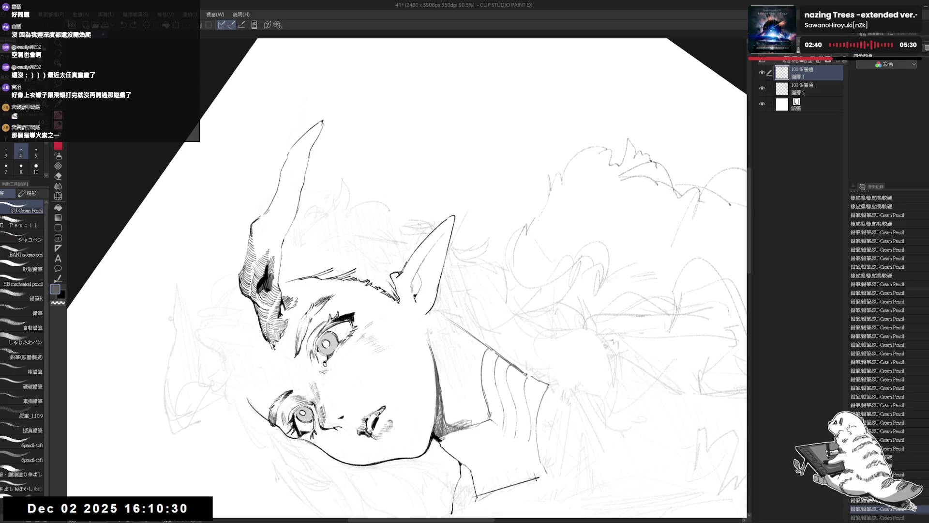
key(ctrl+y)
mouse_move(436, 290)
mouse_down()
mouse_move(474, 242)
mouse_move(457, 217)
mouse_up()
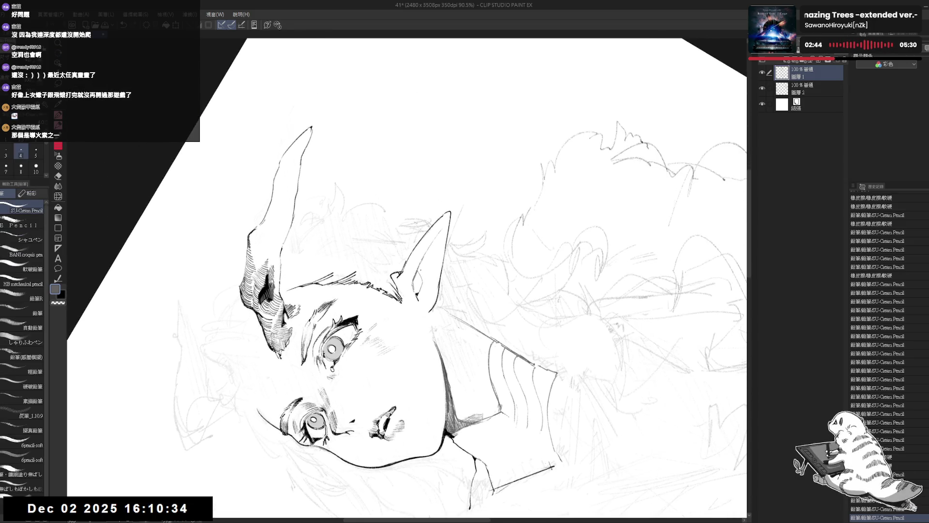
key(ctrl+z)
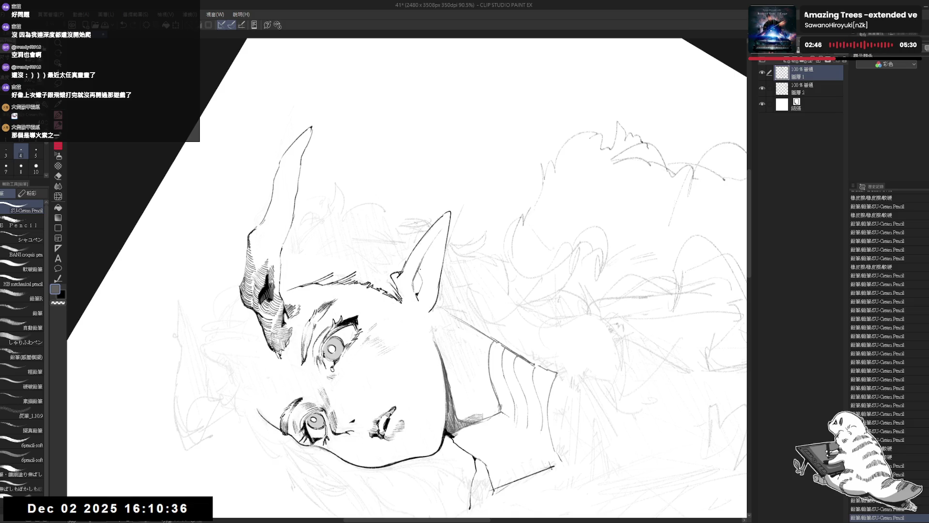
- Mirror and tilt the view, swap the drawing colour, and draw a stroke inside the ear
drag(457, 218, 436, 242)
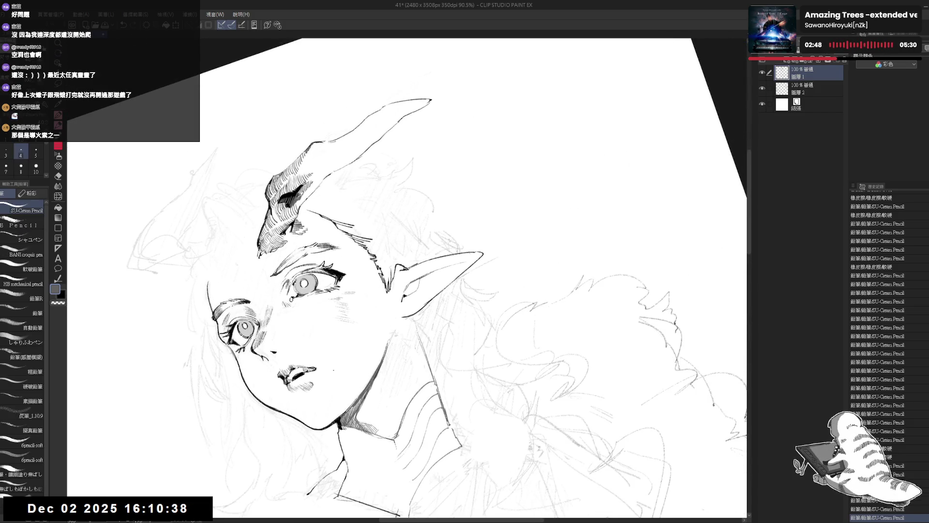
key(h)
key(h)
drag(363, 398, 329, 339)
scroll(477, 352, up, 2)
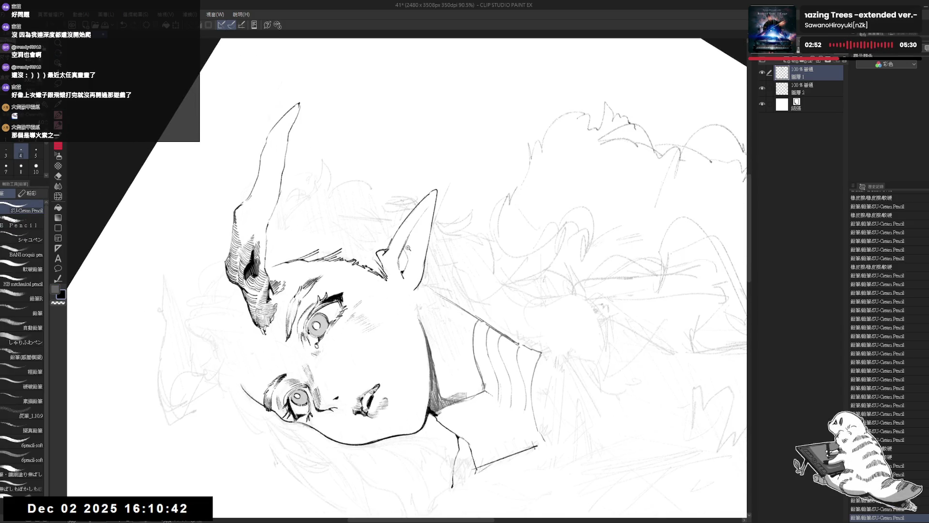
click(399, 258)
key(x)
key(ctrl+z)
click(402, 257)
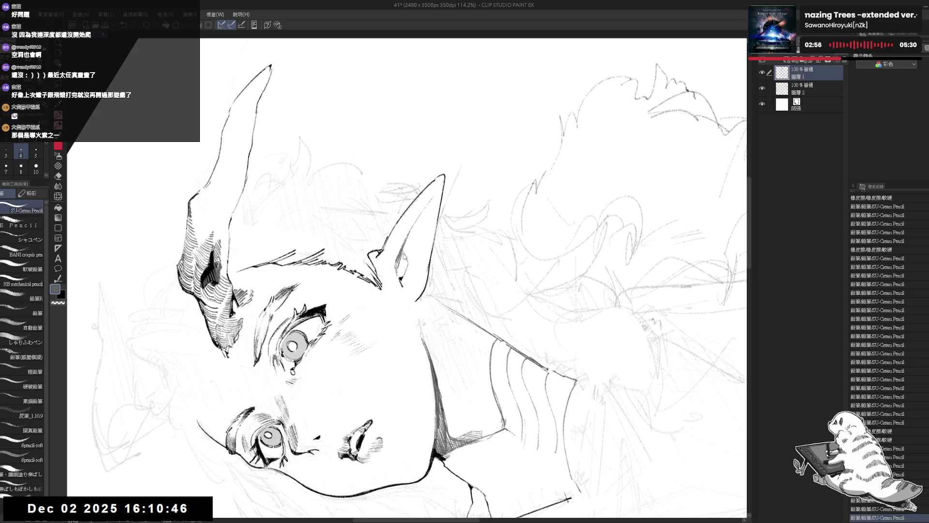
key(ctrl+z)
drag(400, 252, 405, 277)
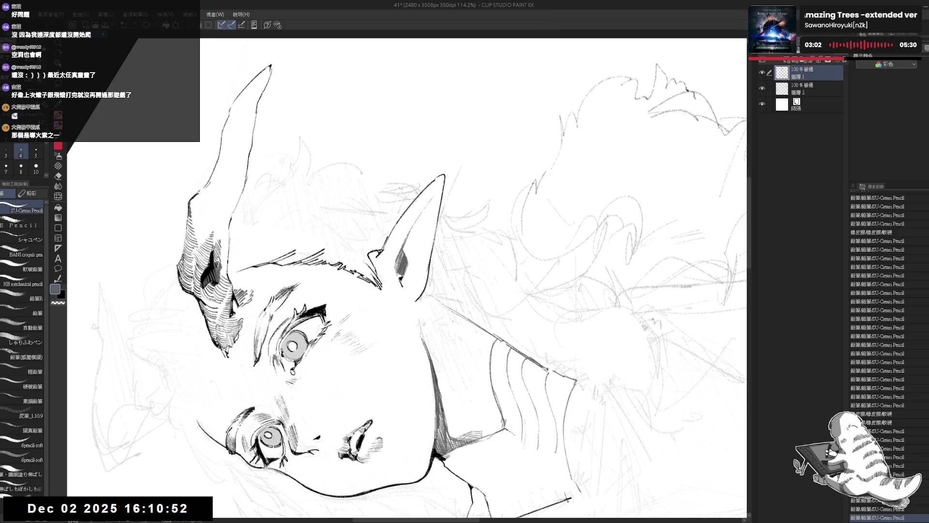
- Add short grey and black ink strokes inside the ear, then straighten the view upright
key(at)
scroll(406, 271, down, 3)
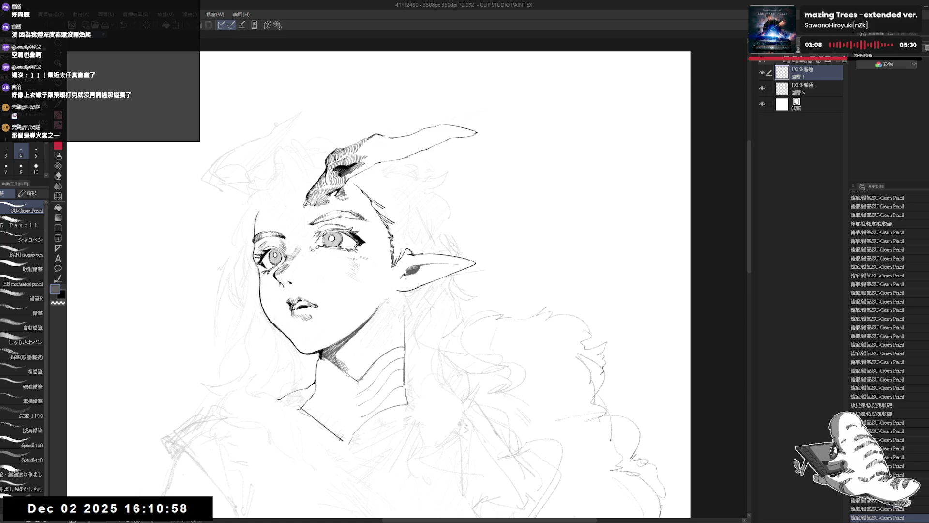
scroll(407, 279, up, 2)
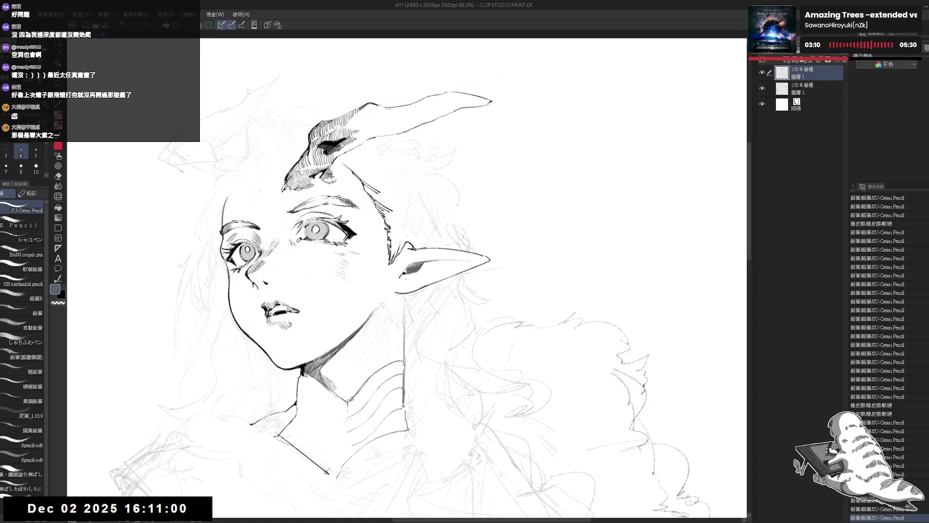
mouse_move(410, 197)
mouse_down()
mouse_move(389, 187)
mouse_move(425, 367)
mouse_up()
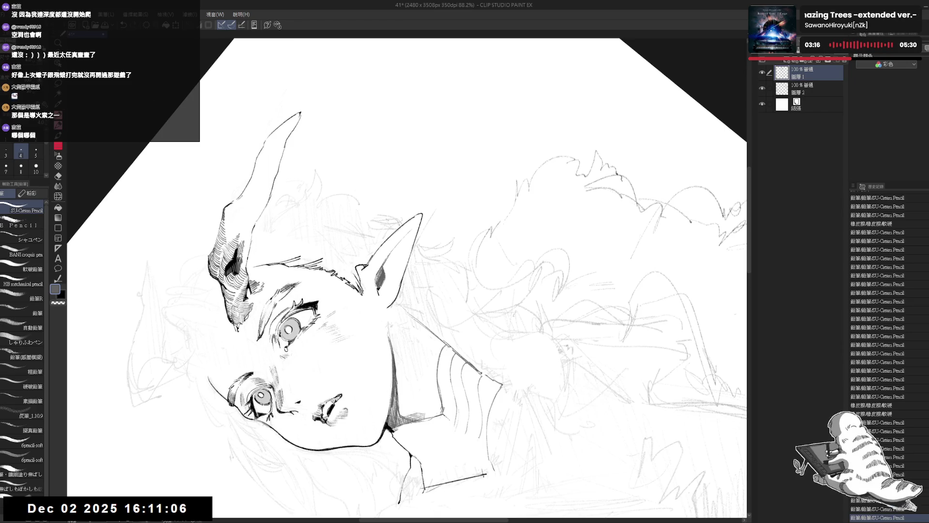
key(ctrl+at)
mouse_move(416, 154)
mouse_down()
mouse_move(484, 174)
mouse_move(523, 213)
mouse_move(542, 251)
mouse_move(554, 324)
mouse_up()
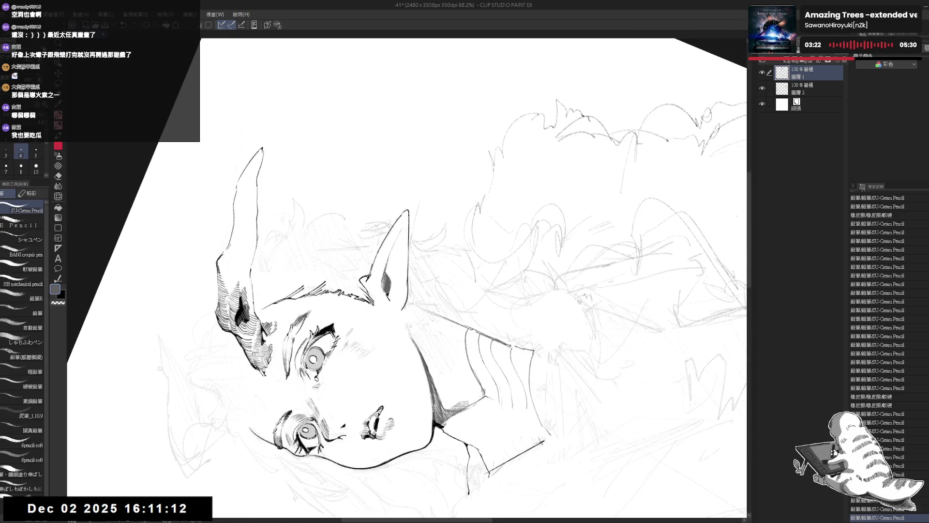
key(x)
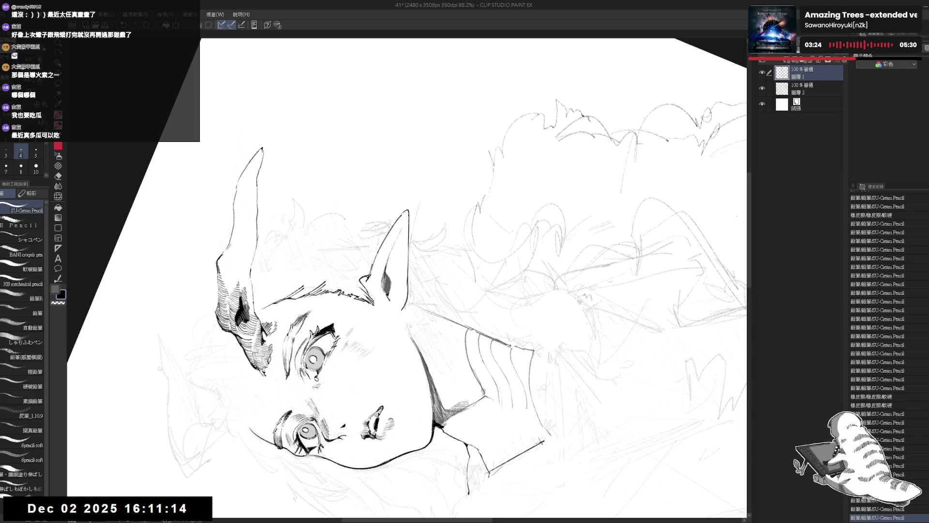
key(x)
drag(383, 287, 386, 279)
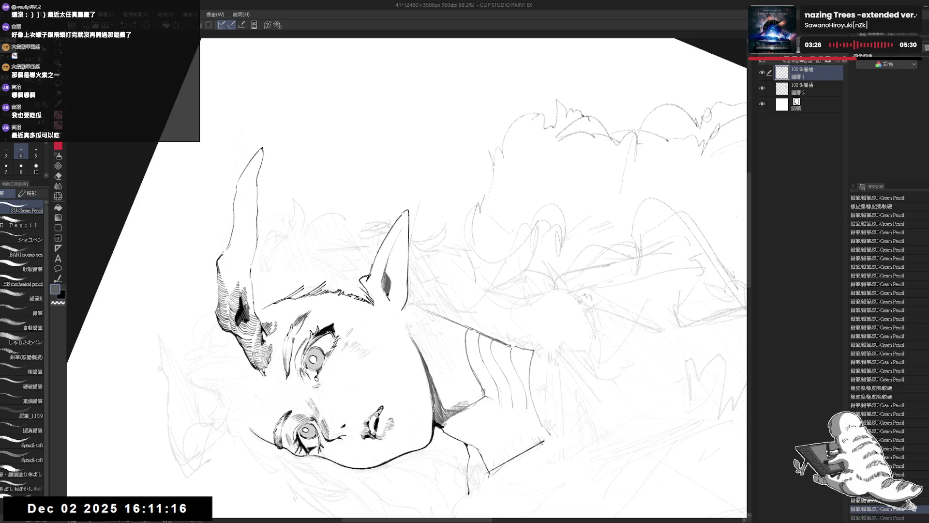
key(x)
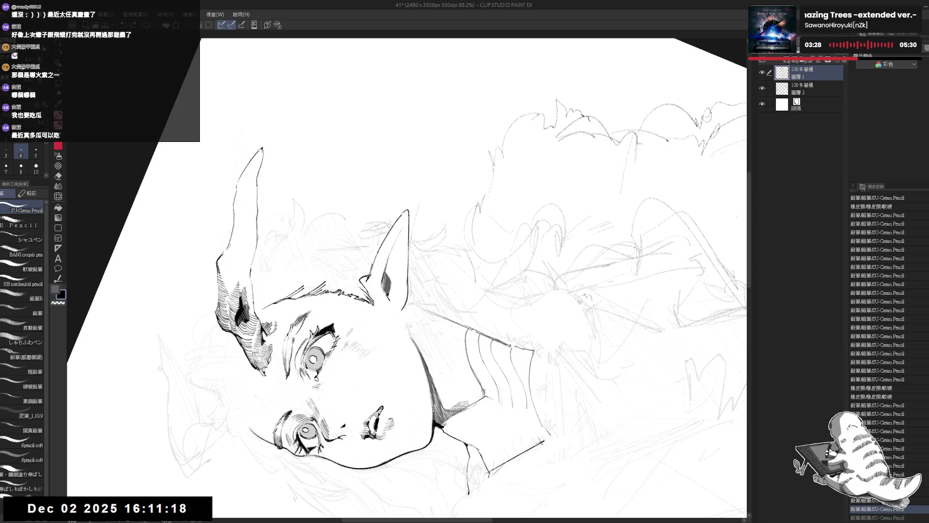
drag(383, 288, 385, 281)
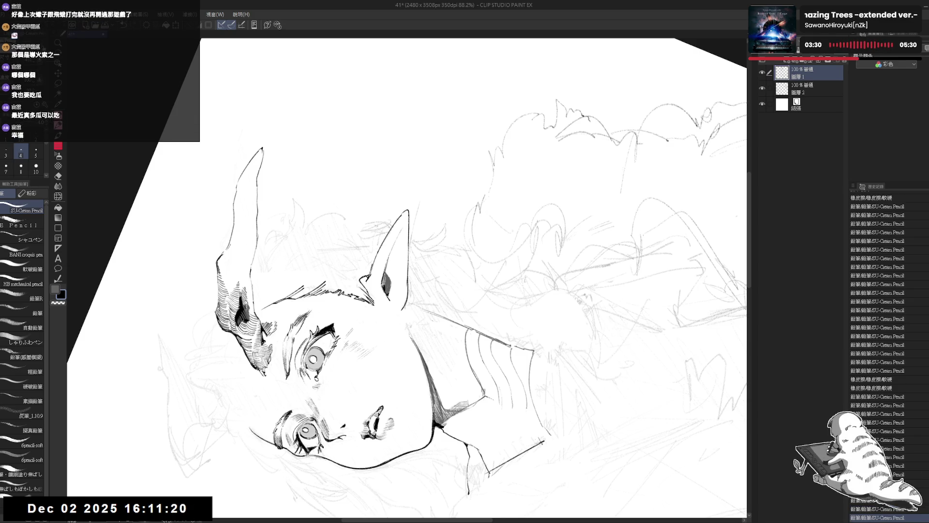
drag(407, 276, 377, 271)
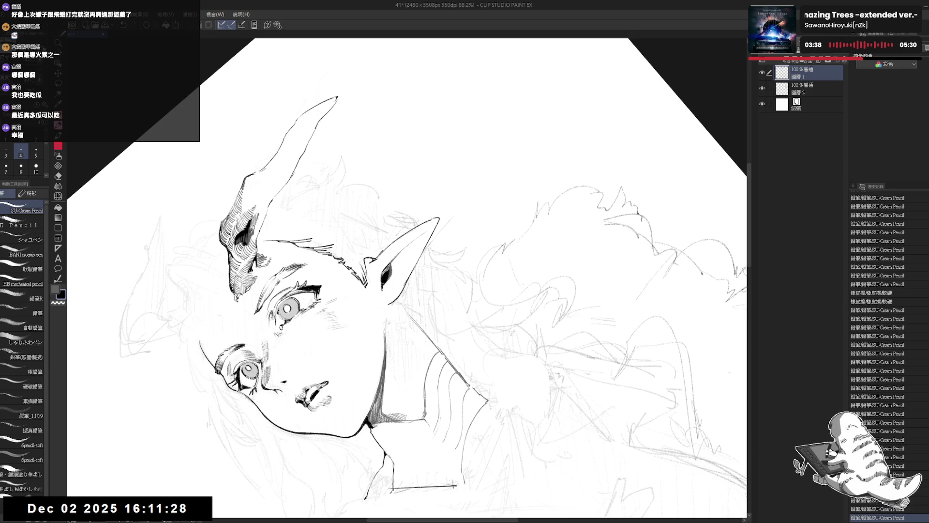
mouse_move(453, 485)
mouse_down()
mouse_move(338, 295)
mouse_move(388, 289)
mouse_up()
- Undo the small mark near the ear and ink a couple more strokes in the ear
key(ctrl+z)
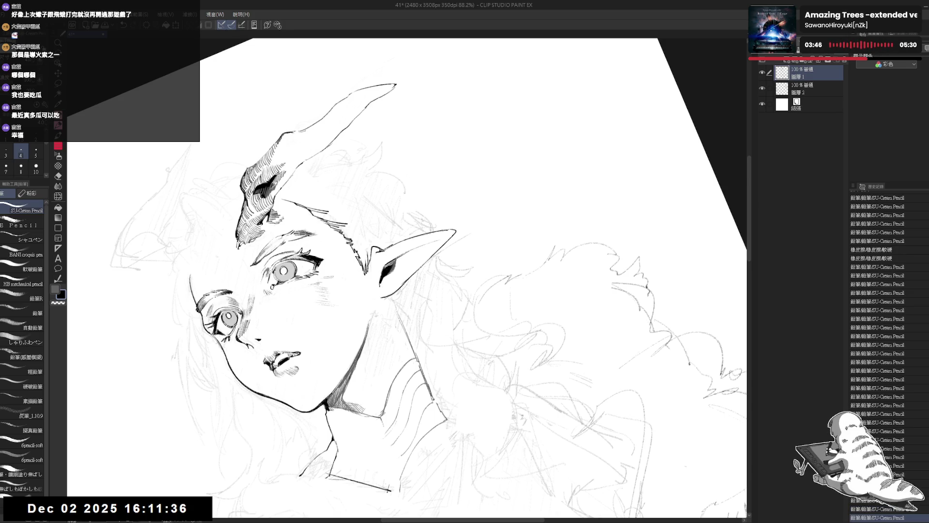
key(r)
mouse_move(368, 368)
mouse_down()
mouse_move(335, 336)
mouse_move(387, 290)
mouse_move(435, 271)
mouse_up()
key(p)
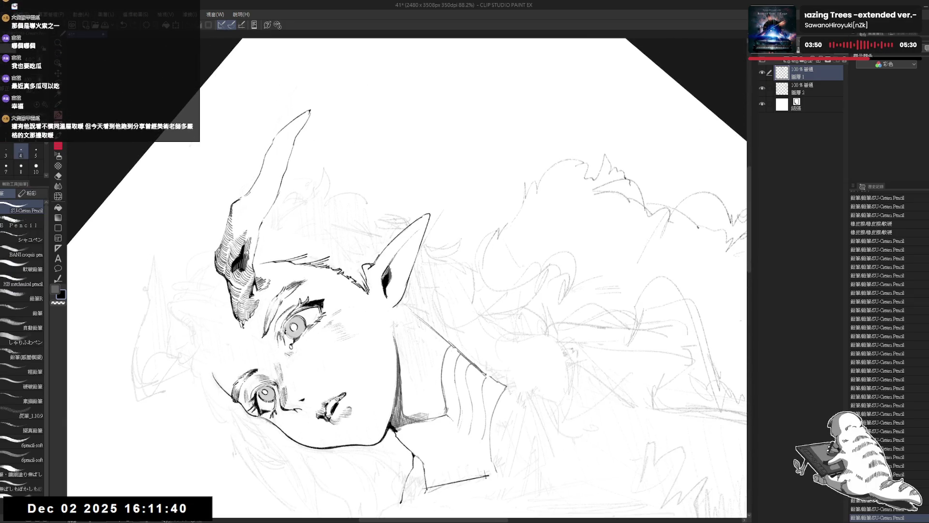
key(r)
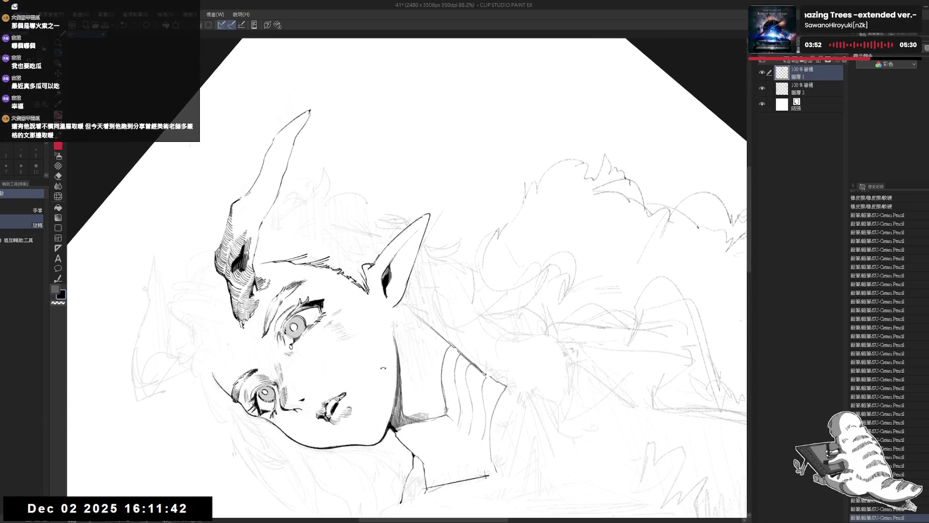
key(p)
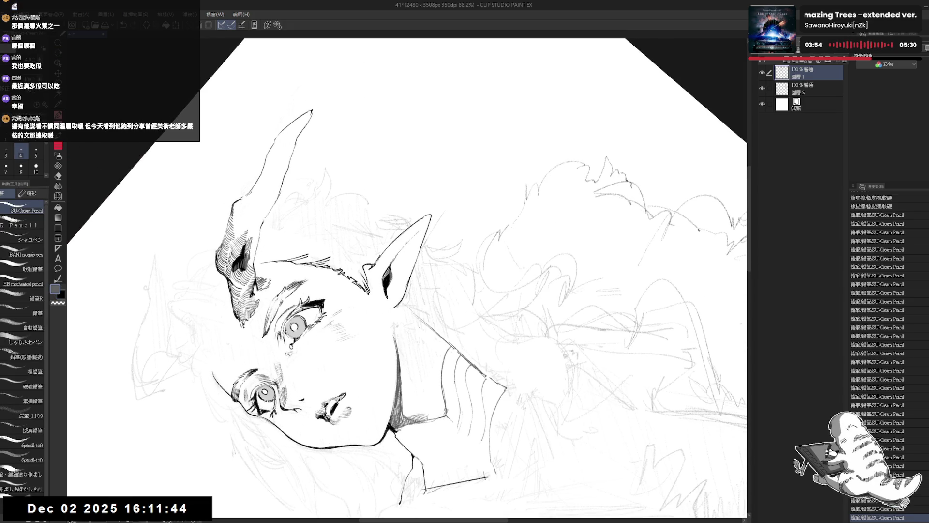
drag(416, 465, 428, 481)
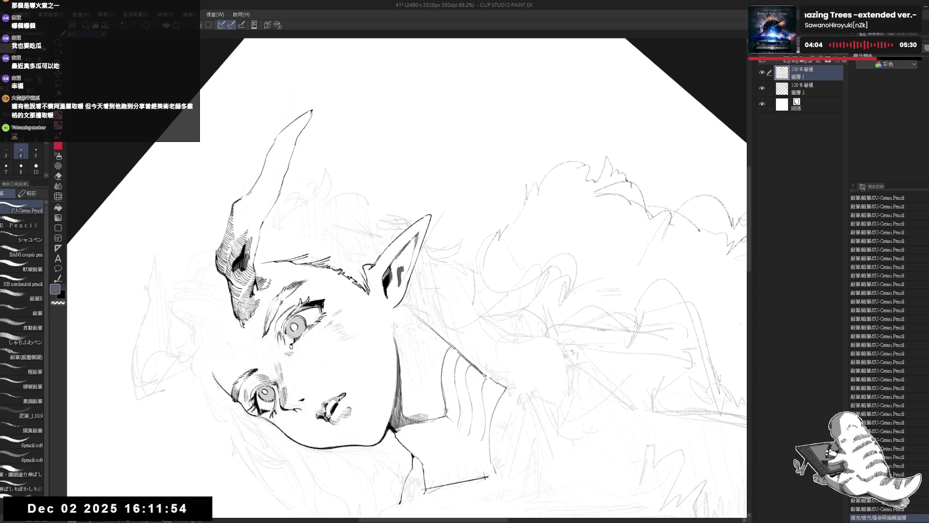
- Rotate and mirror the view to check the ear, then undo the last stroke near it
key(ctrl+at)
key(asciicircum)
key(asciicircum)
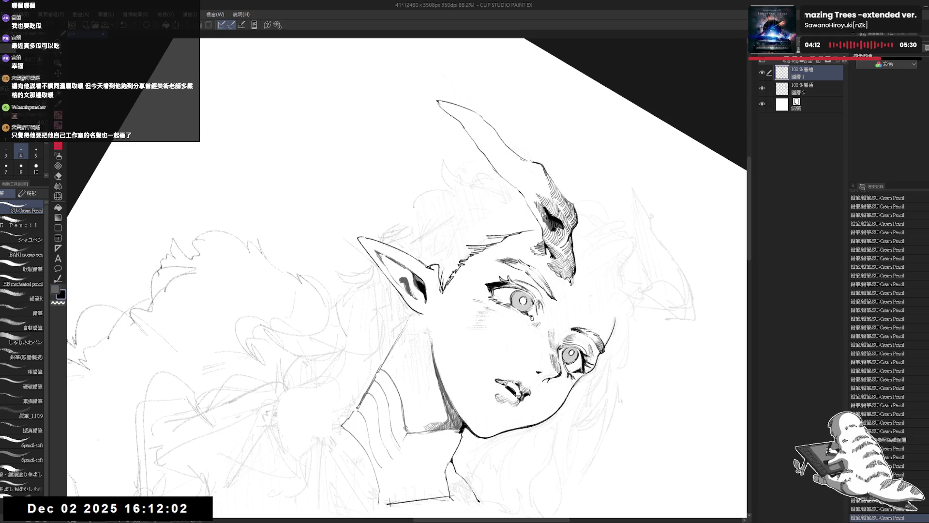
key(h)
key(asciicircum)
key(asciicircum)
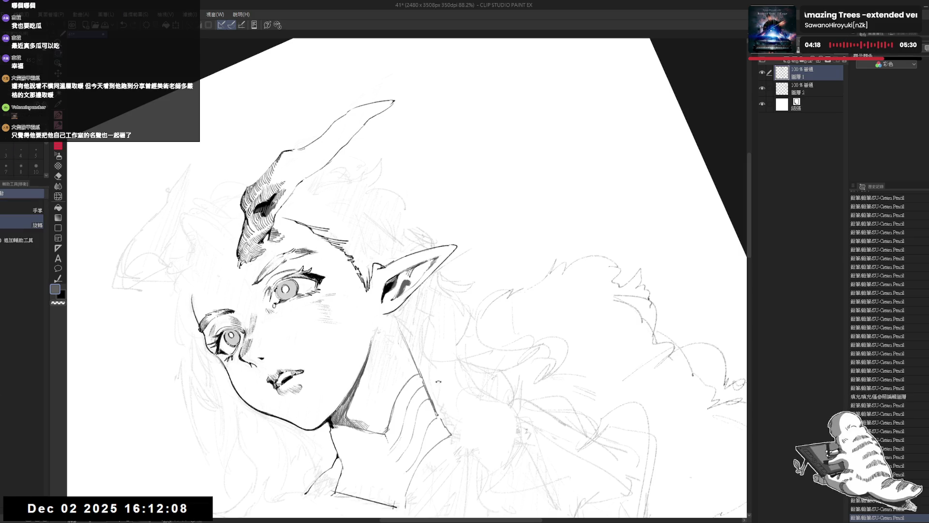
key(asciicircum)
key(asciicircum)
key(asciicircum)
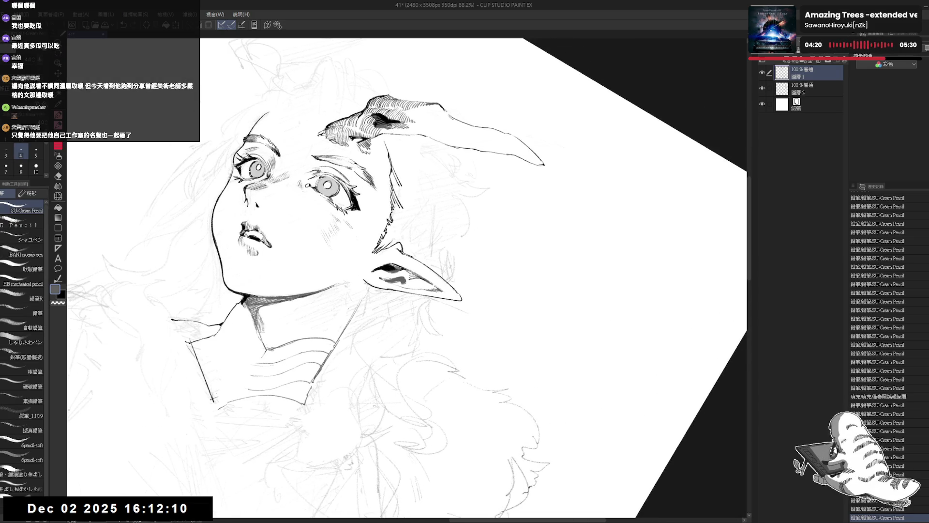
key(ctrl+z)
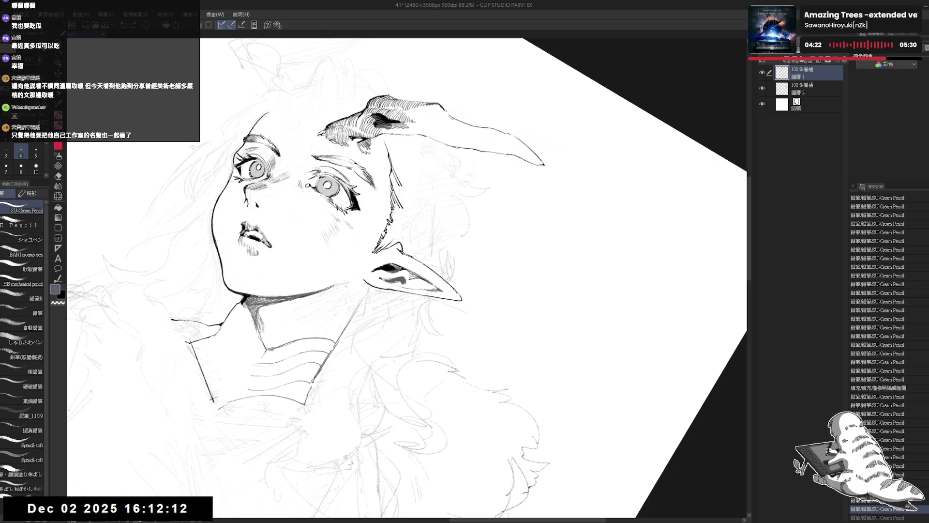
- Reset the view upright, zoom out to the whole figure, and save the drawing
key(ctrl+at)
key(ctrl+minus)
key(ctrl+s)
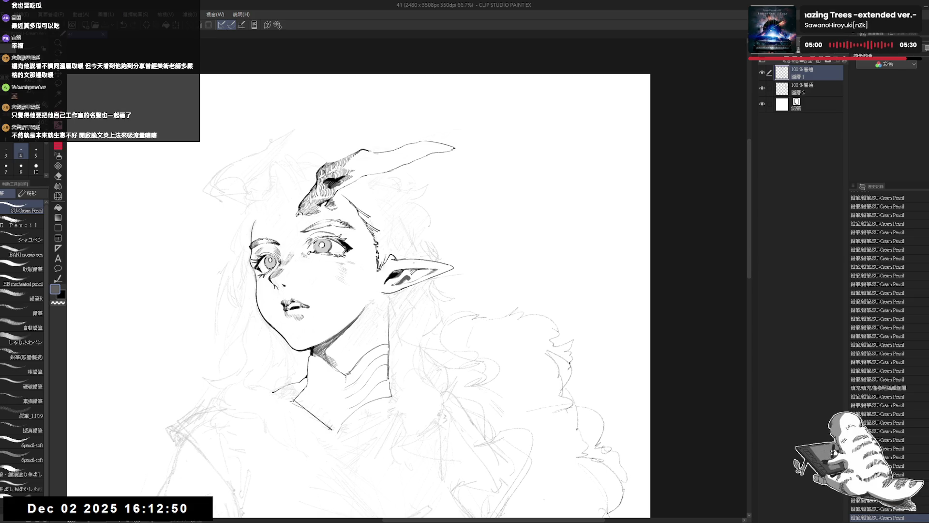
scroll(415, 258, up, 1)
- Zoom in on the ear area and erase stray lines on the drawing
mouse_move(415, 259)
mouse_down()
mouse_move(368, 314)
mouse_move(399, 316)
mouse_move(391, 319)
mouse_move(403, 296)
mouse_up()
key(e)
key(p)
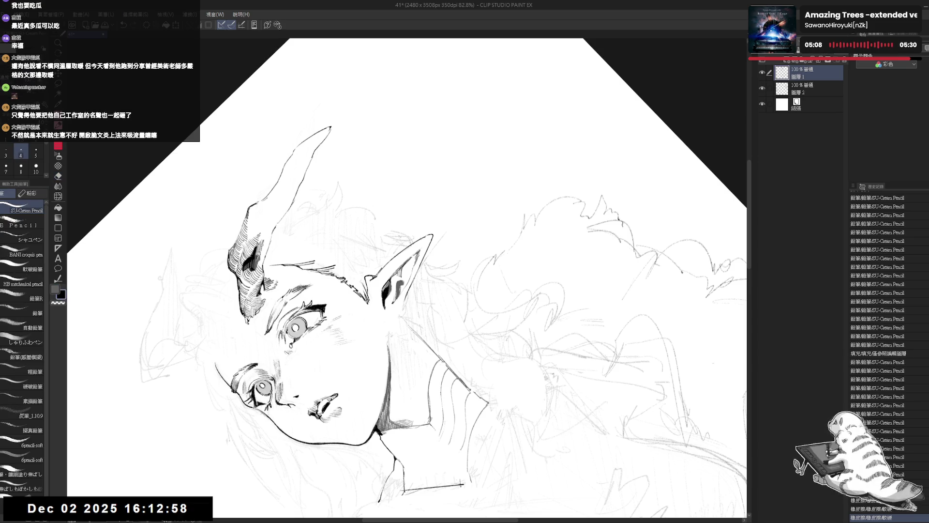
scroll(406, 276, up, 2)
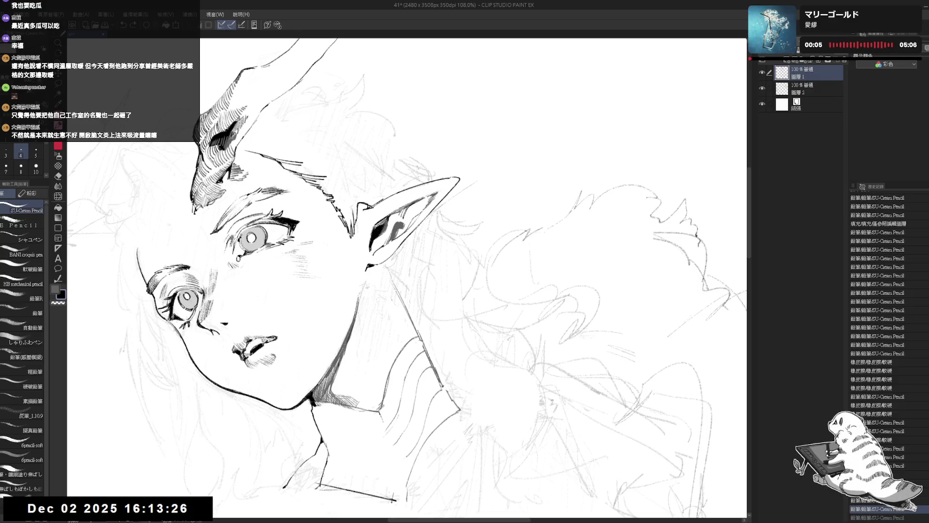
key(e)
mouse_move(360, 283)
mouse_down()
mouse_move(354, 300)
mouse_move(359, 283)
mouse_move(373, 281)
mouse_up()
key(p)
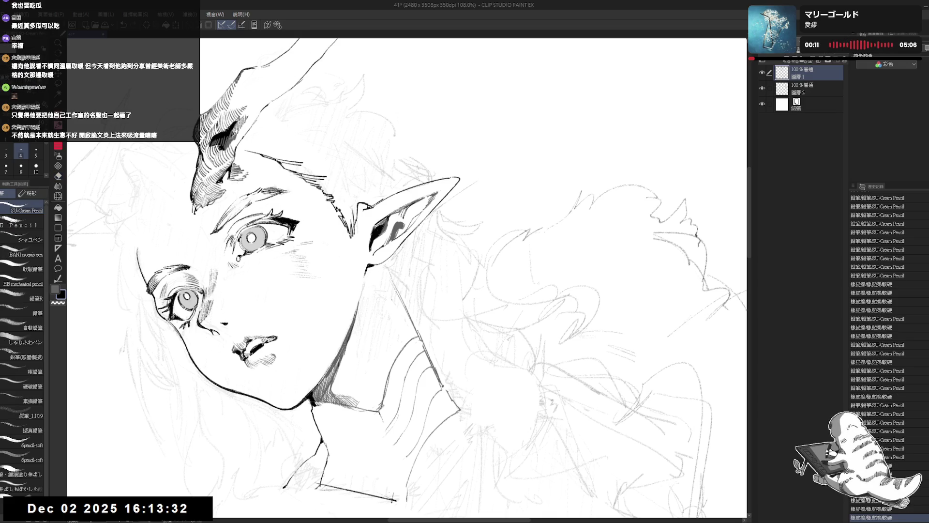
- Erase stray lines around the chin and neck, then undo a short stroke near the chin
key(asciicircum)
key(asciicircum)
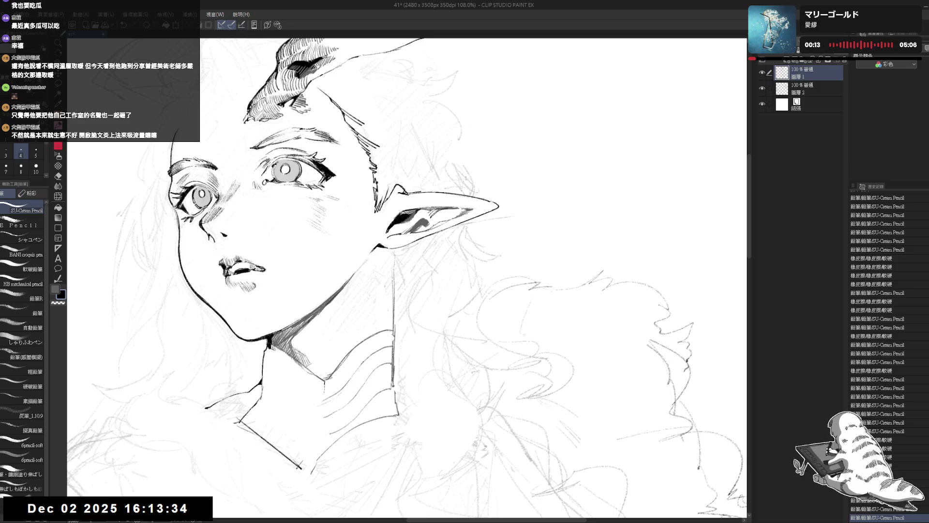
key(ctrl+minus)
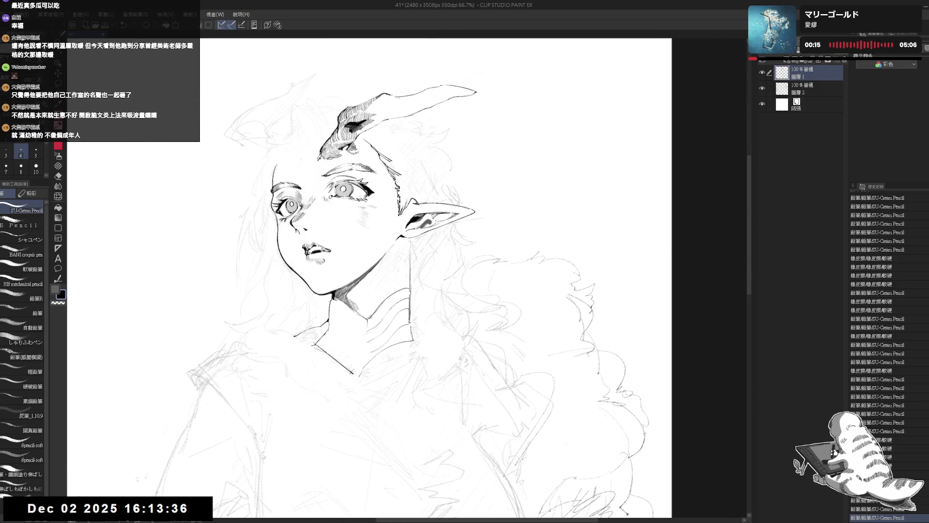
scroll(370, 276, down, 1)
key(asciicircum)
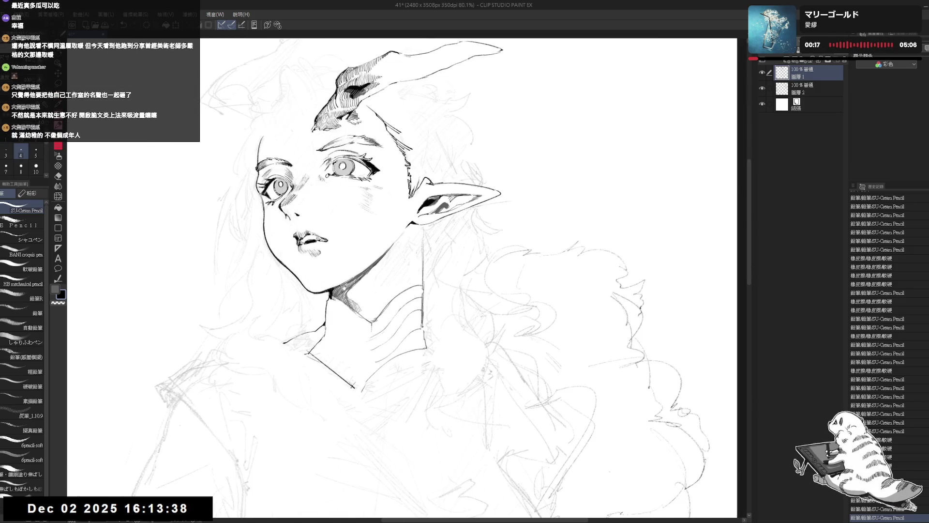
key(ctrl+plus)
key(asciicircum)
key(minus)
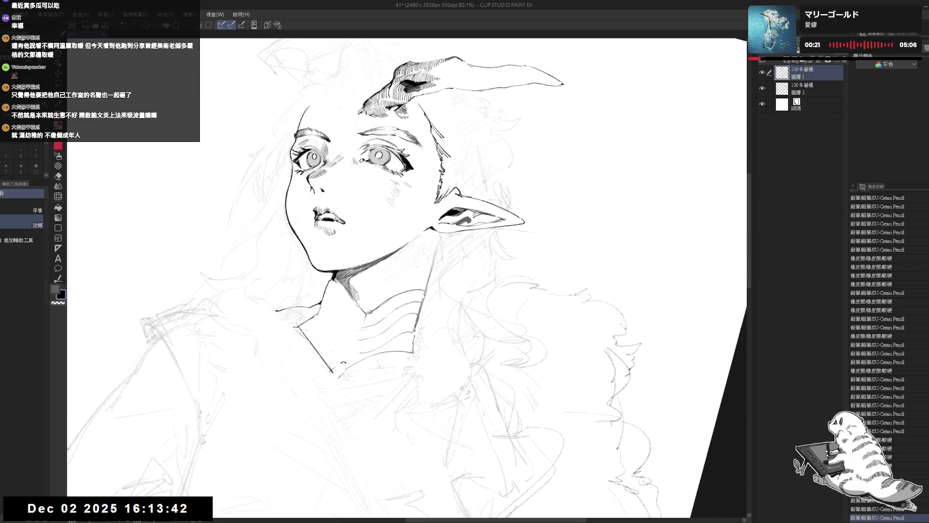
key(e)
mouse_move(331, 293)
mouse_down()
mouse_move(328, 316)
mouse_move(332, 305)
mouse_up()
key(p)
key(ctrl+z)
key(ctrl+z)
key(ctrl+z)
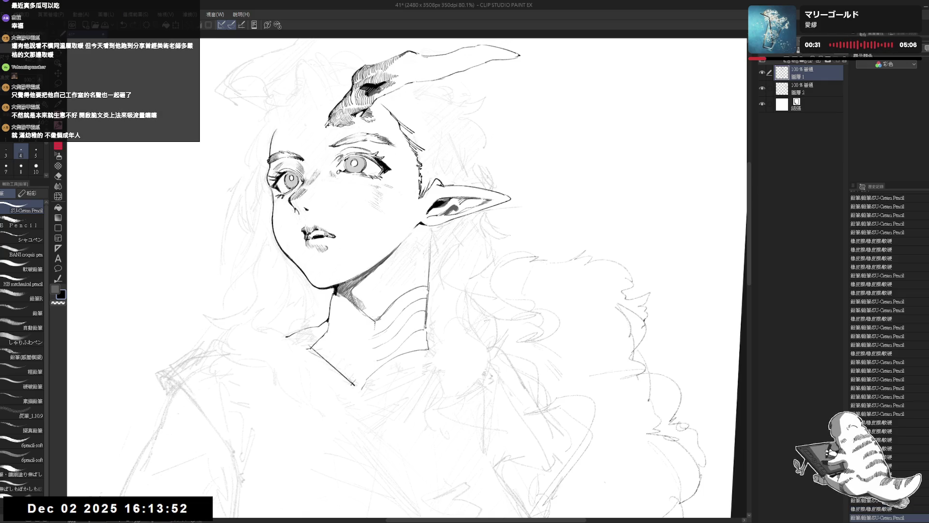
- Straighten the view and zoom out to see the whole figure with its earring
key(minus)
key(minus)
key(minus)
key(asciicircum)
drag(417, 232, 408, 238)
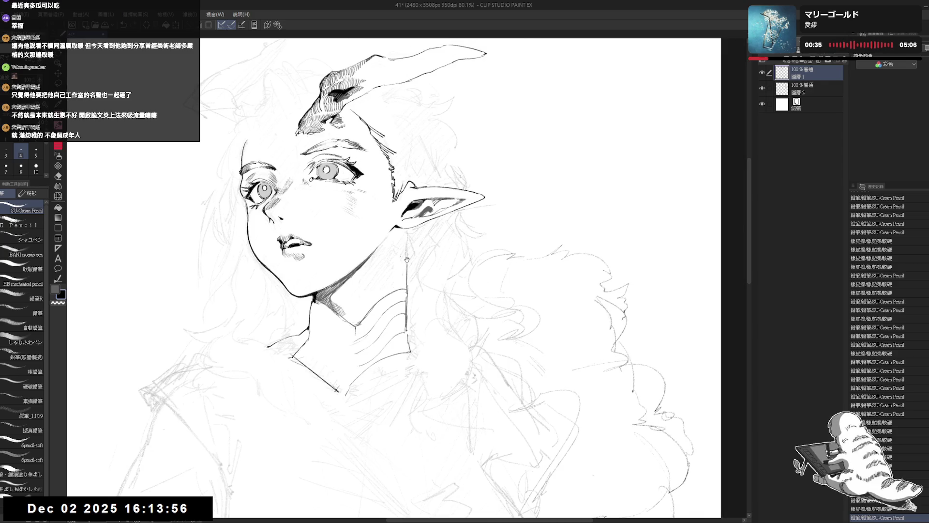
key(ctrl+minus)
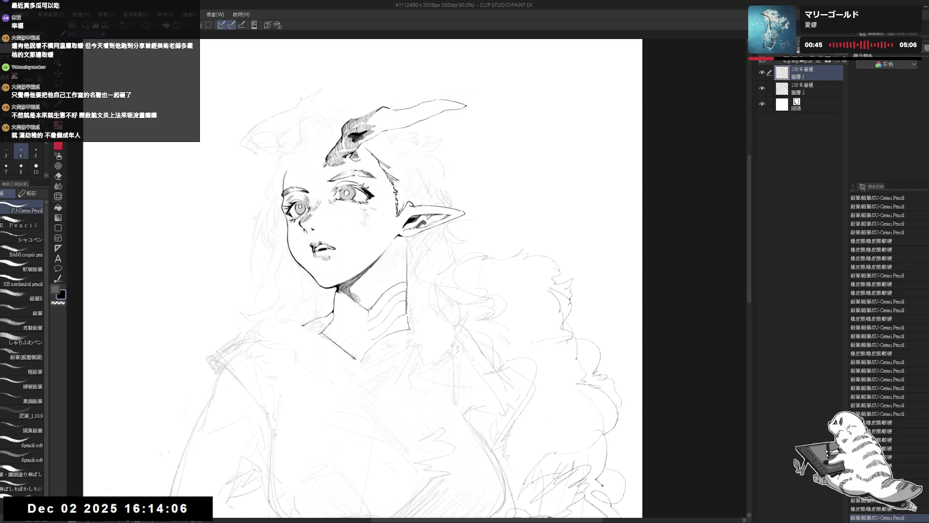
drag(382, 252, 371, 236)
- Try darkening the neck line, undo it, and move the view in toward the ear
key(e)
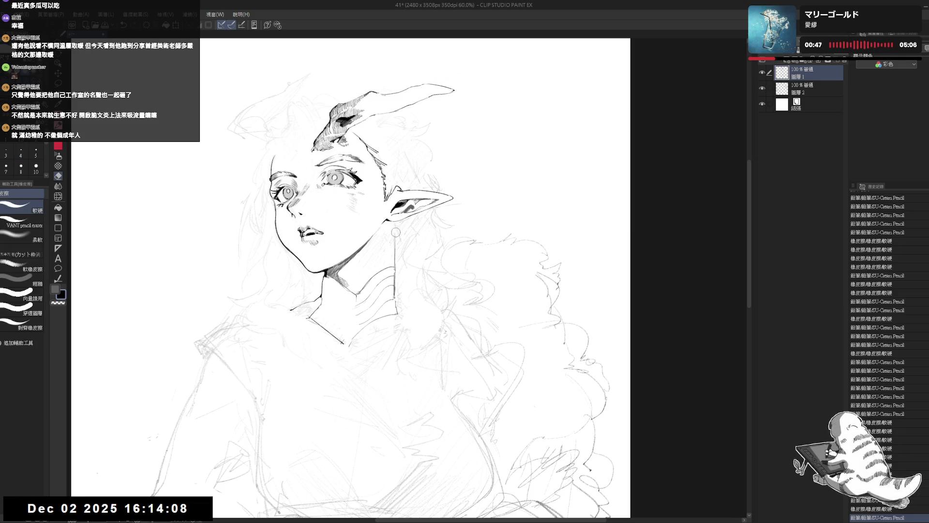
key(p)
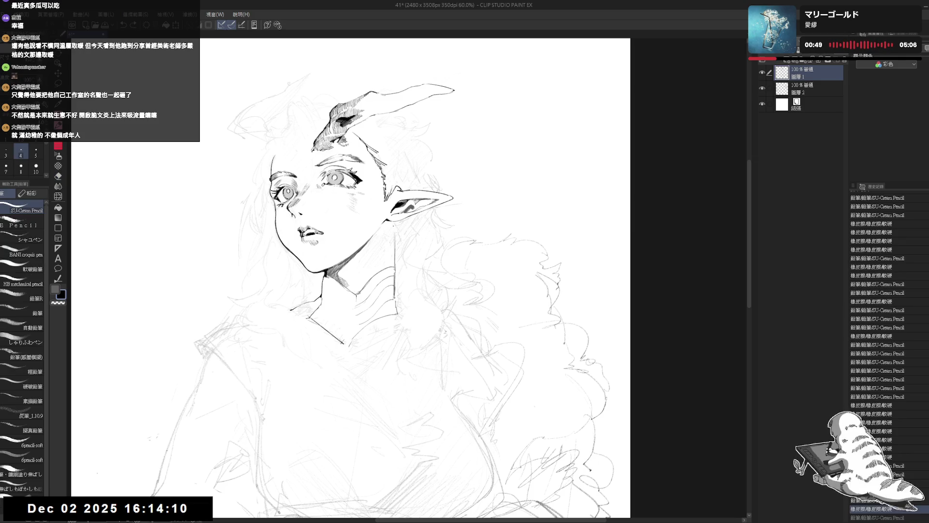
drag(392, 226, 396, 236)
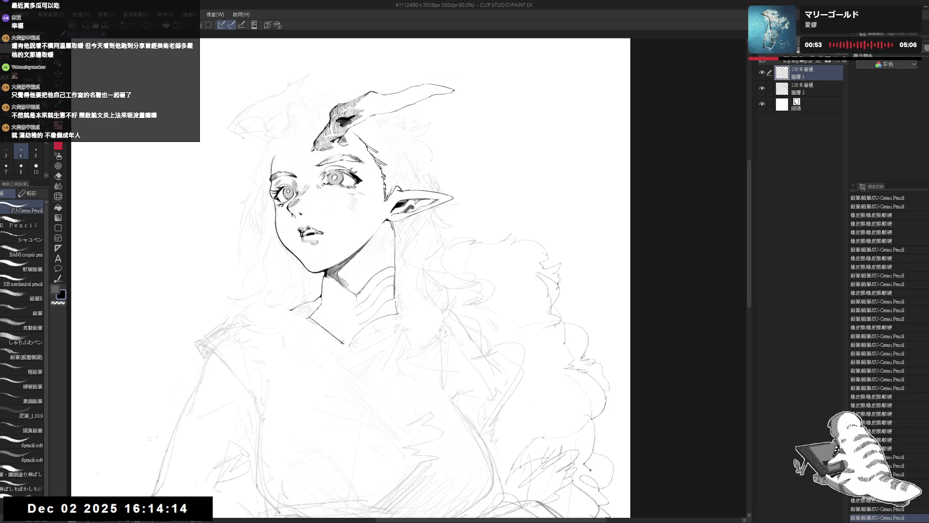
key(ctrl+z)
mouse_move(382, 217)
mouse_down()
mouse_move(392, 211)
mouse_move(411, 257)
mouse_move(398, 238)
mouse_move(387, 251)
mouse_move(399, 375)
mouse_move(391, 213)
mouse_move(398, 216)
mouse_up()
scroll(392, 211, up, 1)
- Erase a small stray mark near the ear and add a short ink stroke there
key(e)
key(p)
key(e)
key(p)
key(e)
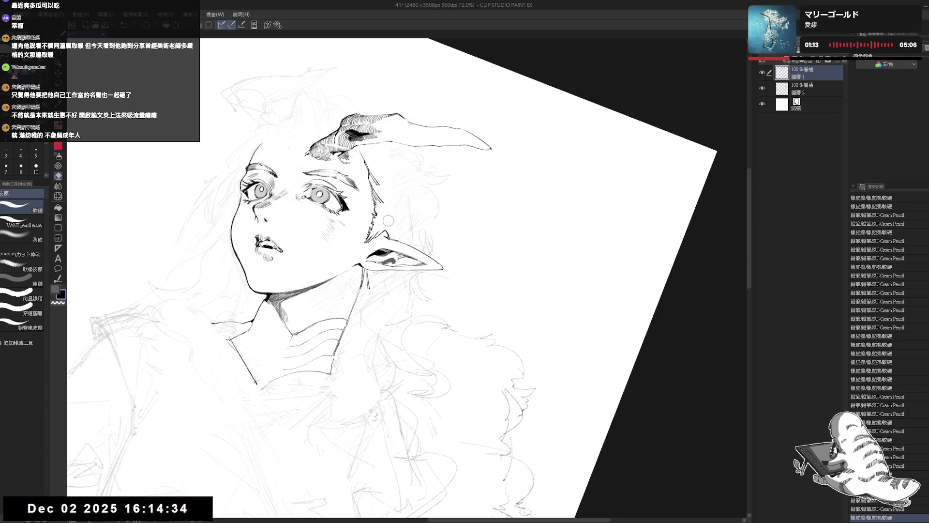
click(388, 220)
key(p)
click(386, 221)
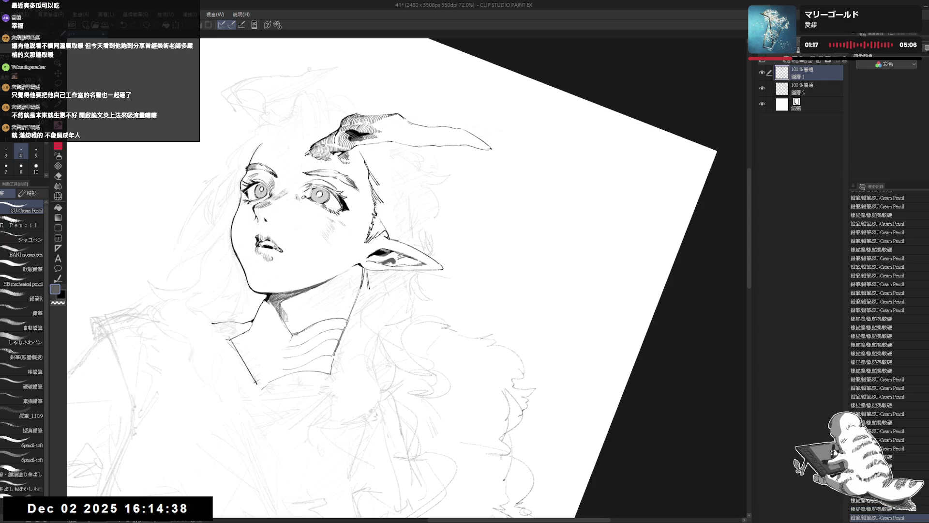
- Tilt the canvas and compare the small stroke near the ear with and without it
key(ctrl+@)
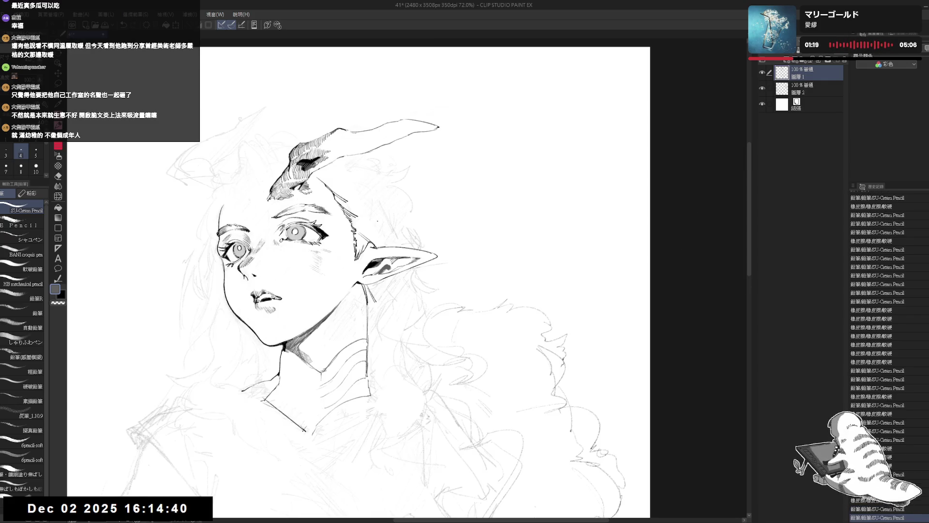
scroll(374, 223, down, 1)
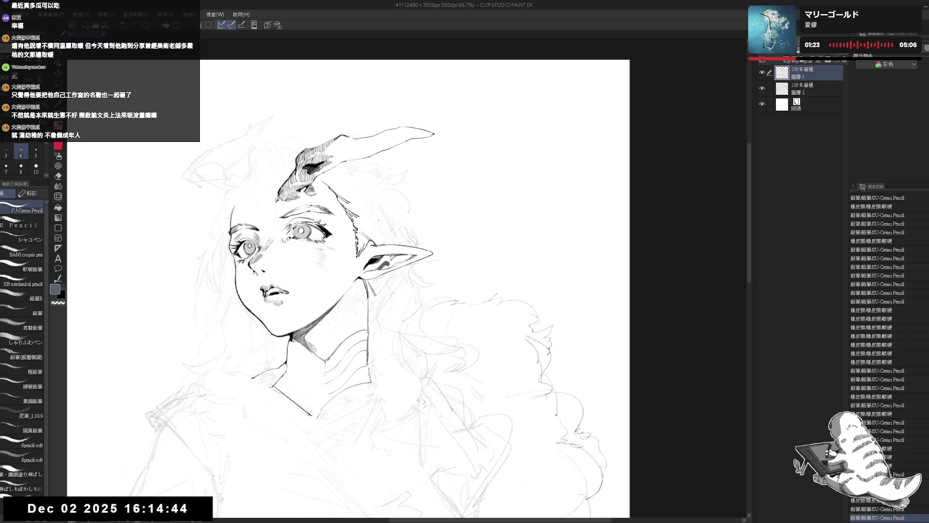
drag(363, 181, 426, 227)
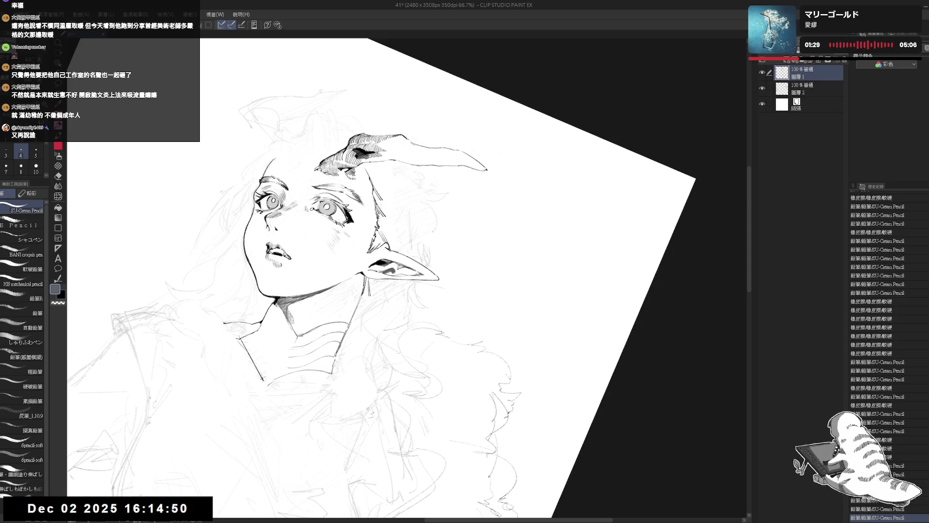
key(minus)
key(ctrl+z)
key(ctrl+y)
key(ctrl+z)
key(ctrl+y)
key(ctrl+z)
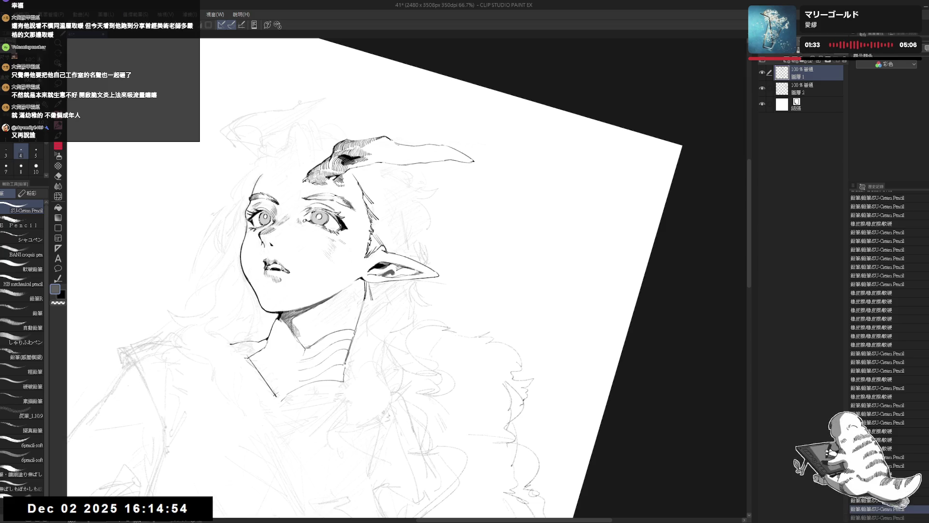
key(ctrl+y)
- Redraw the small earring stroke below the ear, comparing it with the previous version, then remove it
drag(376, 222, 389, 252)
key(ctrl+z)
key(ctrl+y)
key(ctrl+z)
key(ctrl+y)
key(ctrl+at)
key(ctrl+z)
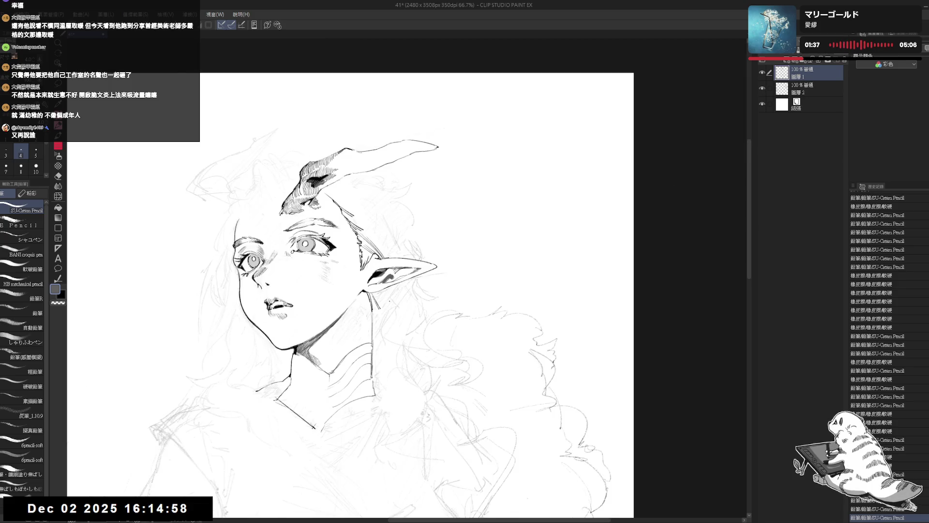
- Rotate the canvas about 45° clockwise, then straighten it back toward upright
key(r)
drag(436, 121, 557, 242)
mouse_move(409, 191)
mouse_down()
mouse_move(404, 199)
mouse_move(415, 202)
mouse_move(389, 239)
mouse_up()
key(p)
key(ctrl+at)
key(ctrl+z)
- Ink a hair strand to the right of the face, retrying it several times
drag(380, 180, 389, 244)
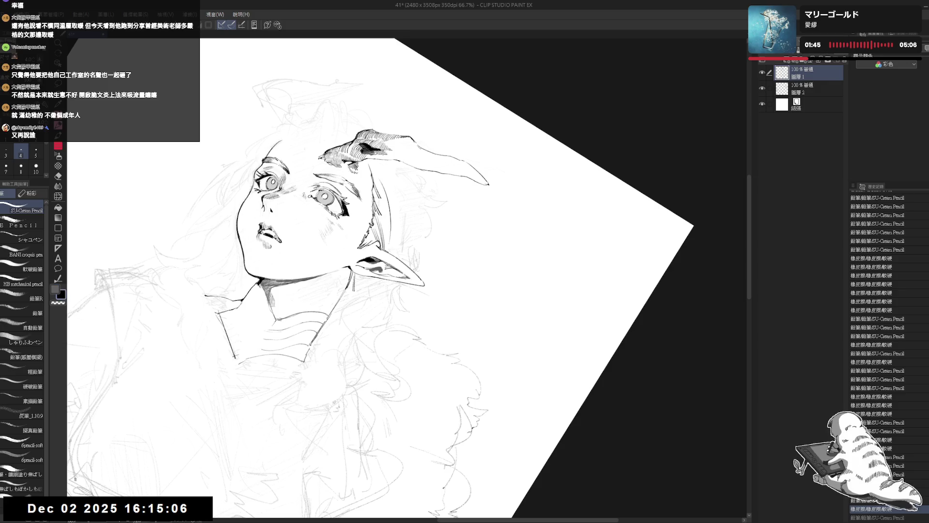
key(ctrl+z)
drag(381, 180, 390, 244)
key(x)
key(ctrl+z)
drag(386, 202, 387, 241)
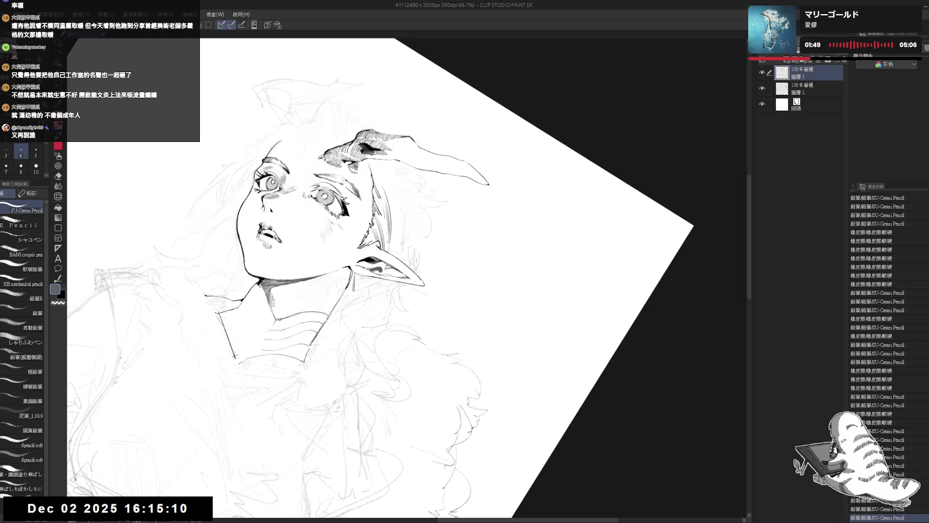
key(ctrl+z)
key(ctrl+y)
key(ctrl+y)
key(ctrl+z)
key(ctrl+y)
key(ctrl+y)
- Mirror and tilt the view to check the drawing, then restore it upright and pan up-left
key(h)
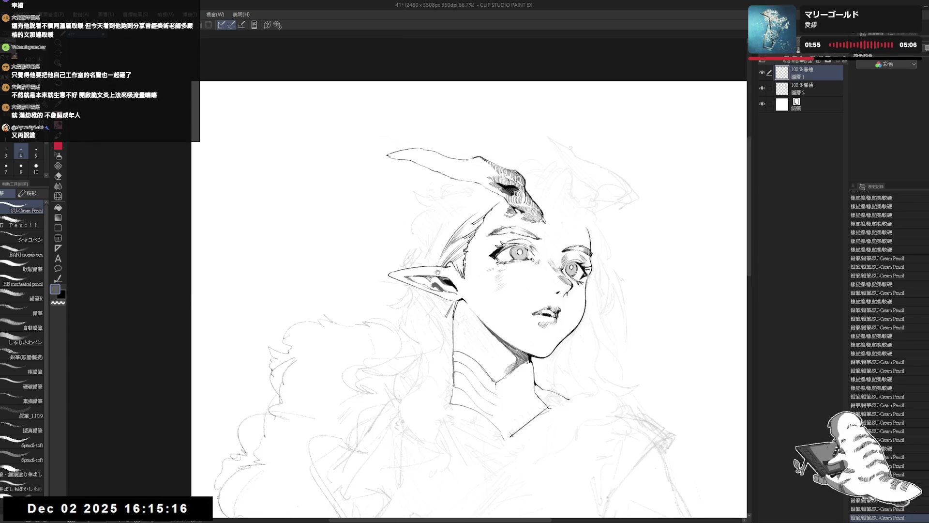
key(minus)
key(ctrl+z)
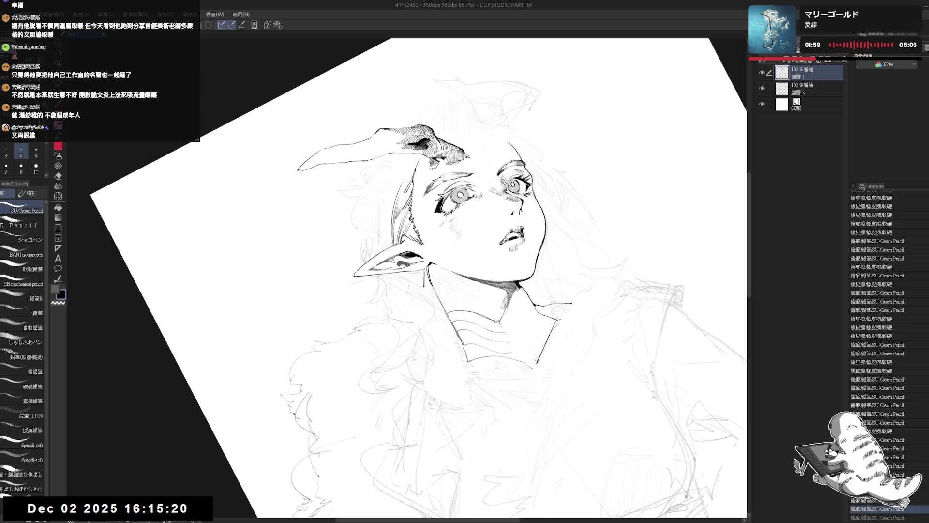
key(ctrl+at)
key(h)
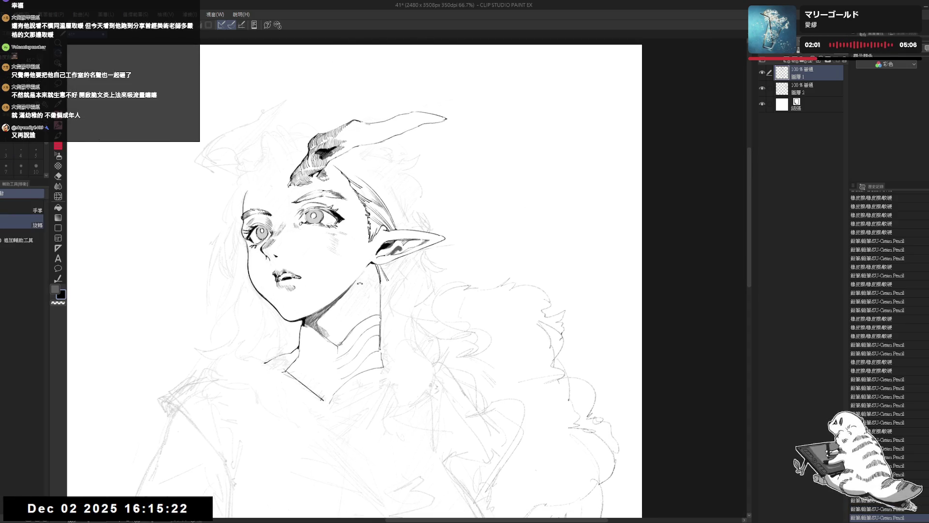
key(minus)
key(ctrl+at)
drag(392, 351, 380, 319)
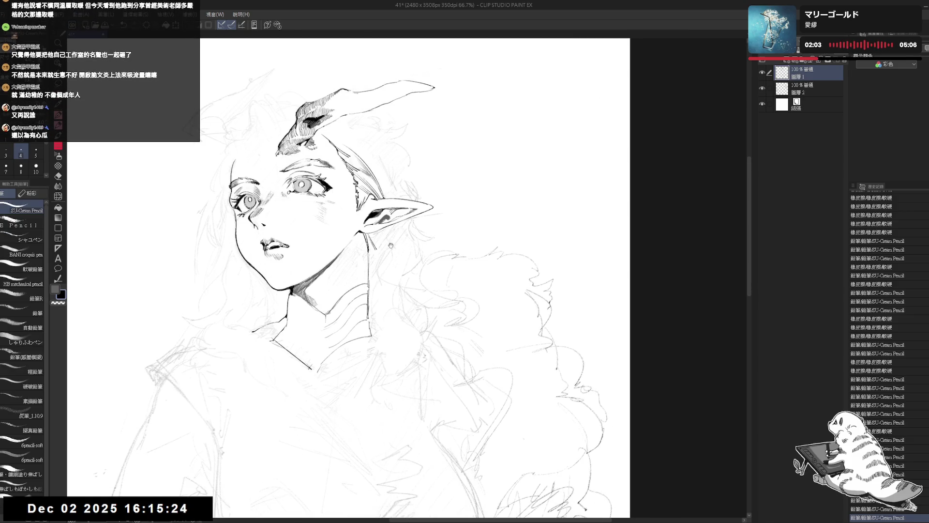
- Rotate the canvas about 20° counter-clockwise and erase stray sketch lines on the neck
key(e)
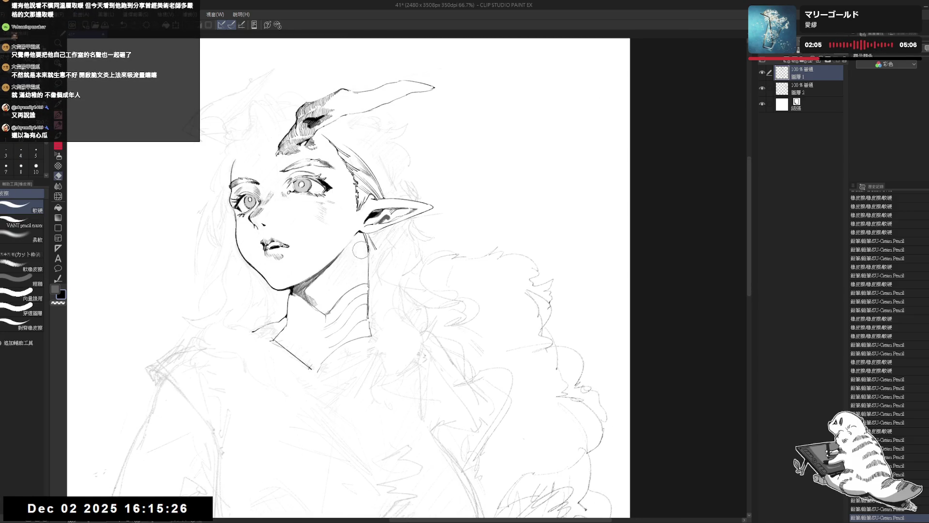
key(r)
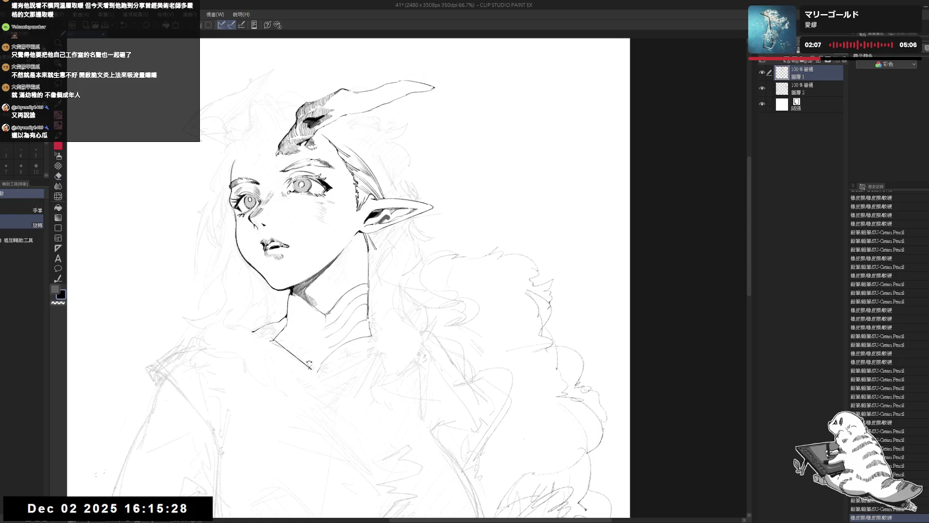
drag(373, 310, 344, 269)
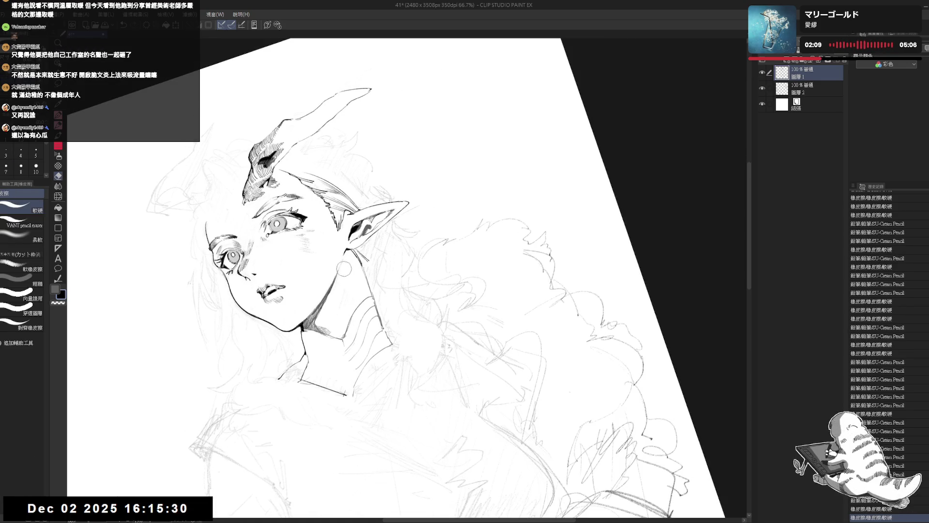
mouse_move(345, 310)
mouse_down()
mouse_move(341, 271)
mouse_move(334, 290)
mouse_move(382, 237)
mouse_up()
- Rotate the canvas about 30° counter-clockwise and erase the sketch marks near the neck
key(r)
mouse_move(338, 271)
mouse_down()
mouse_move(336, 307)
mouse_move(354, 323)
mouse_move(367, 310)
mouse_move(345, 270)
mouse_move(323, 319)
mouse_up()
key(e)
key(p)
key(r)
key(e)
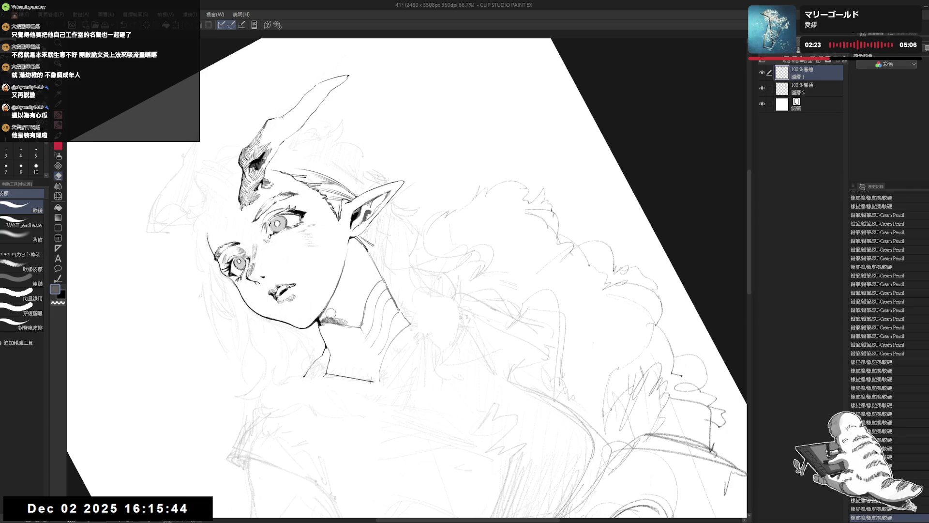
mouse_move(324, 246)
mouse_down()
mouse_move(317, 263)
mouse_move(334, 283)
mouse_move(295, 315)
mouse_move(327, 327)
mouse_move(328, 320)
mouse_move(330, 329)
mouse_up()
key(shift+space)
- With the pencil at size 5, try short hatch strokes along the neck and jaw
key(p)
key(x)
key(bracketright)
mouse_move(346, 272)
mouse_down()
mouse_move(331, 321)
mouse_move(339, 290)
mouse_up()
key(ctrl+z)
key(ctrl+z)
key(ctrl+z)
key(ctrl+z)
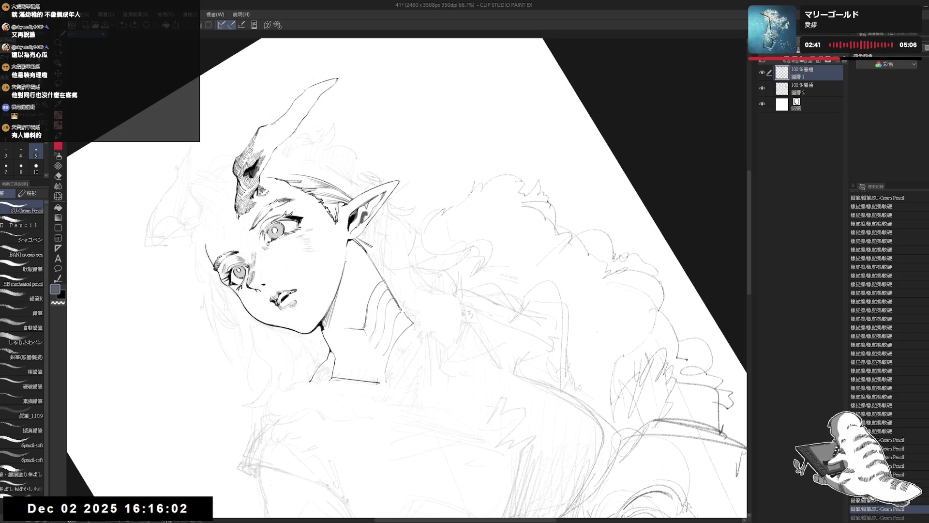
key(ctrl+shift+0)
key(ctrl+z)
key(ctrl+z)
key(ctrl+z)
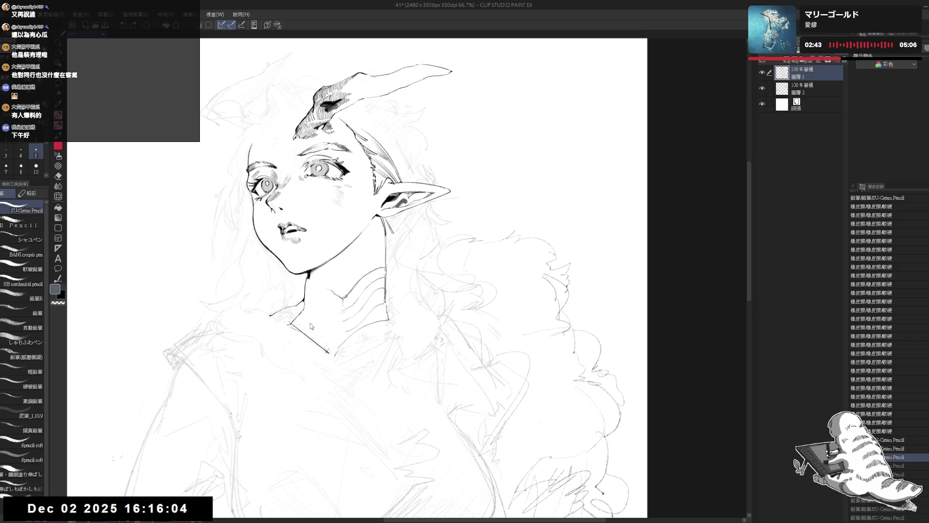
- Rotate the view about 10° clockwise and add faint hatch strokes under the jaw
drag(368, 242, 372, 253)
drag(436, 194, 465, 232)
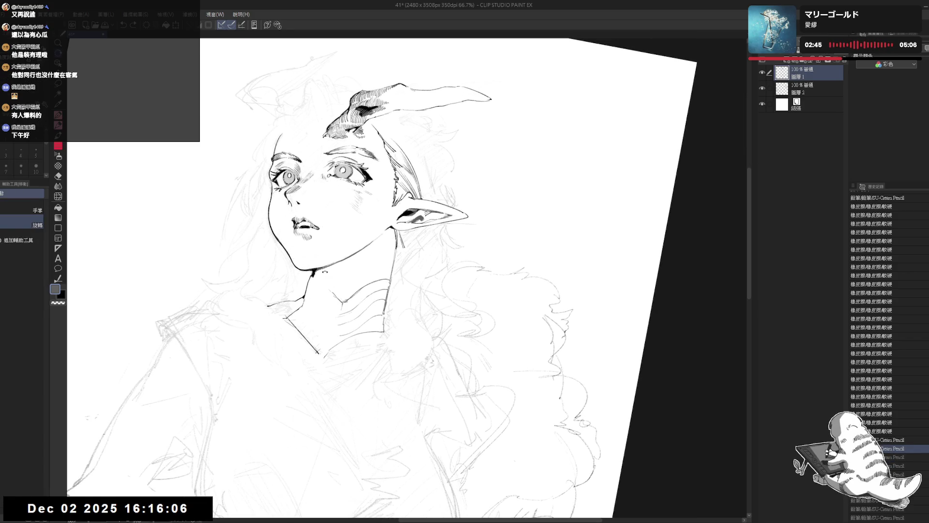
key(p)
mouse_move(323, 269)
mouse_down()
mouse_move(329, 290)
mouse_move(352, 276)
mouse_up()
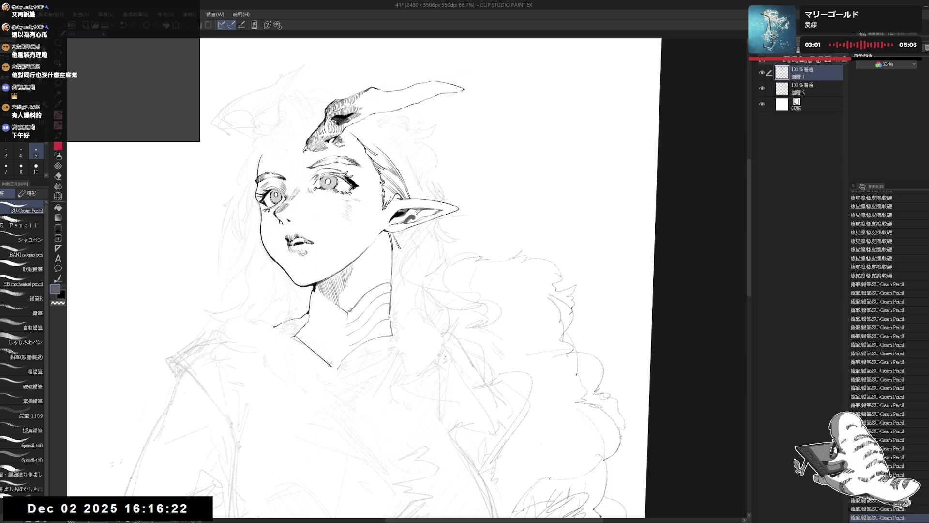
- Add short hatch lines on the neck and reset the view upright
drag(387, 242, 368, 271)
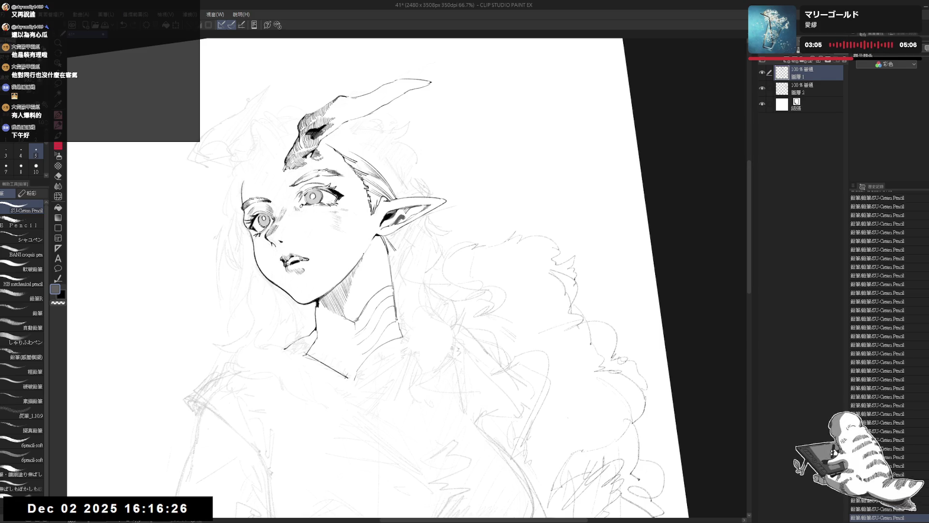
key(e)
key(minus)
key(p)
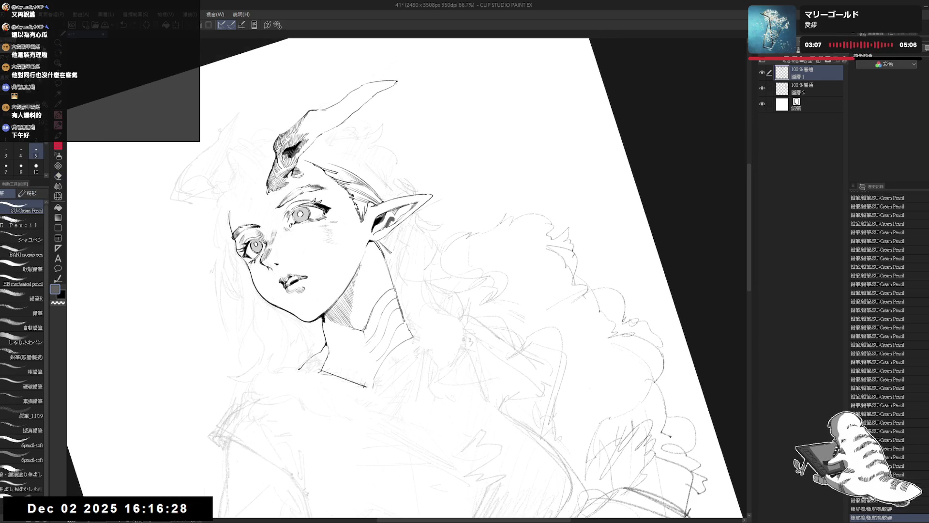
key(ctrl+y)
key(ctrl+@)
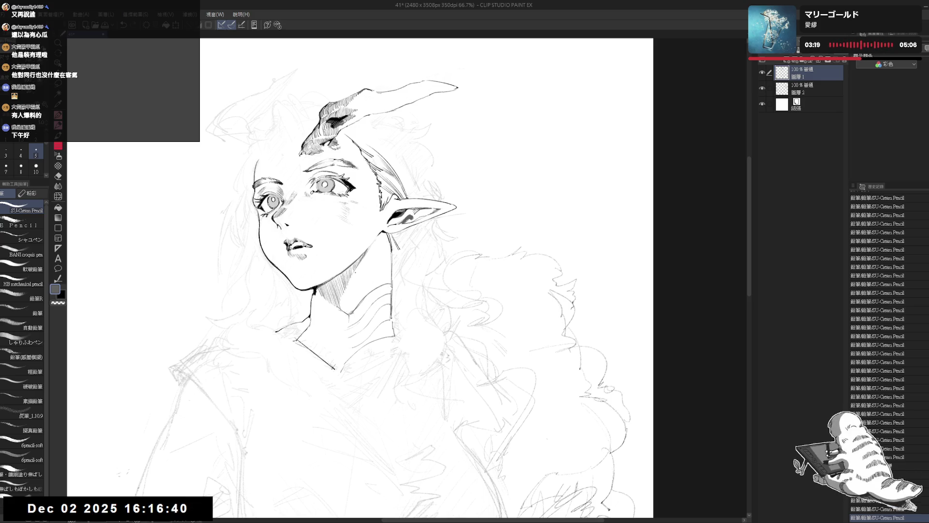
- Switch the pencil to black and redraw dark strokes along the neck line
key(x)
drag(371, 265, 379, 277)
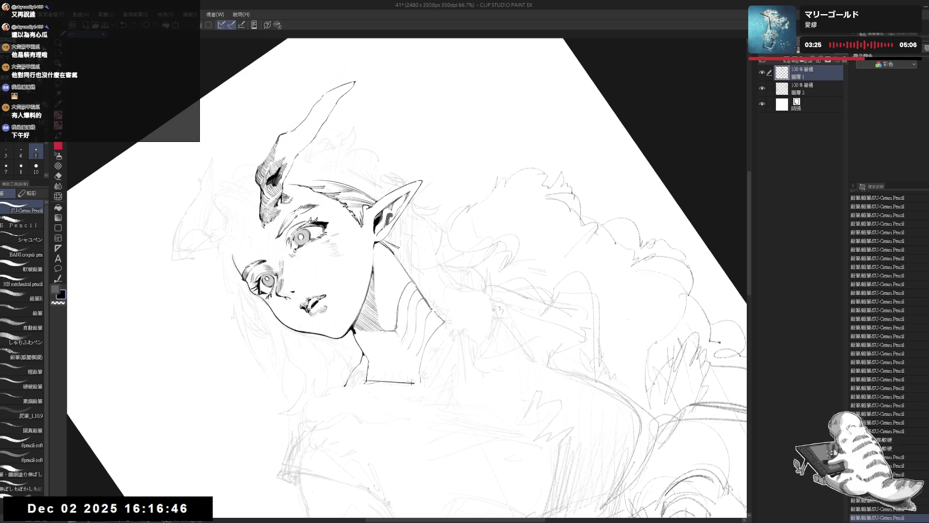
key(shift+space)
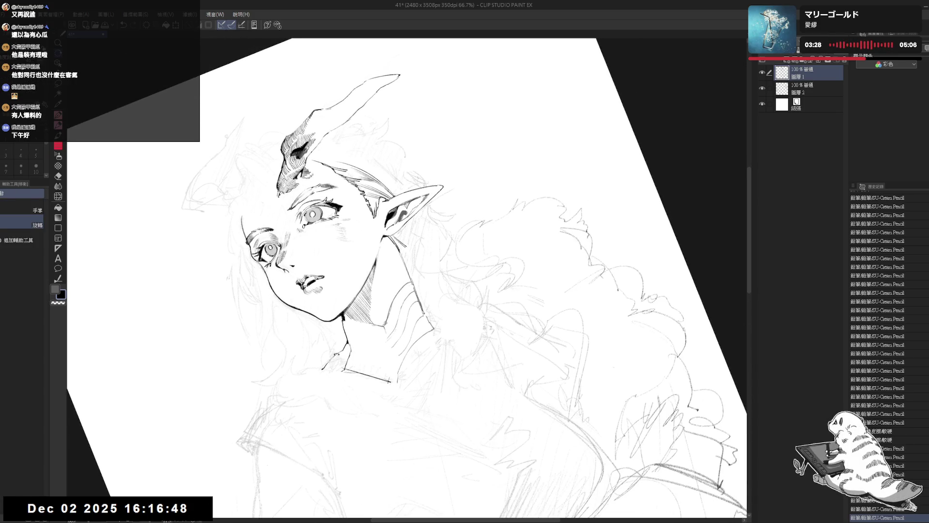
key(ctrl+at)
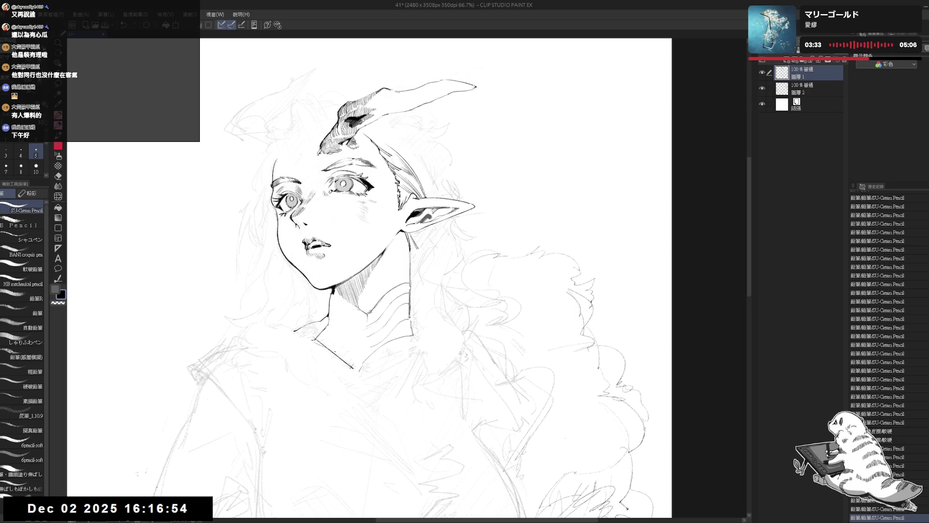
mouse_move(368, 291)
mouse_down()
mouse_move(379, 302)
mouse_move(416, 261)
mouse_move(387, 285)
mouse_up()
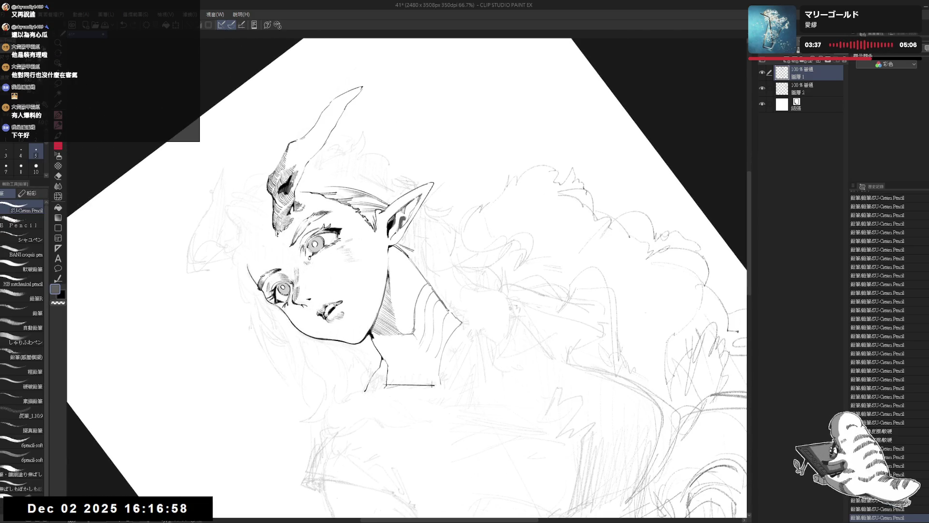
key(ctrl+z)
drag(390, 278, 385, 305)
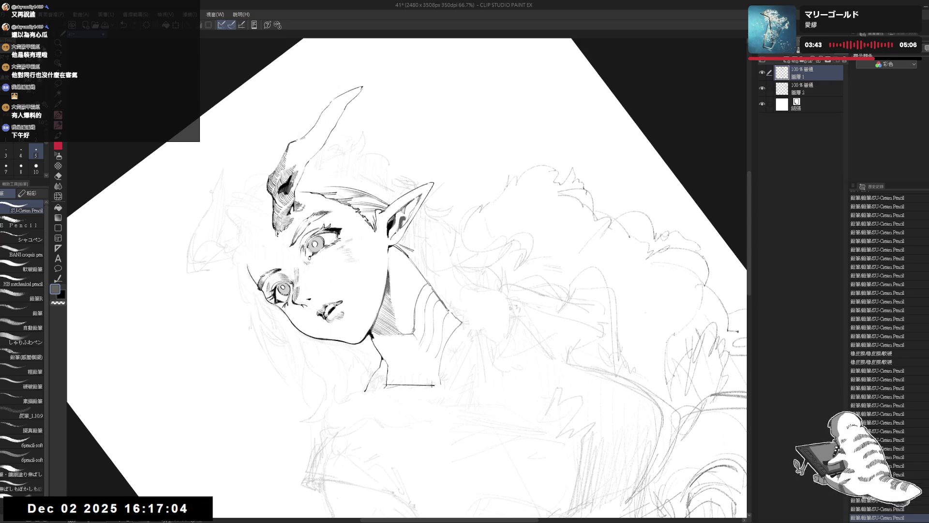
key(at)
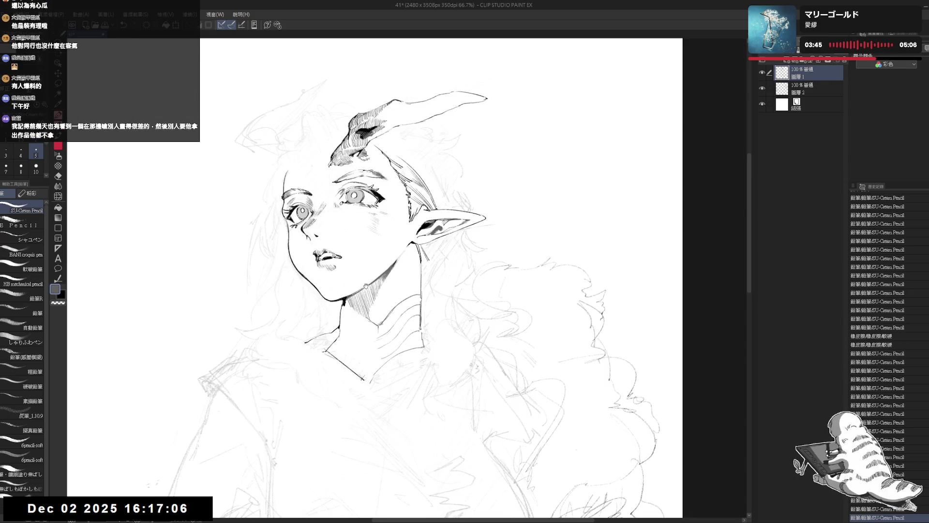
key(shift+space)
drag(366, 286, 437, 380)
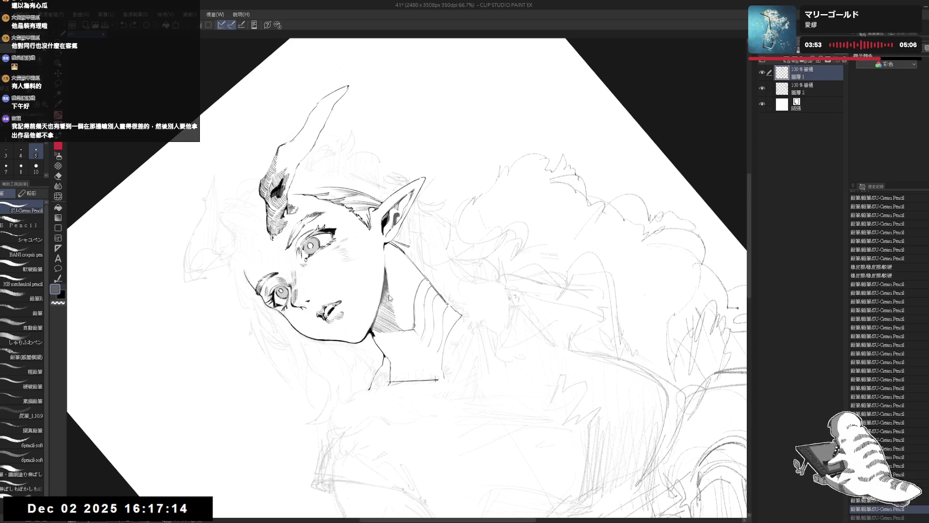
drag(393, 335, 393, 329)
key(minus)
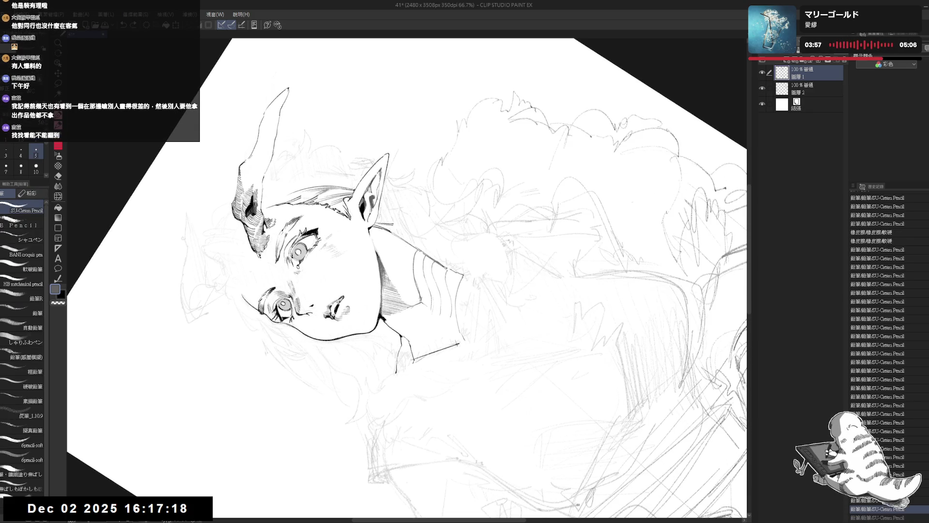
drag(382, 288, 383, 308)
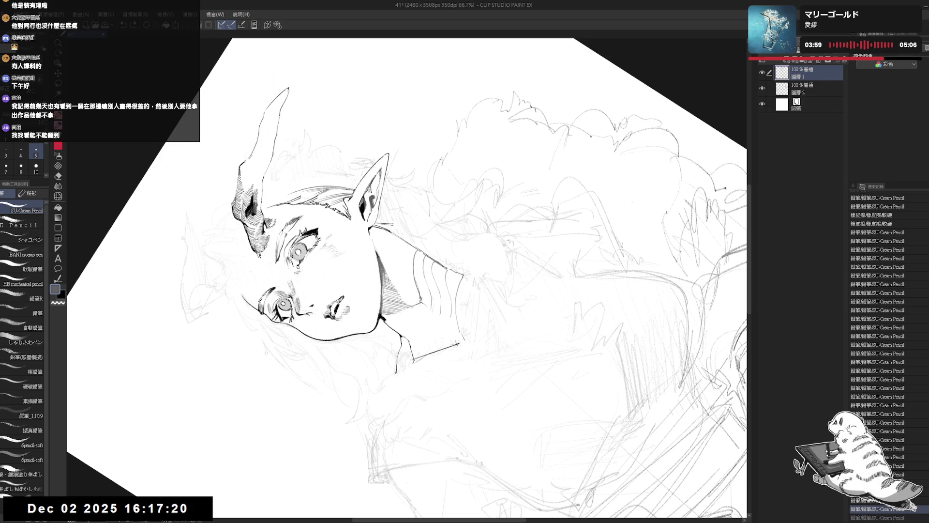
key(ctrl+@)
key(minus)
key(minus)
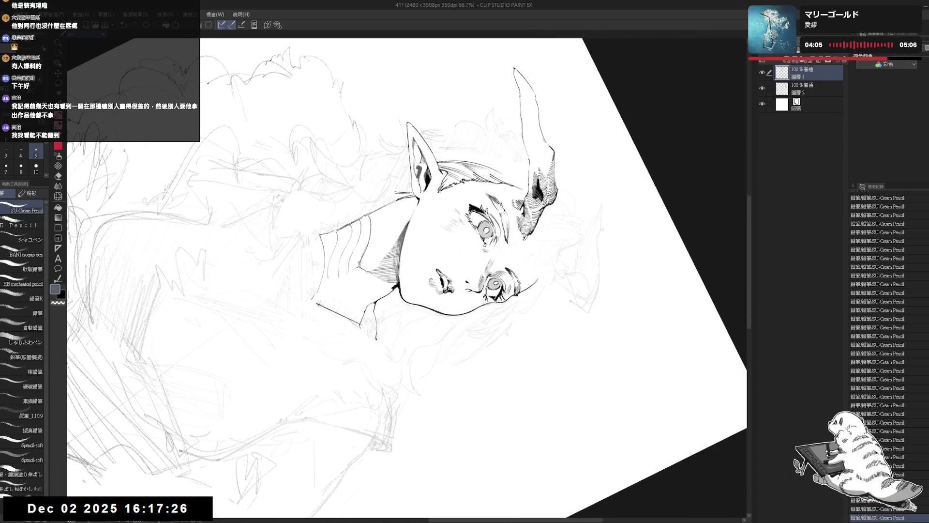
key(ctrl+z)
key(ctrl+z)
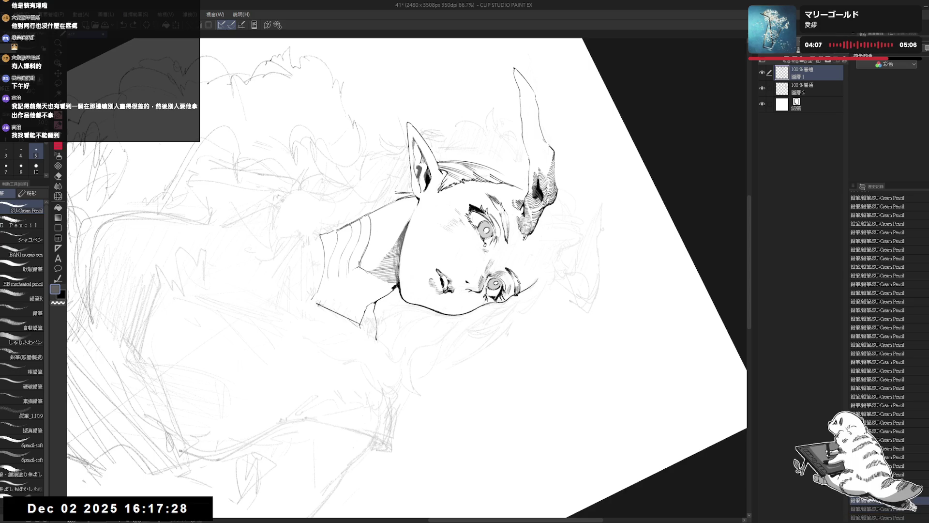
key(ctrl+z)
key(ctrl+z)
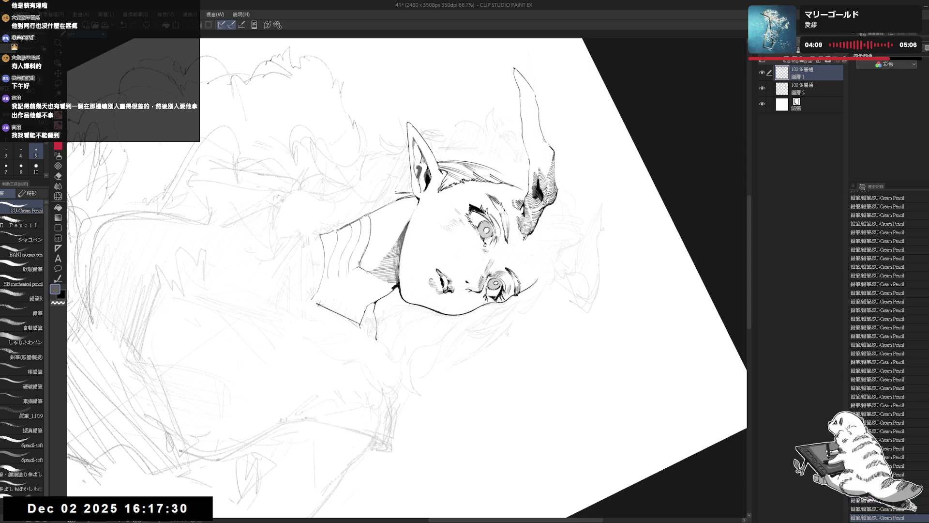
key(r)
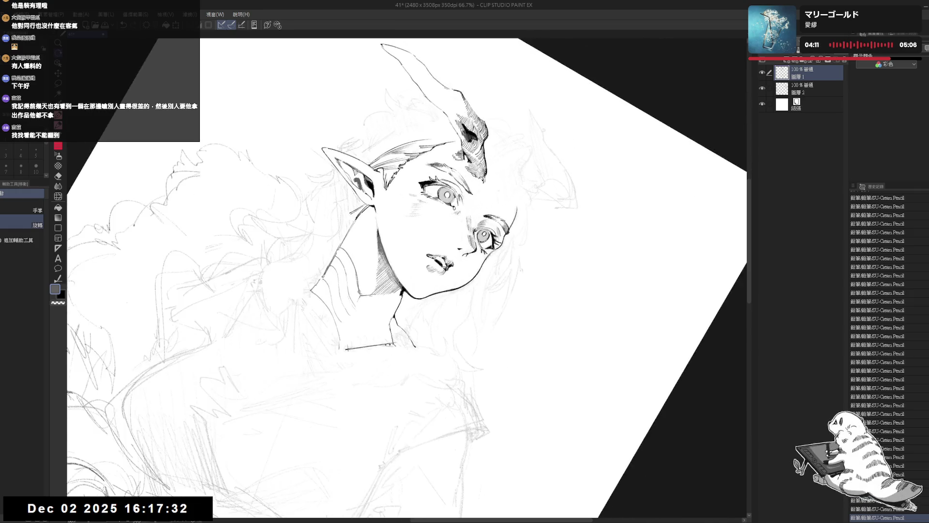
key(p)
key(ctrl+z)
key(ctrl+y)
key(r)
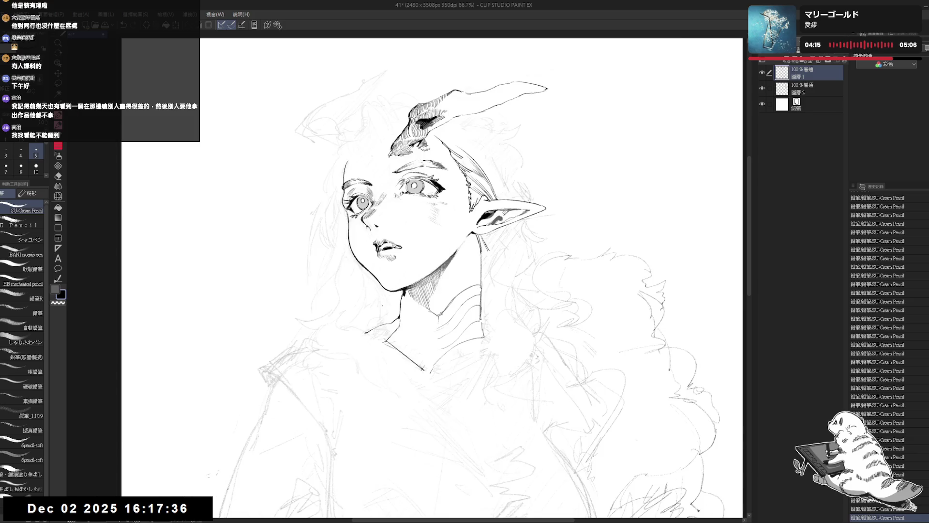
- Adjust the canvas tilt, erase stray marks, and switch the pencil colour to black
drag(384, 267, 397, 295)
key(e)
key(r)
key(e)
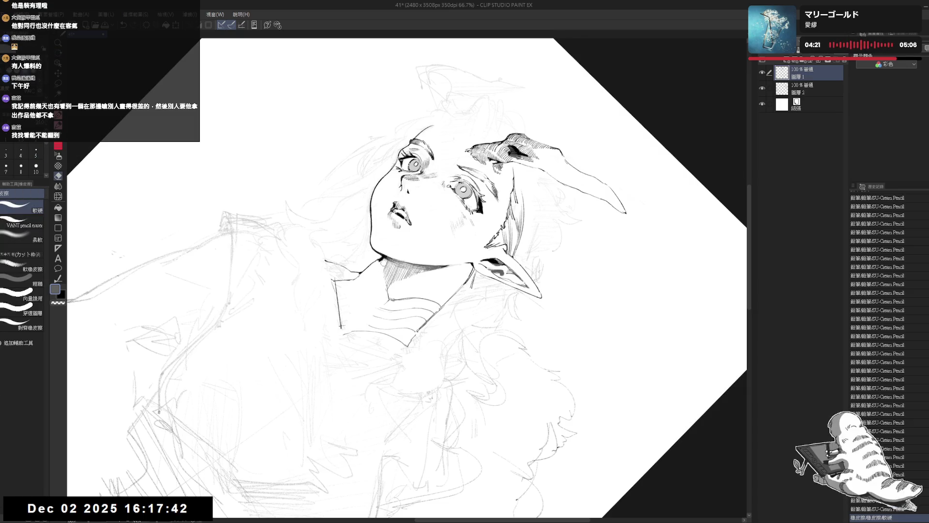
key(p)
key(ctrl+z)
key(x)
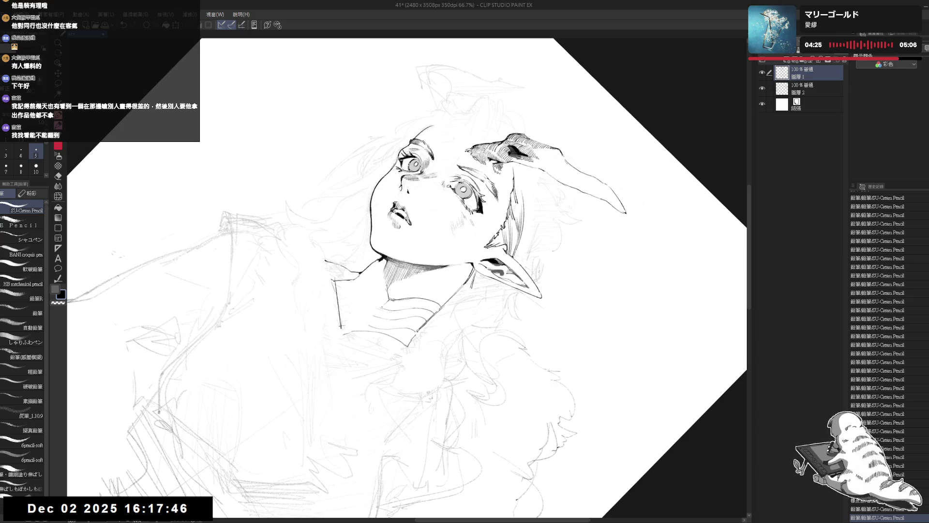
- Clean up stray marks, undoing trial pencil strokes and returning to the latest history state
key(e)
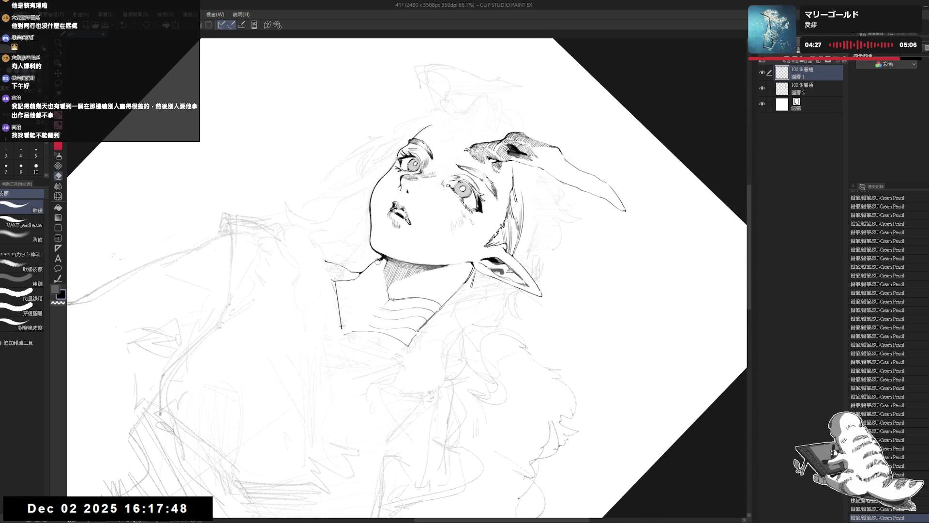
key(p)
key(ctrl+z)
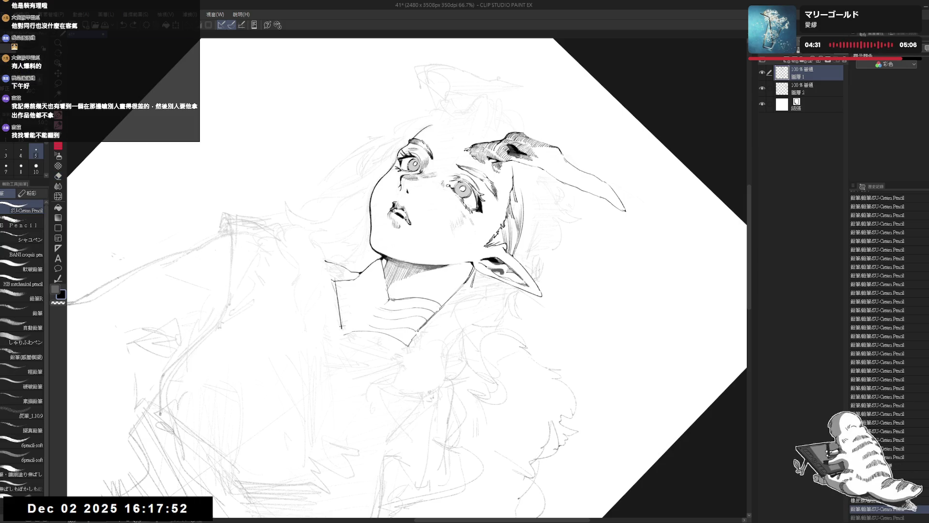
key(e)
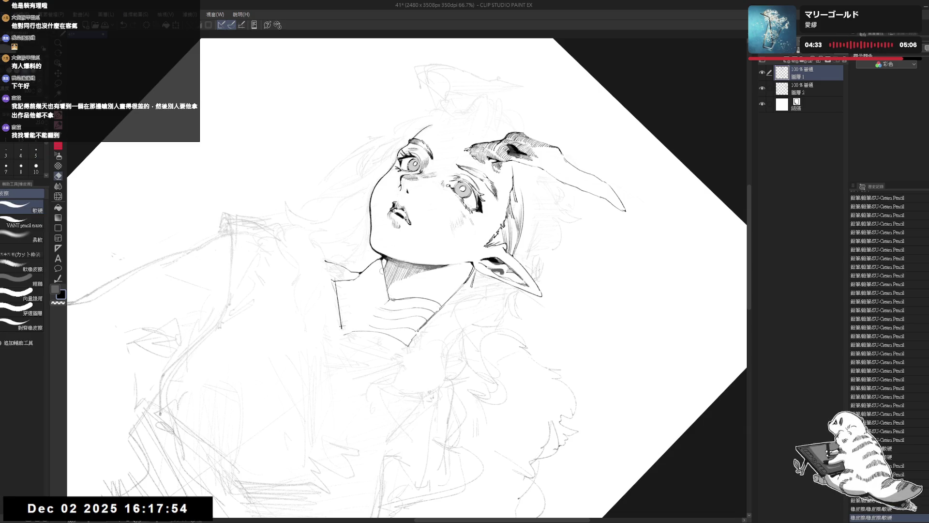
key(p)
key(minus)
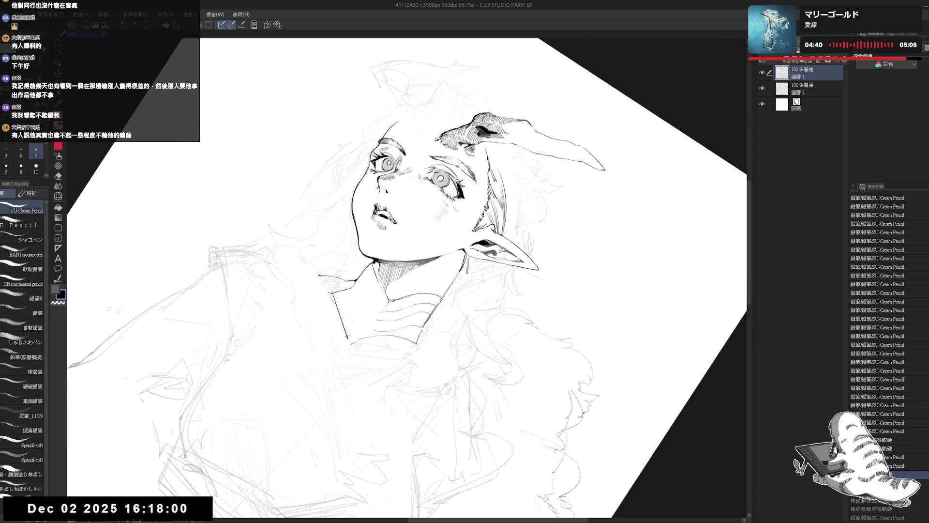
click(877, 517)
key(e)
key(p)
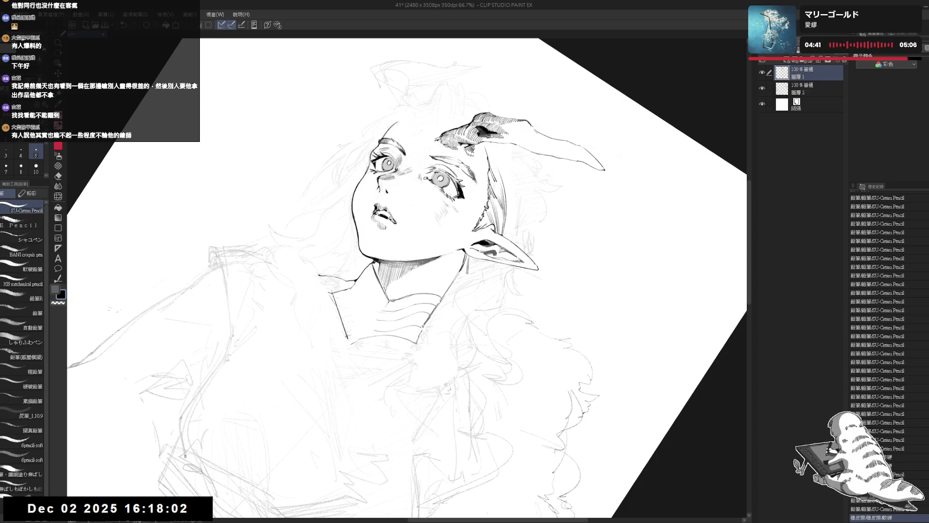
- Try short pencil strokes near the neck, undo the neck stroke, and reset the view upright
drag(370, 351, 381, 355)
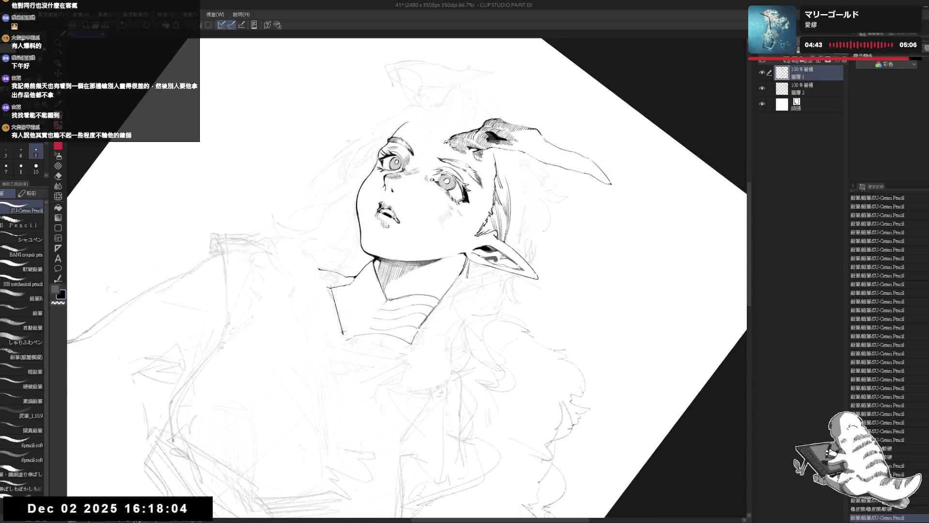
drag(373, 264, 384, 296)
key(ctrl+z)
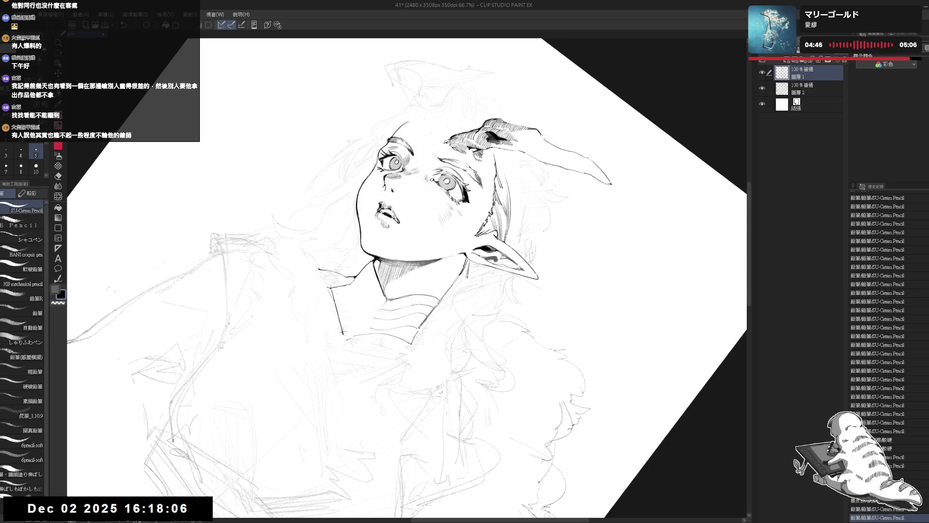
key(e)
key(p)
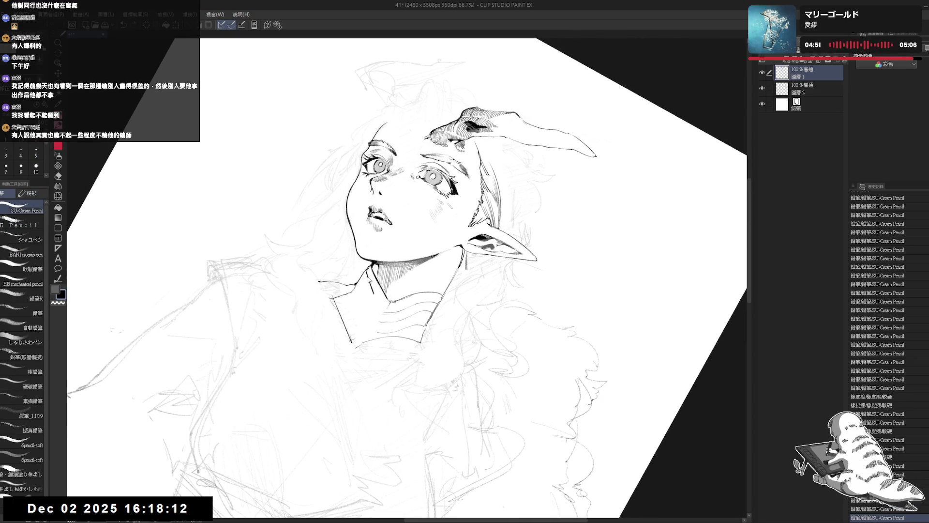
key(ctrl+@)
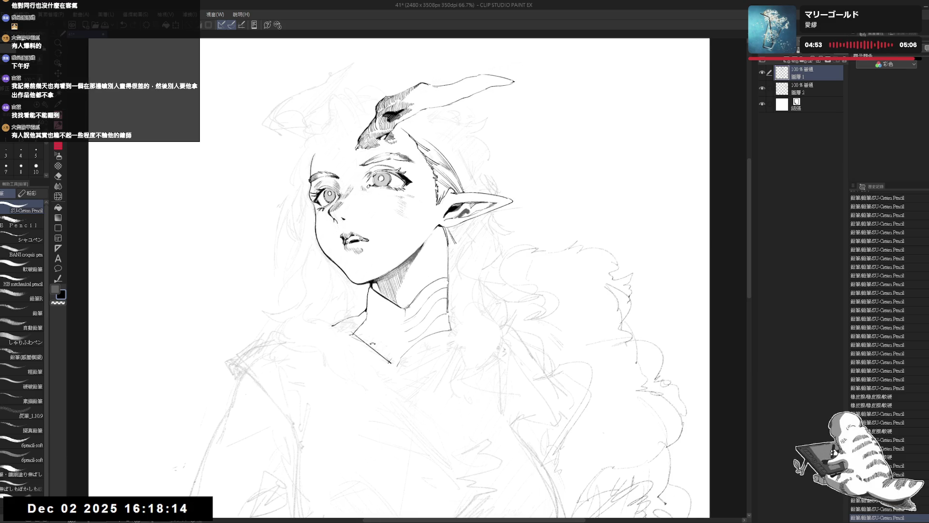
- Tilt the view clockwise and ink two dark strokes forming the collar band below the chin
key(asciicircum)
key(asciicircum)
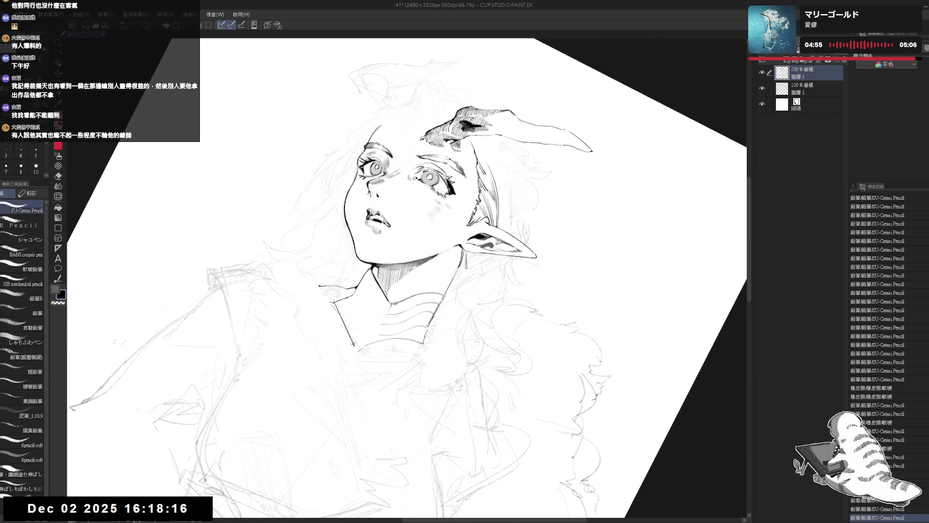
drag(371, 282, 377, 299)
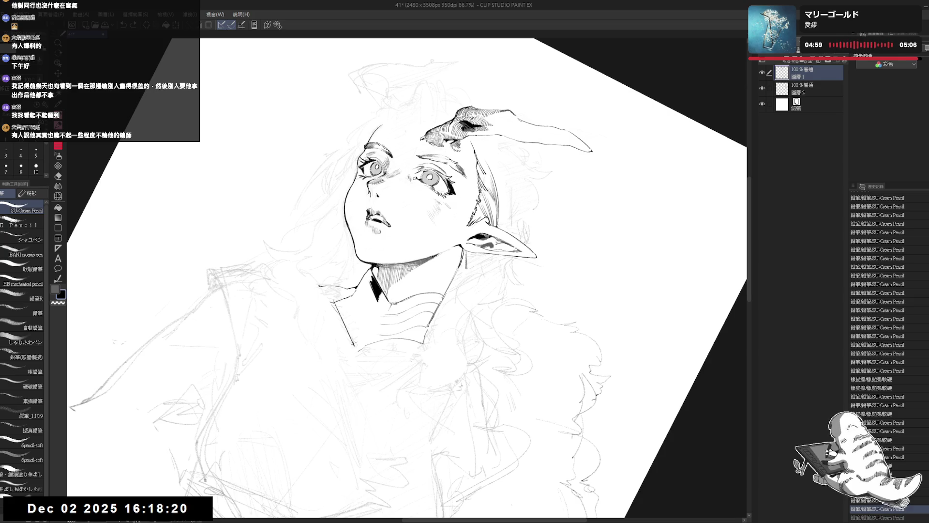
key(asciicircum)
drag(377, 290, 383, 301)
key(ctrl+@)
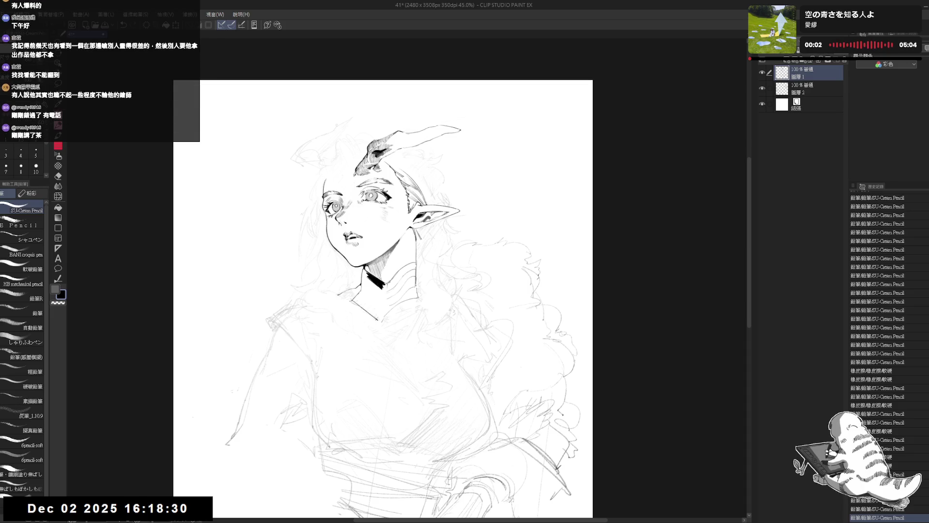
scroll(348, 228, up, 1)
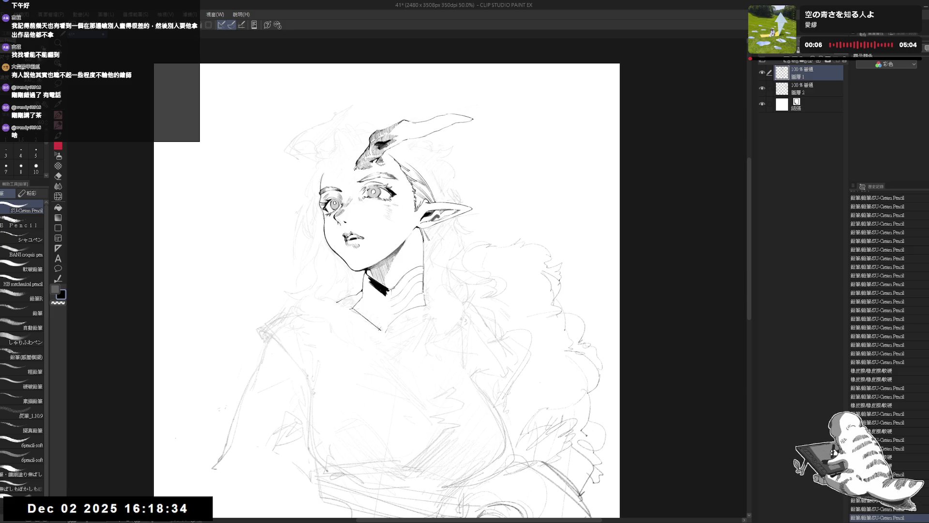
- Zoom in, rotate the canvas steeply counter-clockwise, and ink two more black collar bands
scroll(347, 229, up, 1)
scroll(350, 220, up, 1)
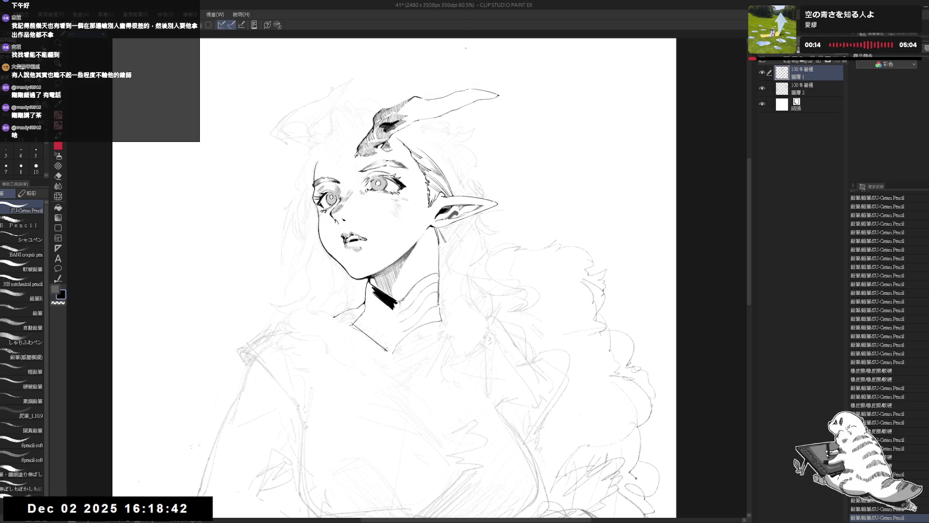
key(shift+space)
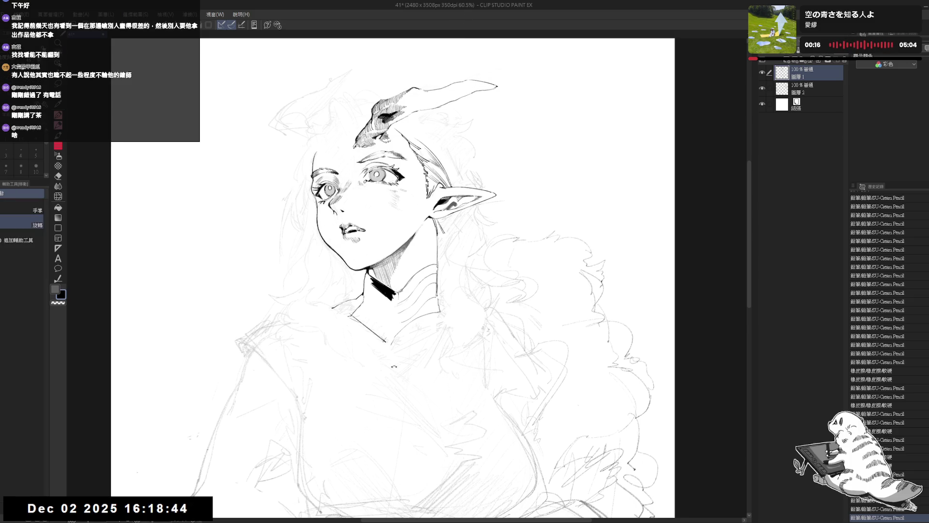
drag(395, 284, 350, 355)
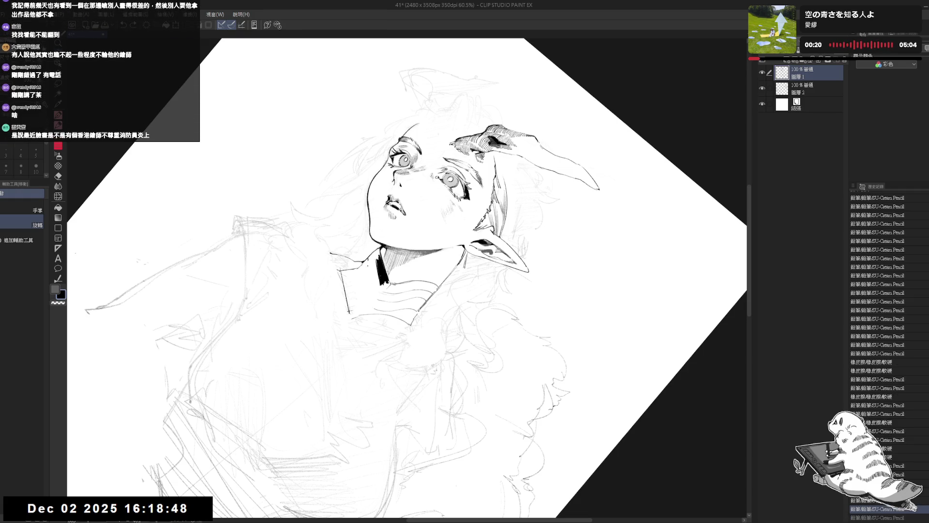
mouse_move(368, 259)
mouse_down()
mouse_move(378, 286)
mouse_move(320, 338)
mouse_up()
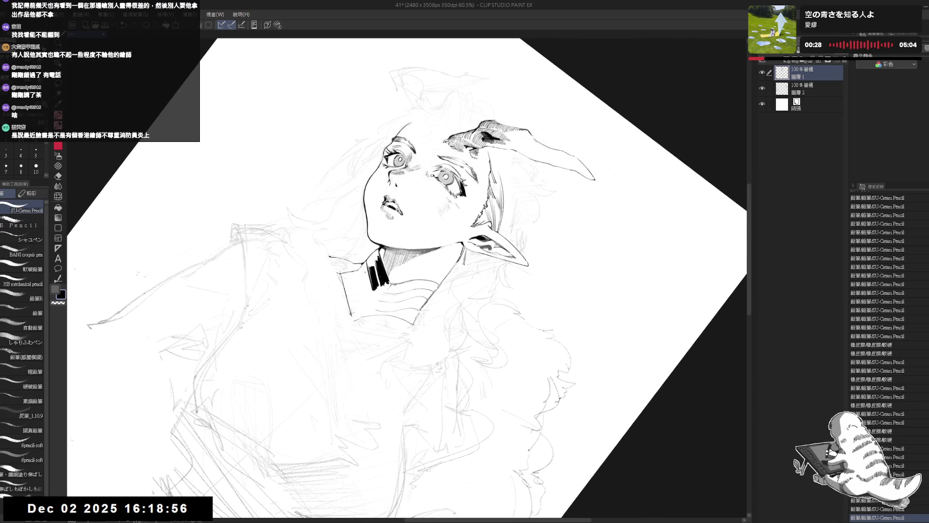
drag(359, 279, 434, 379)
key(r)
key(ctrl+minus)
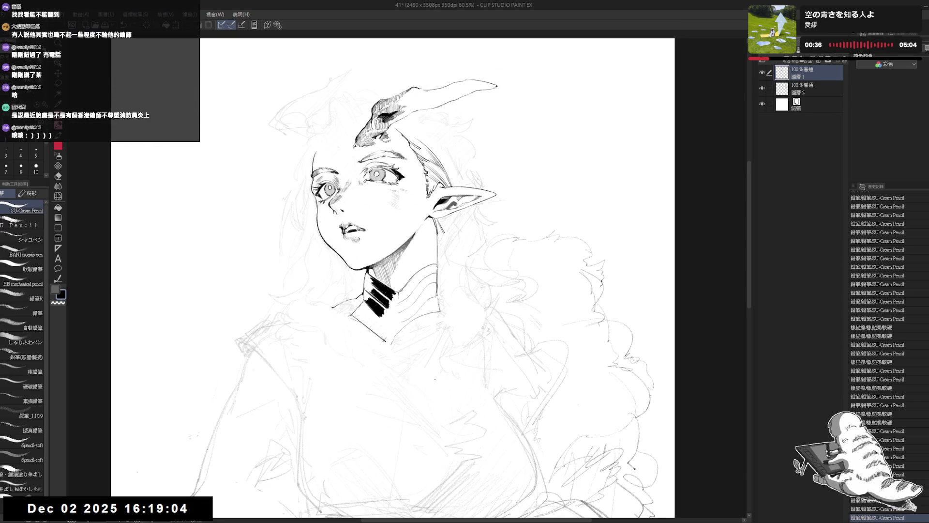
- Zoom in and tilt the view, ink and then undo a small dark collar mark, and rotate back upright
key(ctrl+0)
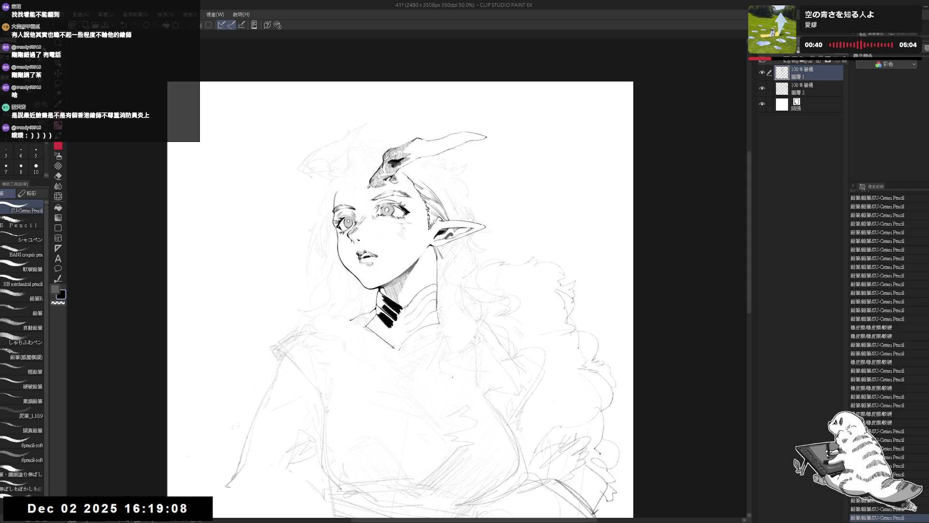
scroll(392, 276, up, 3)
mouse_move(392, 276)
mouse_down()
mouse_move(445, 242)
mouse_move(432, 221)
mouse_up()
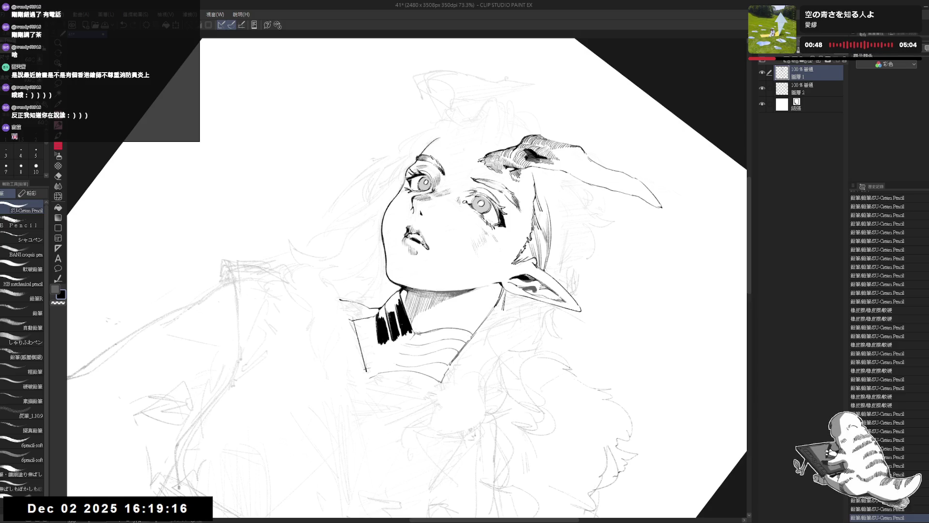
key(ctrl+at)
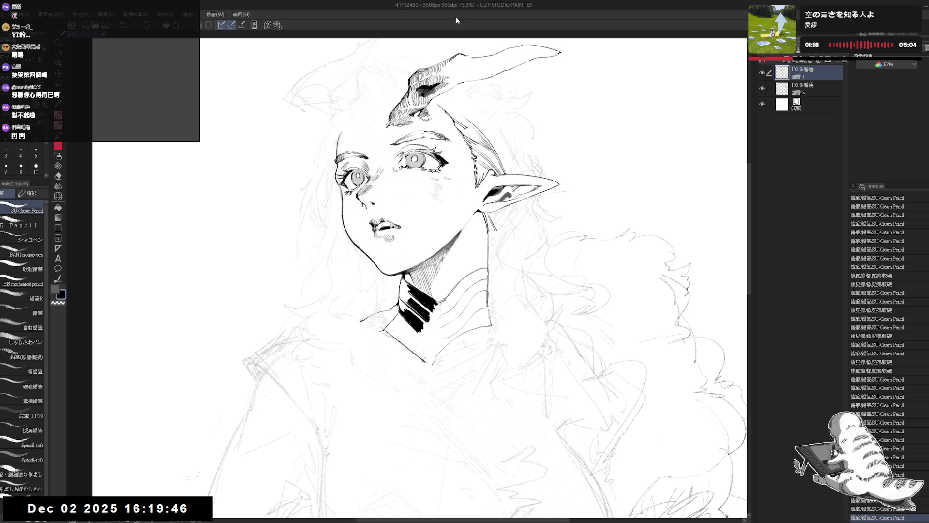
key(asciicircum)
key(asciicircum)
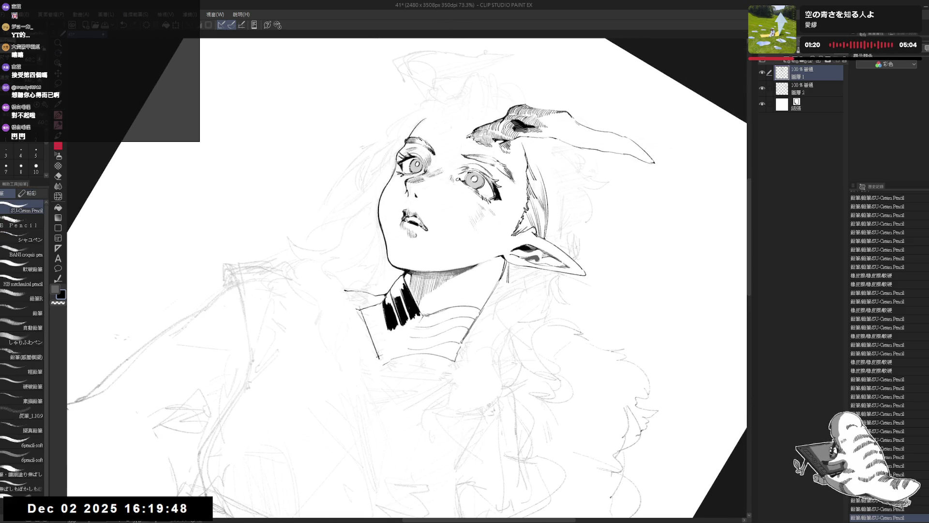
drag(385, 299, 390, 306)
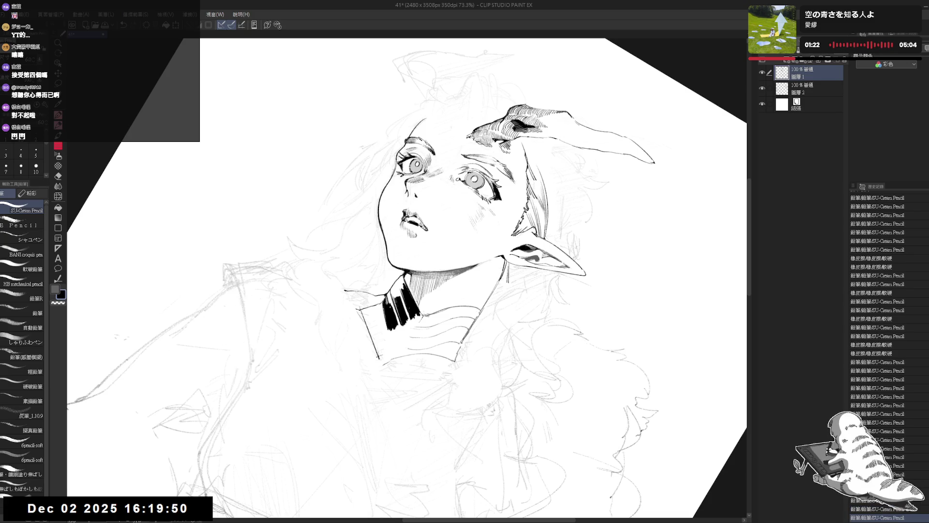
key(ctrl+z)
key(minus)
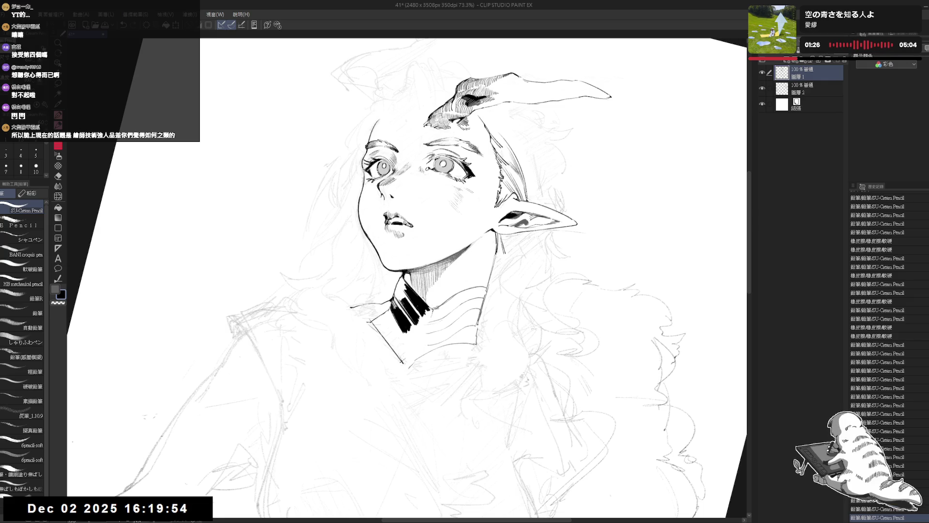
key(minus)
key(minus)
key(minus)
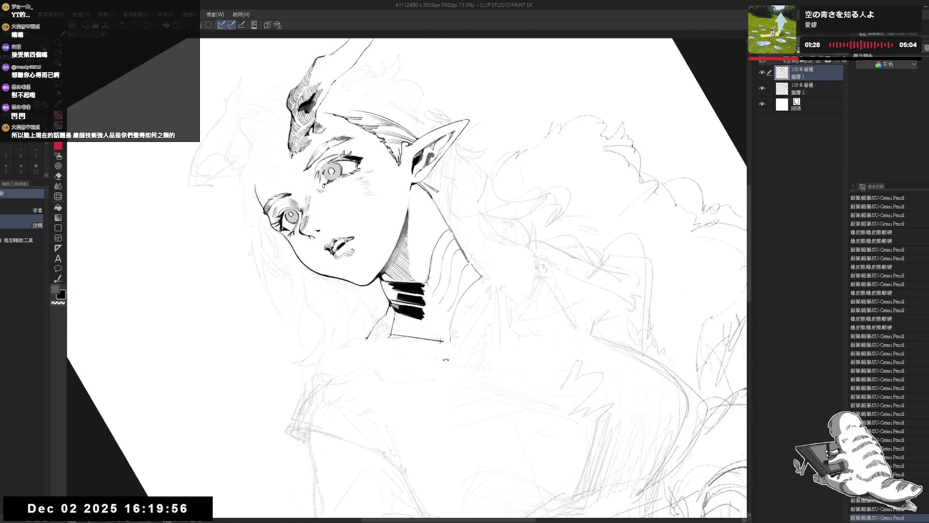
key(minus)
key(minus)
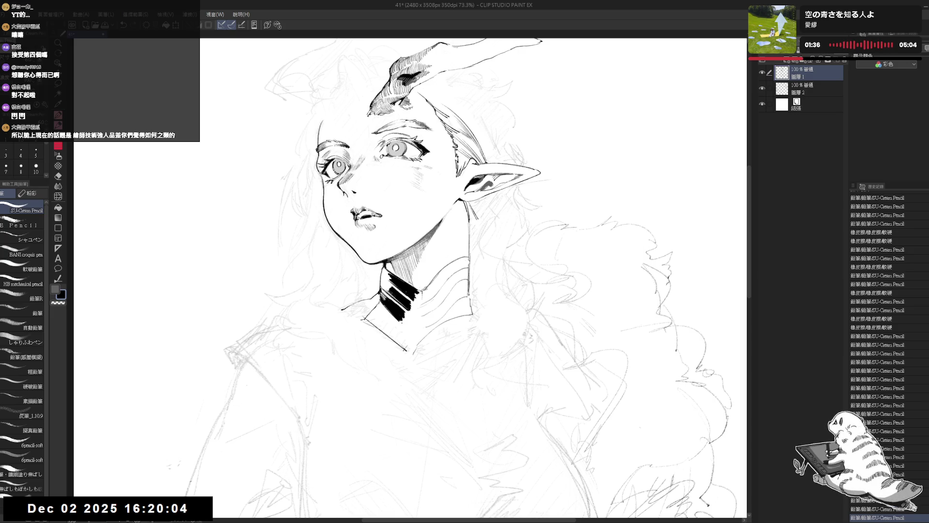
- Ink a short line along the collar's upper-left edge on a rotated canvas
mouse_move(533, 145)
mouse_down()
mouse_move(557, 164)
mouse_move(595, 233)
mouse_move(590, 223)
mouse_up()
drag(349, 266, 376, 264)
key(ctrl+z)
key(ctrl+y)
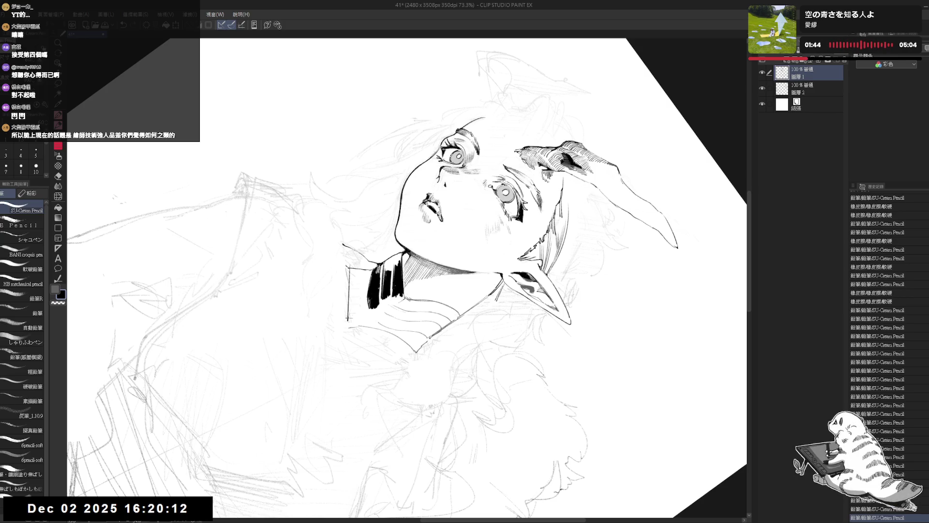
mouse_move(532, 169)
mouse_down()
mouse_move(461, 121)
mouse_move(532, 170)
mouse_up()
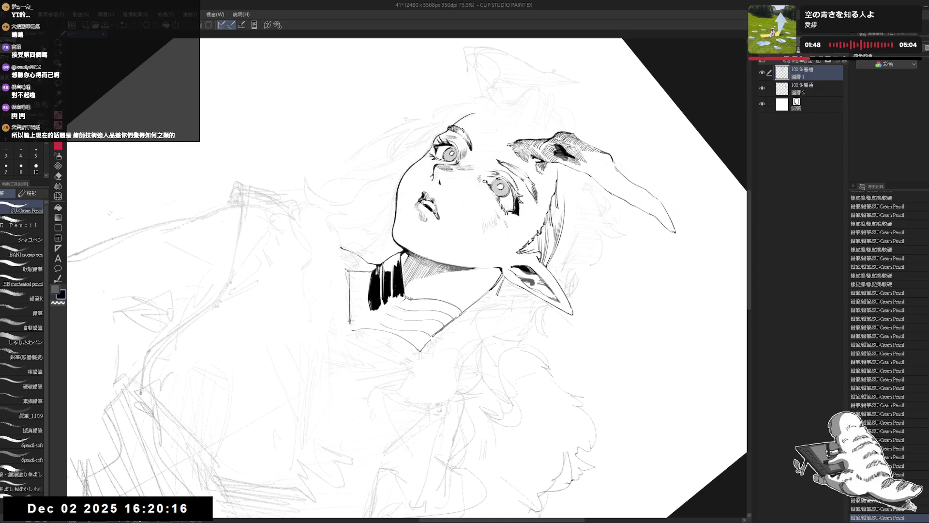
key(shift+space)
mouse_move(435, 242)
mouse_down()
mouse_move(462, 322)
mouse_move(468, 316)
mouse_move(427, 264)
mouse_move(426, 276)
mouse_move(421, 239)
mouse_move(422, 276)
mouse_up()
key(p)
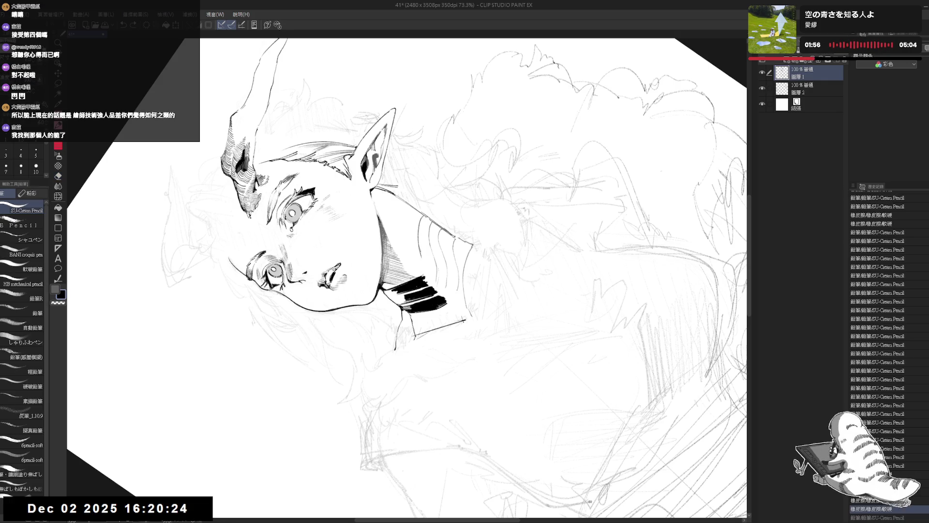
- Ink and trim a short vertical collar line, then reset rotation and zoom out to 66.7%
key(ctrl+@)
key(r)
mouse_move(430, 345)
mouse_down()
mouse_move(406, 386)
mouse_move(358, 364)
mouse_move(377, 333)
mouse_up()
key(p)
mouse_move(409, 257)
mouse_down()
mouse_move(409, 288)
mouse_move(419, 275)
mouse_move(419, 289)
mouse_up()
key(ctrl+z)
key(e)
key(p)
key(ctrl+@)
key(ctrl+minus)
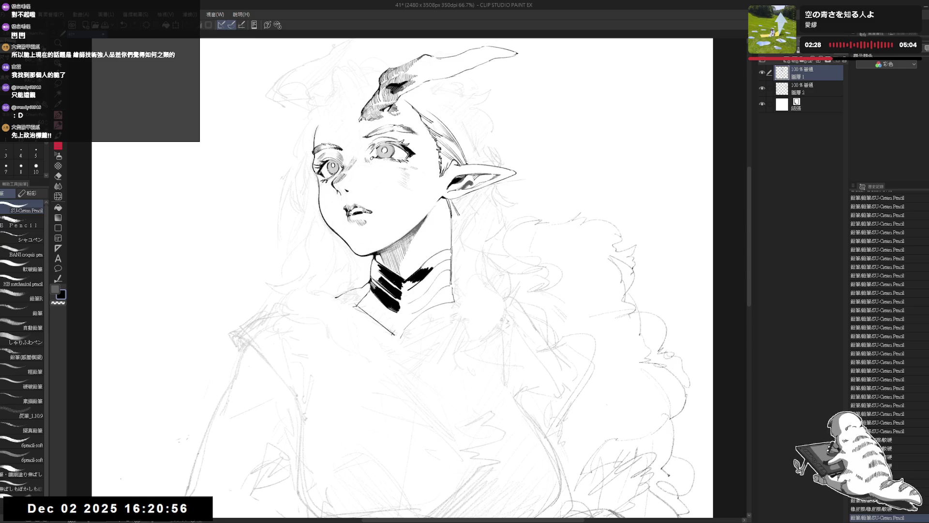
- Add a short ink mark on the neck line with the view tilted
mouse_move(457, 281)
mouse_down()
mouse_move(381, 363)
mouse_move(387, 295)
mouse_up()
drag(397, 247, 398, 266)
mouse_move(484, 193)
mouse_down()
mouse_move(508, 223)
mouse_move(489, 242)
mouse_move(513, 228)
mouse_move(511, 218)
mouse_move(521, 308)
mouse_move(465, 379)
mouse_up()
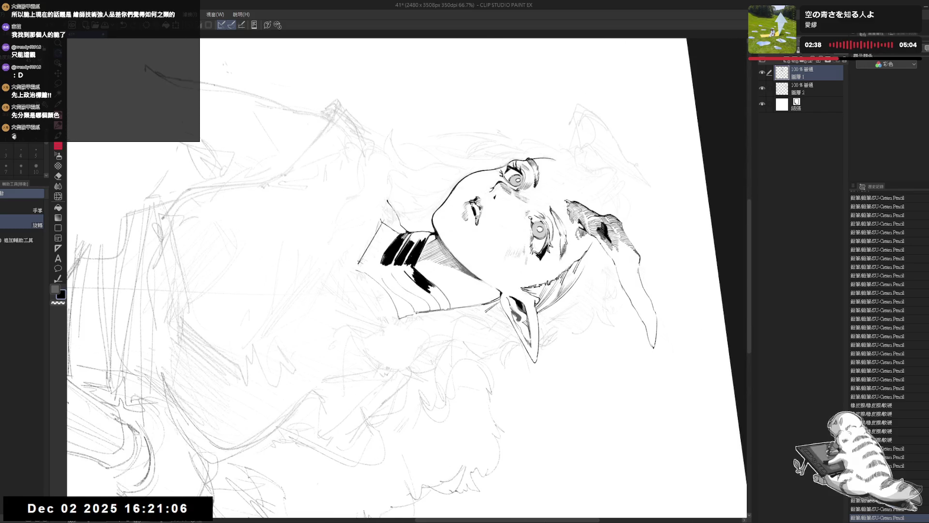
mouse_move(465, 379)
mouse_down()
mouse_move(441, 396)
mouse_move(453, 384)
mouse_move(427, 390)
mouse_move(476, 367)
mouse_move(427, 327)
mouse_up()
- Ink short dark strokes at the collar's lower edge, undoing one of them
key(h)
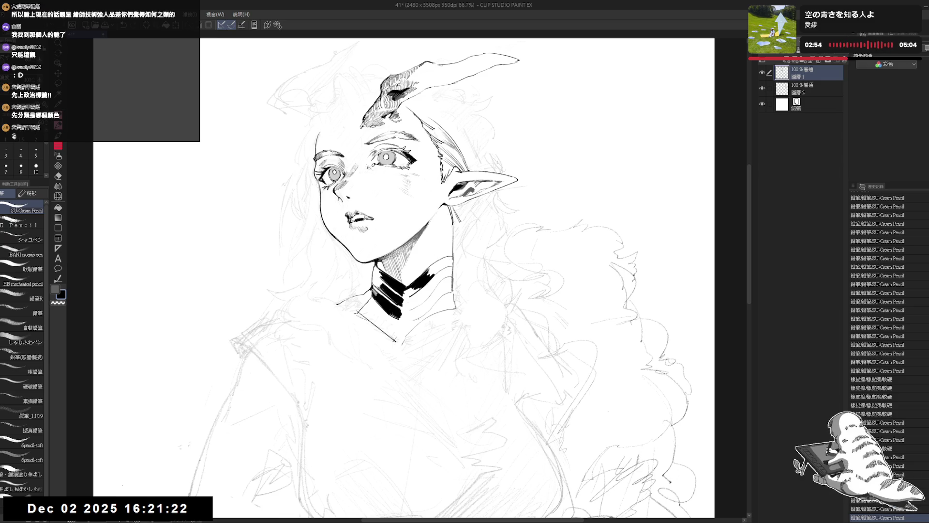
mouse_move(414, 313)
mouse_down()
mouse_move(385, 380)
mouse_move(337, 338)
mouse_move(416, 318)
mouse_move(397, 338)
mouse_move(416, 319)
mouse_up()
drag(425, 270, 425, 286)
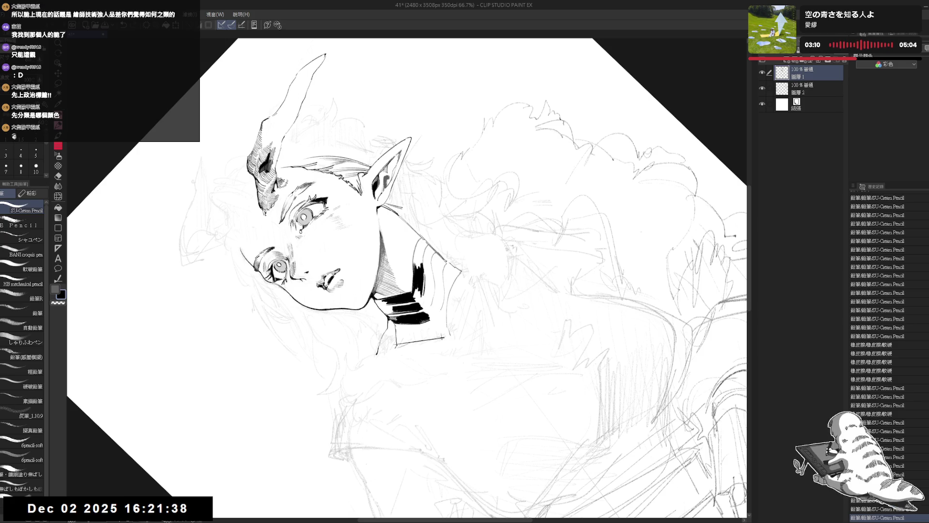
key(ctrl+at)
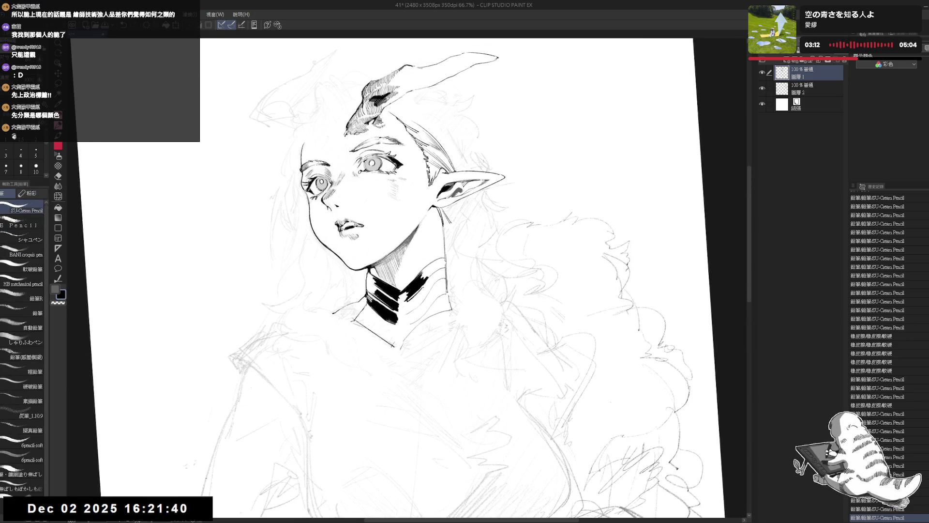
key(minus)
key(minus)
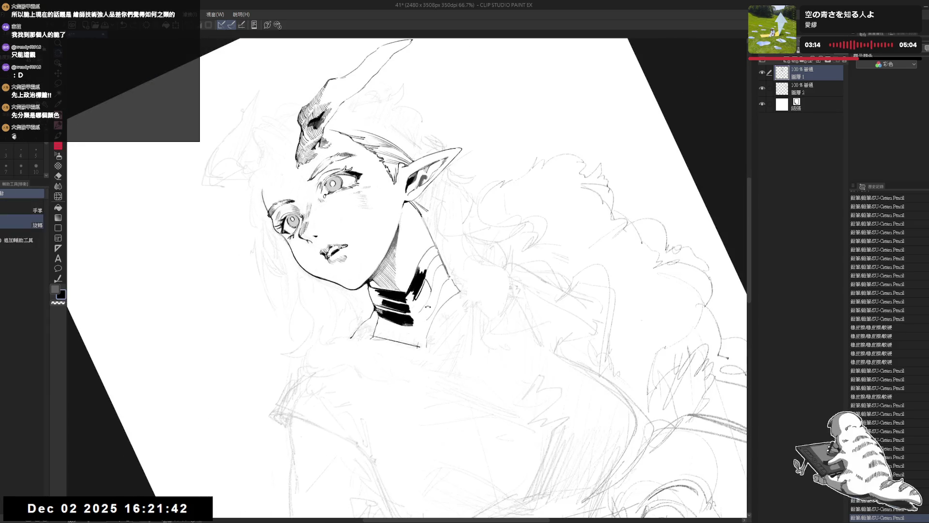
key(ctrl+z)
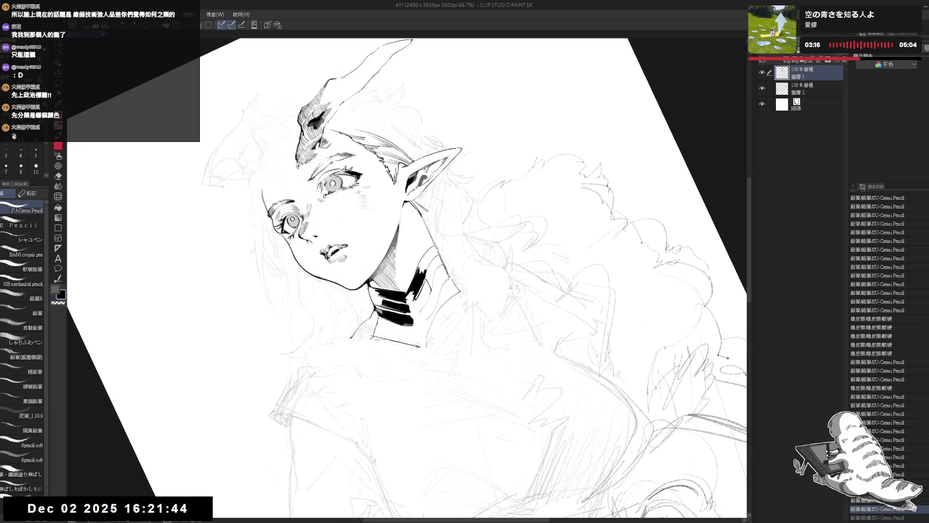
key(asciicircum)
key(asciicircum)
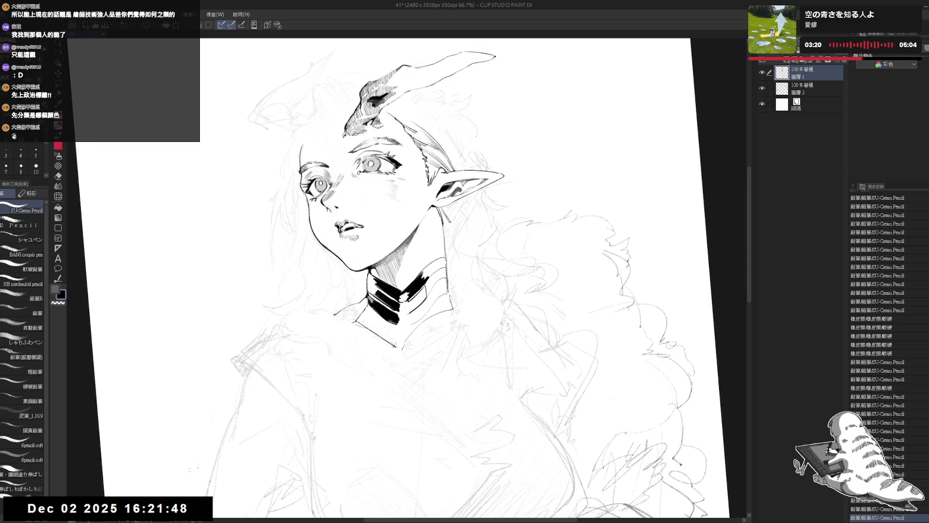
click(413, 302)
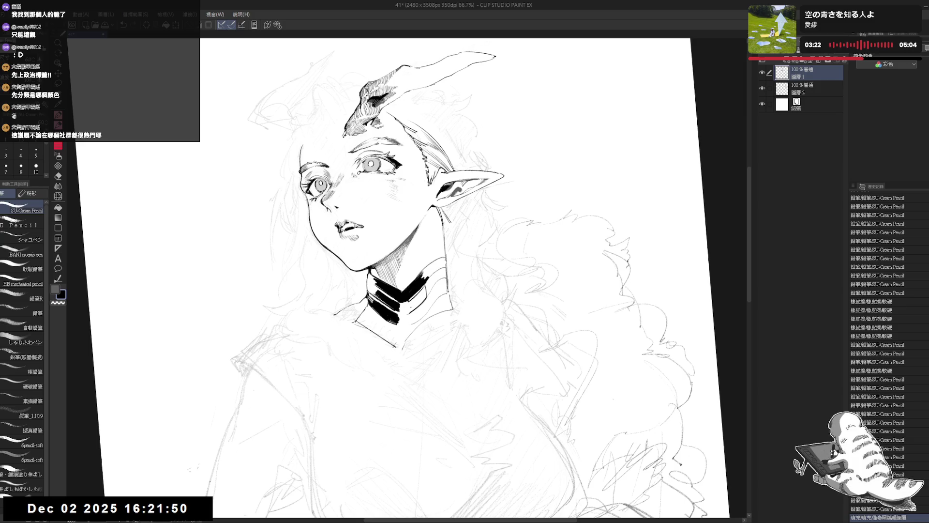
- Fill the small gaps between the neck stripes solid black with the Fill tool, then zoom out
click(412, 302)
key(g)
click(414, 300)
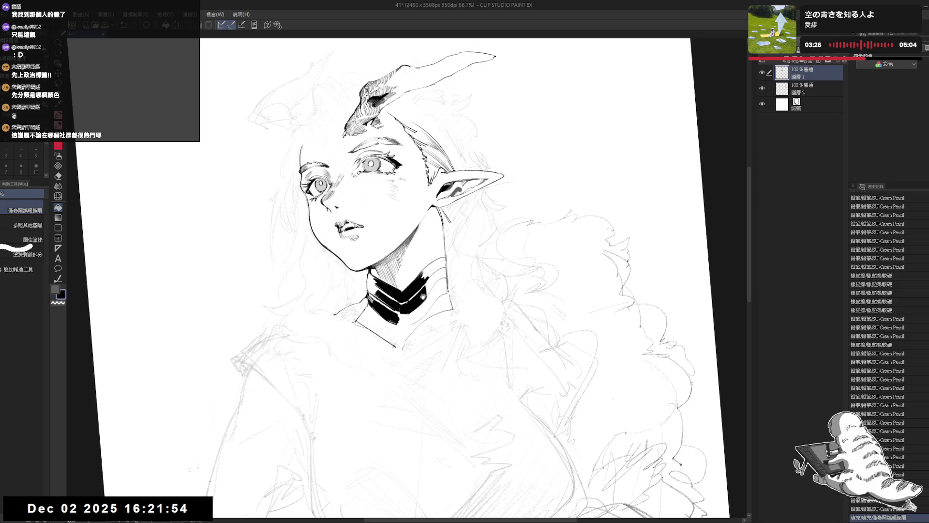
scroll(422, 235, down, 2)
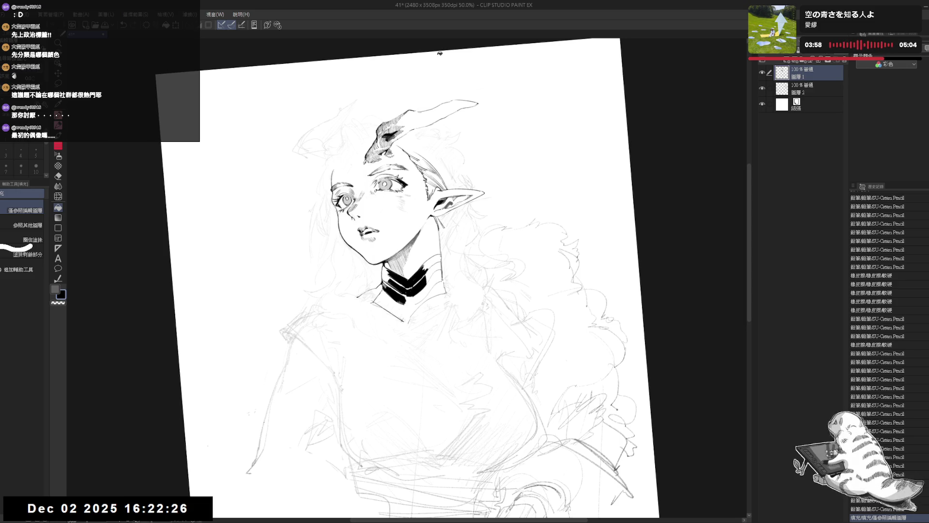
- Ink a short stroke on the collar and restore the undone pencil steps
key(r)
drag(419, 298, 372, 390)
key(p)
drag(411, 256, 413, 265)
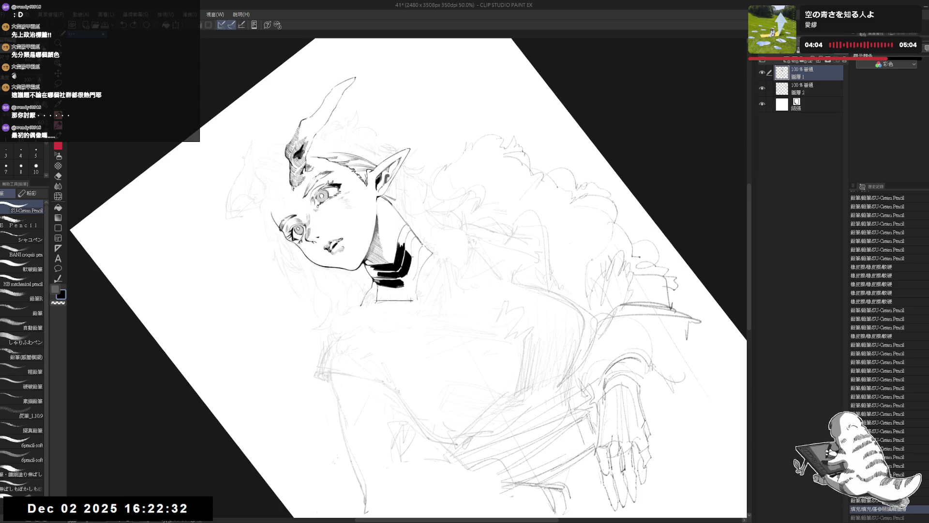
key(ctrl+y)
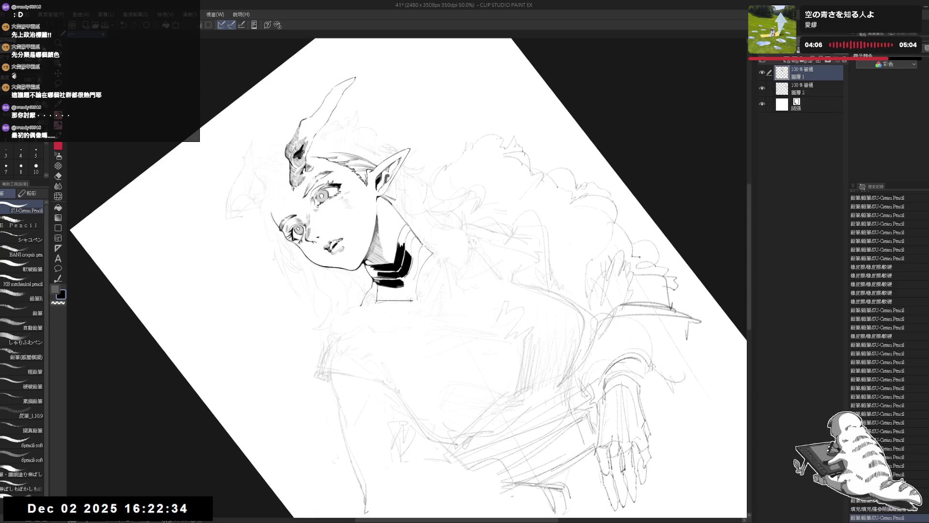
key(ctrl+y)
- Extend the collar's right edge in black ink and fill a collar area solid black
key(shift+space)
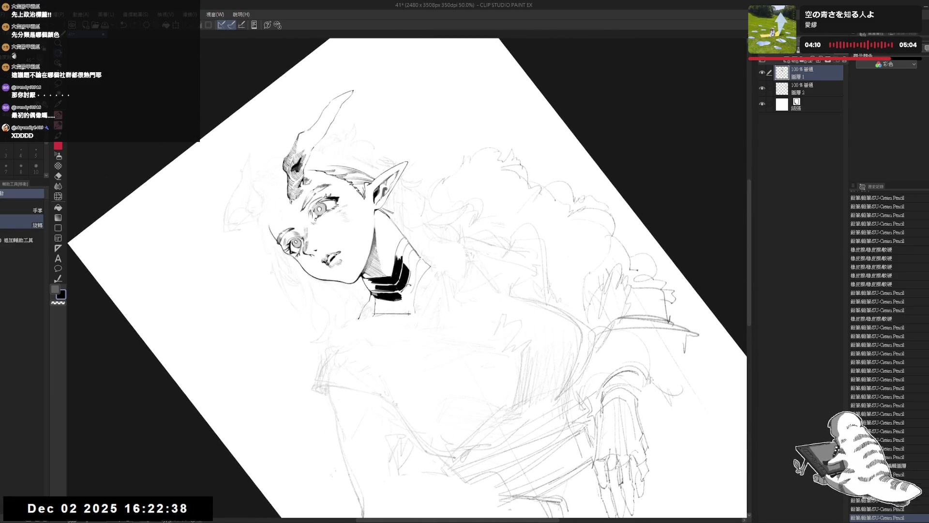
drag(413, 267, 415, 281)
key(ctrl+at)
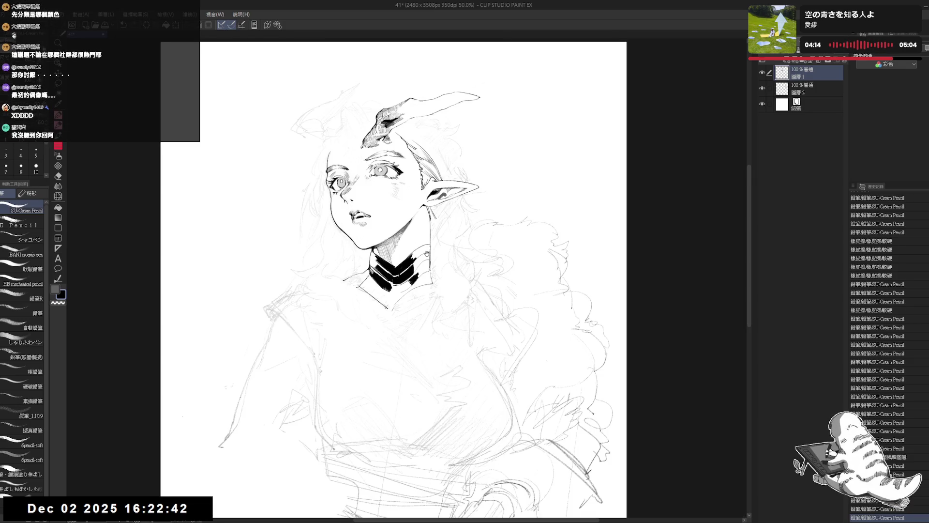
mouse_move(428, 252)
mouse_down()
mouse_move(409, 307)
mouse_move(406, 293)
mouse_up()
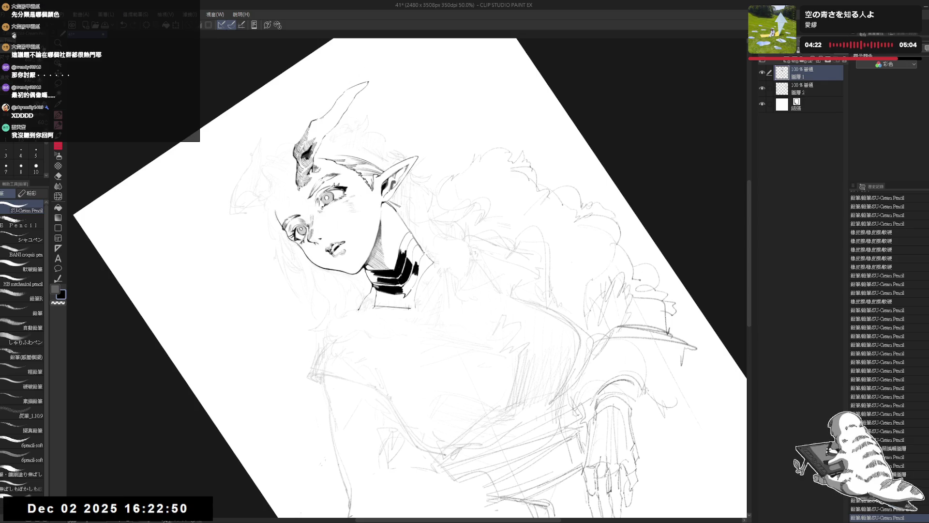
key(g)
click(405, 278)
key(ctrl+0)
scroll(421, 363, up, 2)
- Erase a small stray mark on the collar
mouse_move(436, 252)
mouse_down()
mouse_move(367, 290)
mouse_move(397, 314)
mouse_move(388, 334)
mouse_up()
key(ctrl+0)
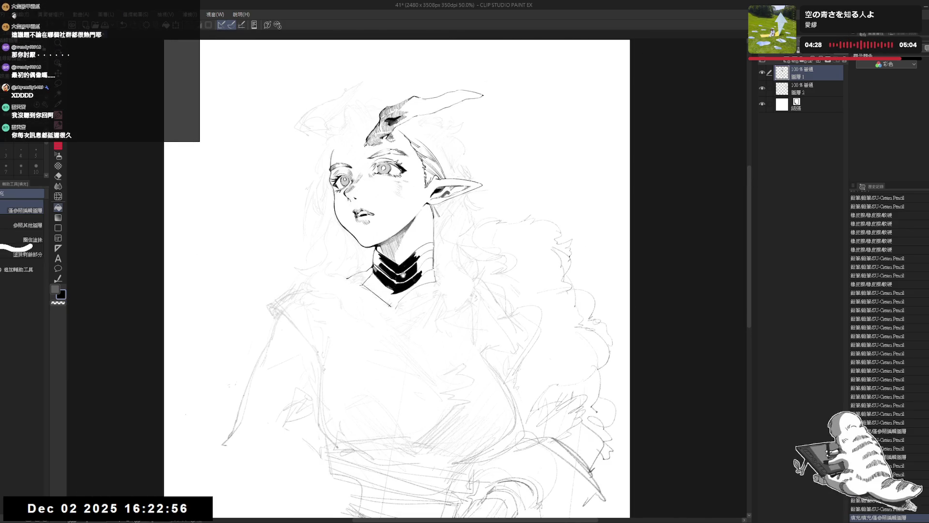
mouse_move(374, 330)
mouse_down()
mouse_move(378, 342)
mouse_move(435, 302)
mouse_up()
key(e)
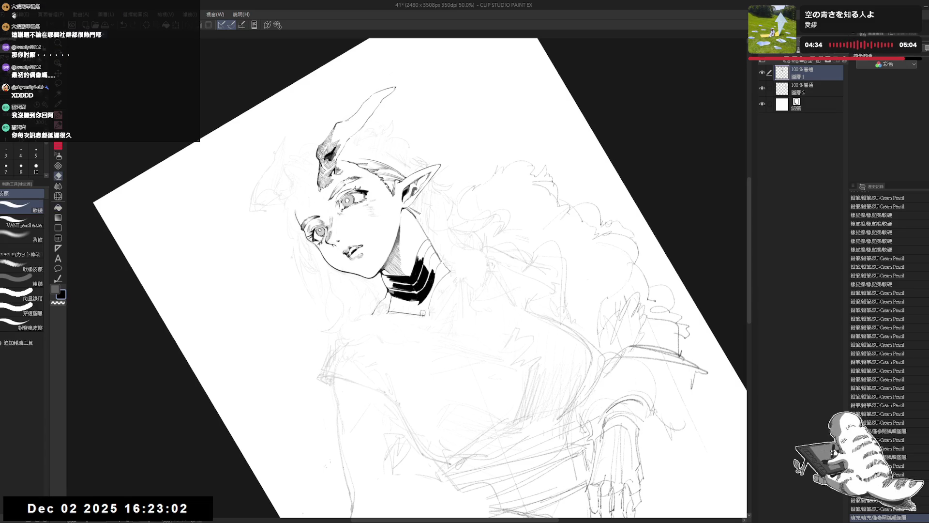
click(422, 315)
mouse_move(422, 315)
mouse_down()
mouse_move(377, 283)
mouse_move(387, 309)
mouse_move(382, 300)
mouse_move(375, 358)
mouse_move(397, 339)
mouse_up()
- Erase the earring circle beside the collar, undoing an extra pencil stroke
key(g)
key(e)
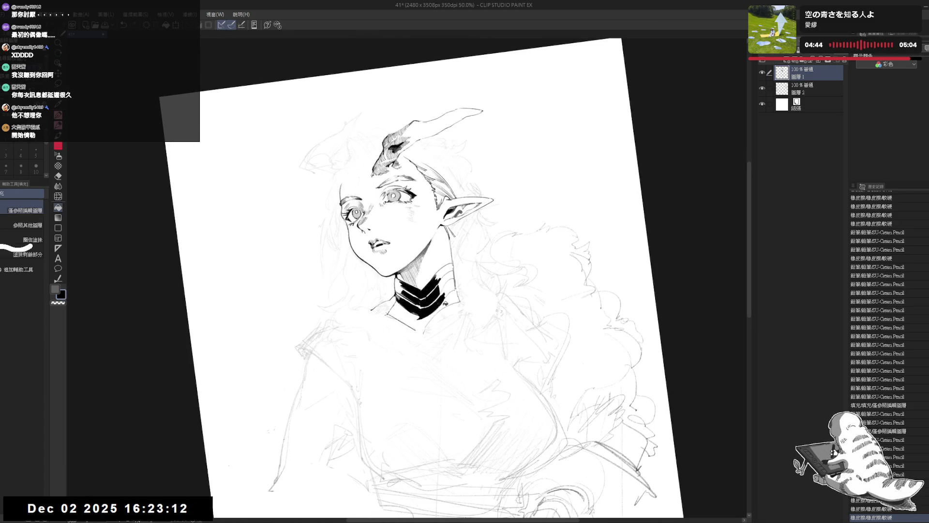
click(447, 317)
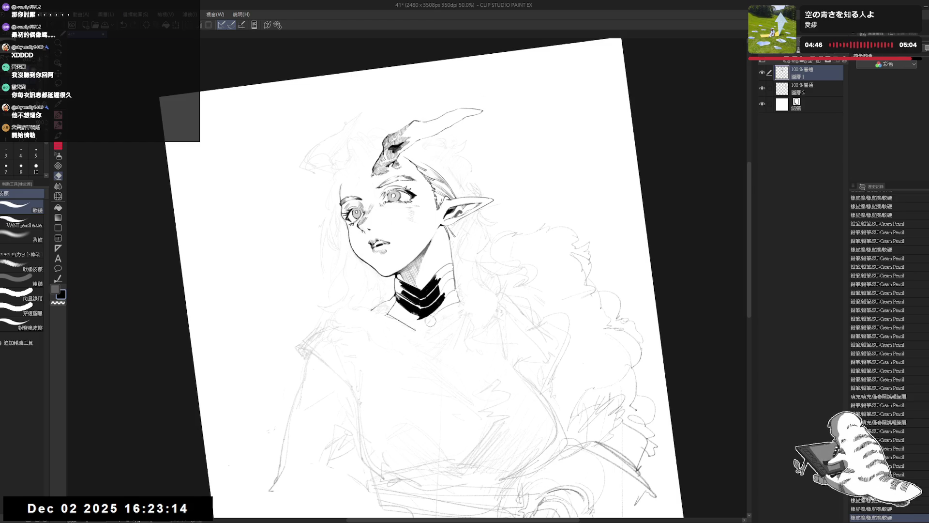
drag(452, 237, 456, 289)
key(g)
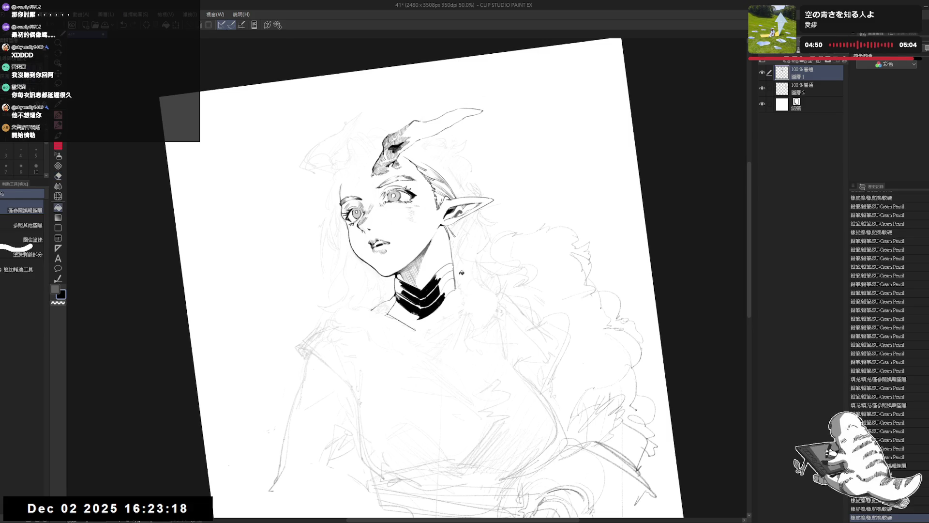
key(e)
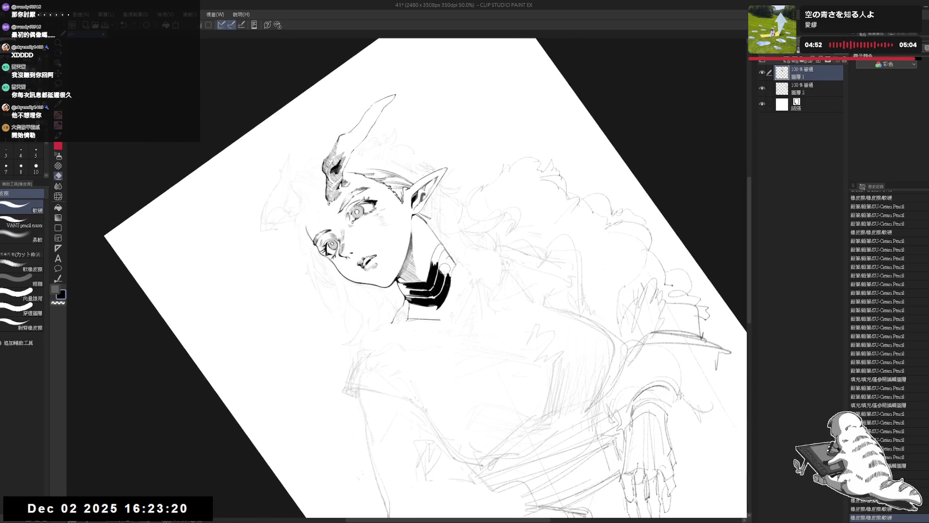
drag(446, 257, 443, 276)
key(p)
key(ctrl+z)
key(ctrl+at)
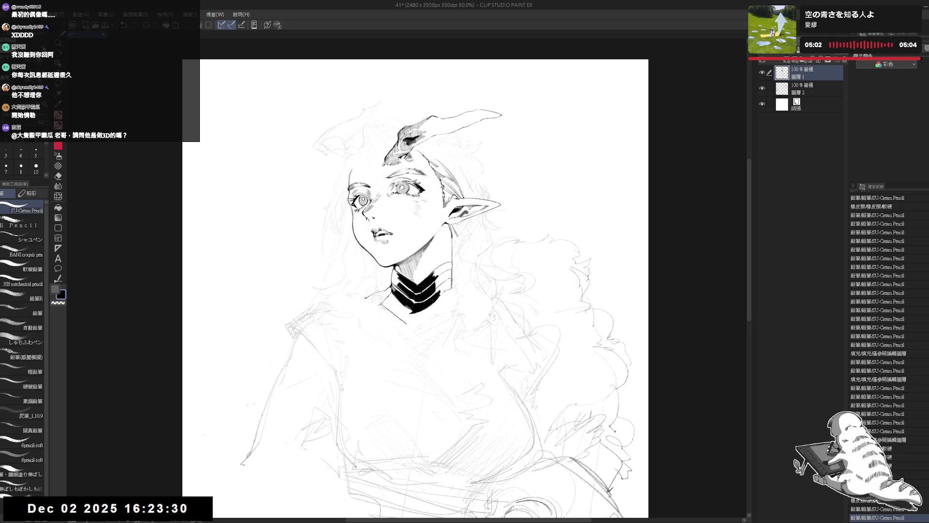
- Erase a small spot near the collar's edge from a tilted view
key(r)
drag(439, 311, 433, 361)
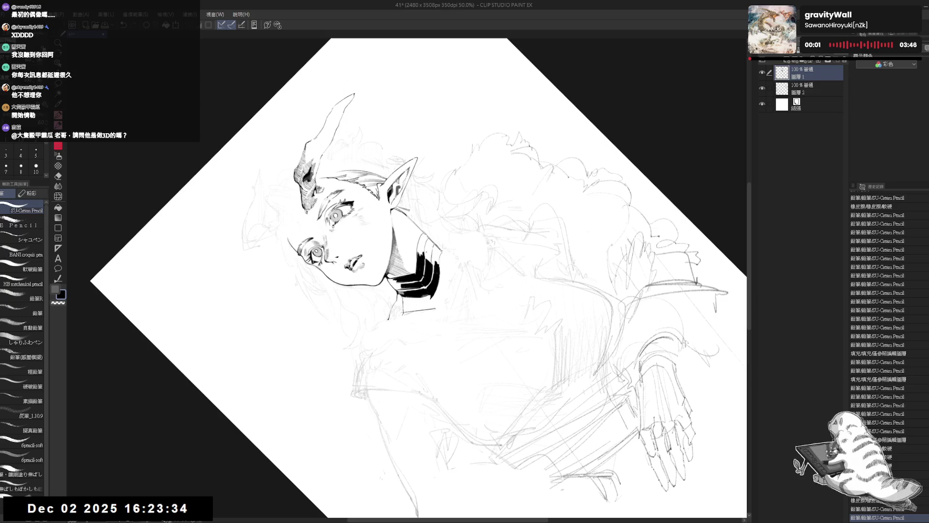
drag(427, 253, 428, 265)
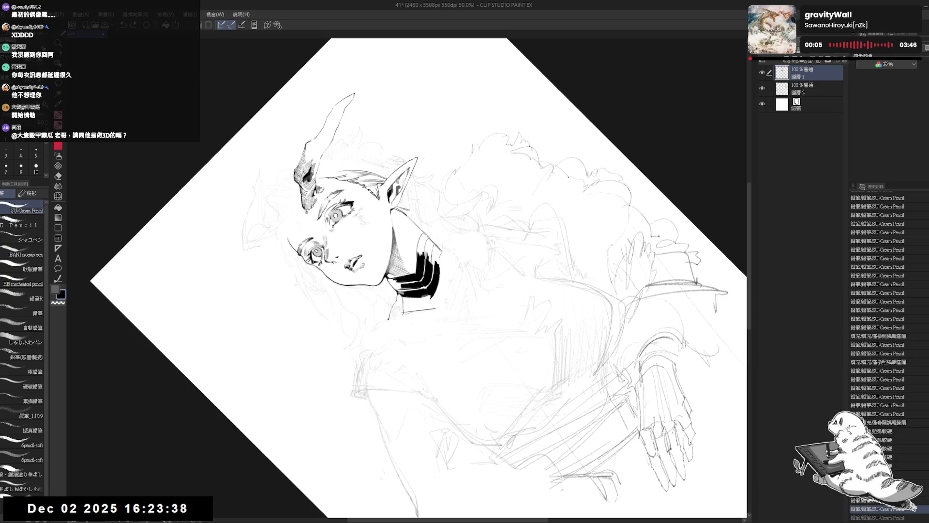
key(at)
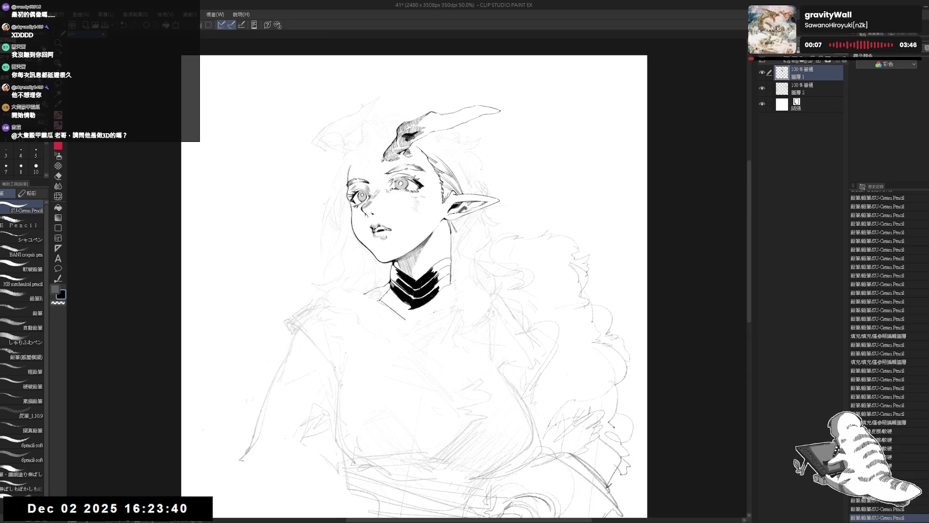
mouse_move(443, 288)
mouse_down()
mouse_move(377, 340)
mouse_move(429, 321)
mouse_up()
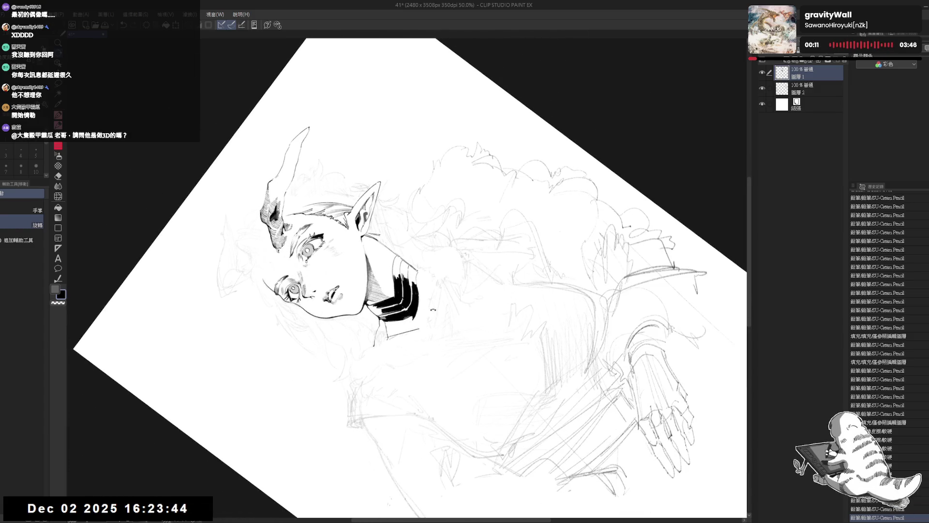
key(p)
key(e)
drag(415, 266, 421, 278)
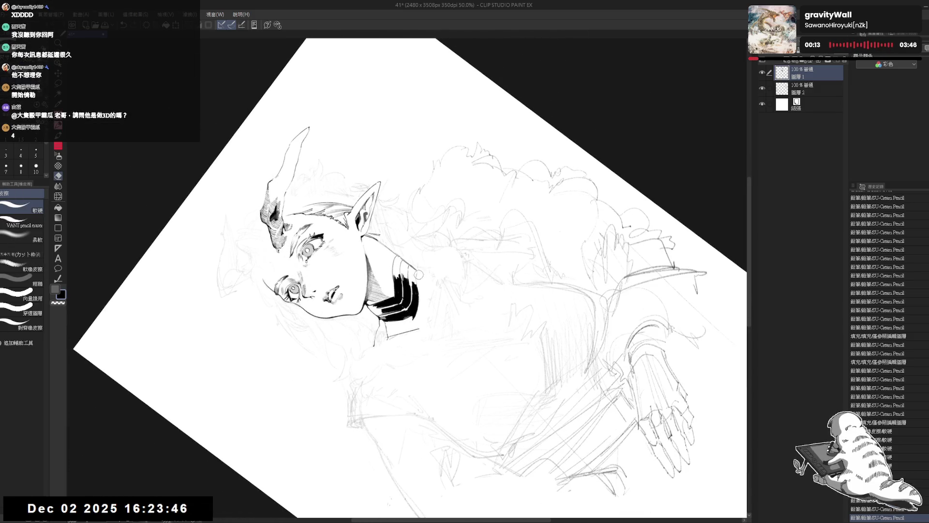
key(p)
- Erase another small mark just below the collar
key(r)
mouse_move(338, 368)
mouse_down()
mouse_move(417, 339)
mouse_move(425, 344)
mouse_up()
key(p)
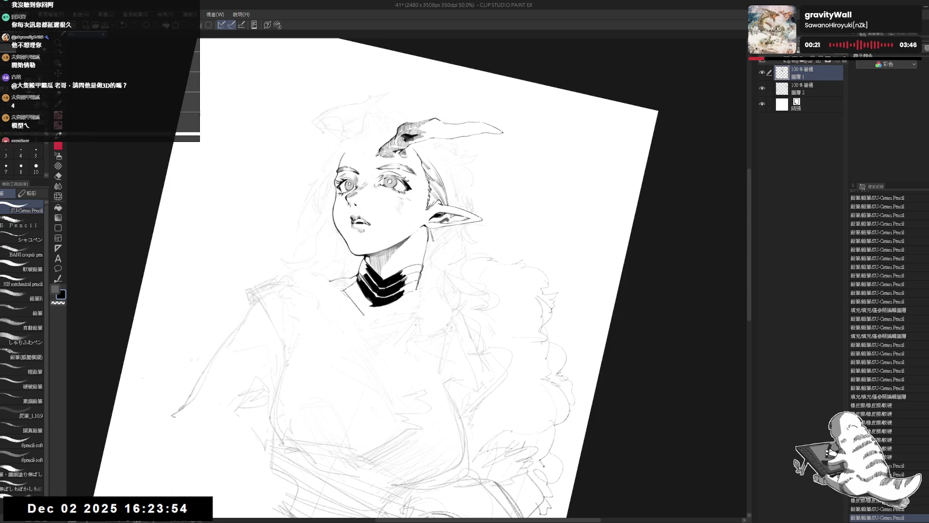
key(ctrl+at)
mouse_move(415, 321)
mouse_down()
mouse_move(348, 334)
mouse_move(383, 329)
mouse_move(408, 289)
mouse_up()
key(p)
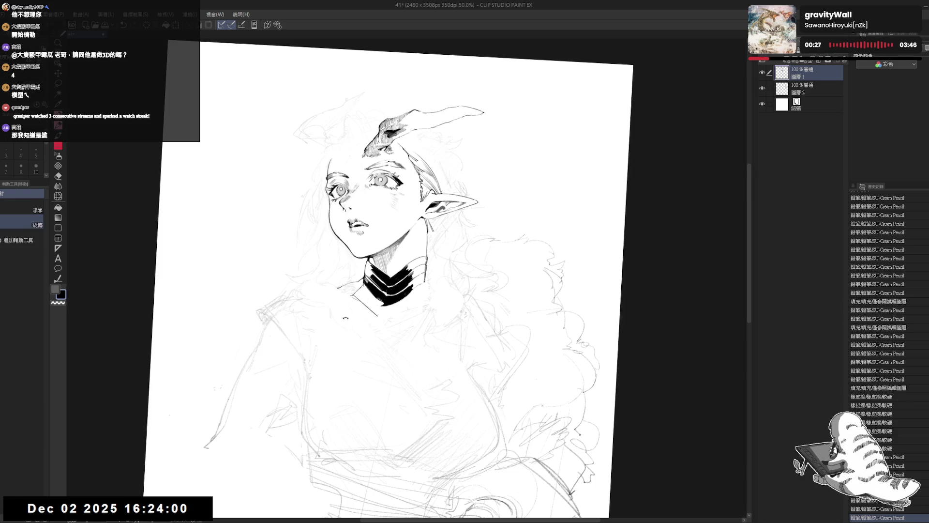
key(minus)
key(asciicircum)
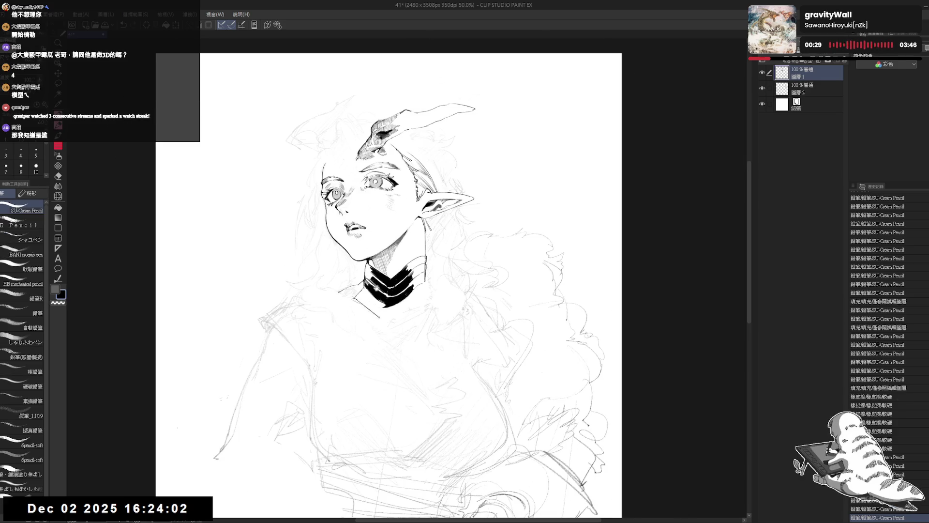
key(minus)
key(minus)
key(minus)
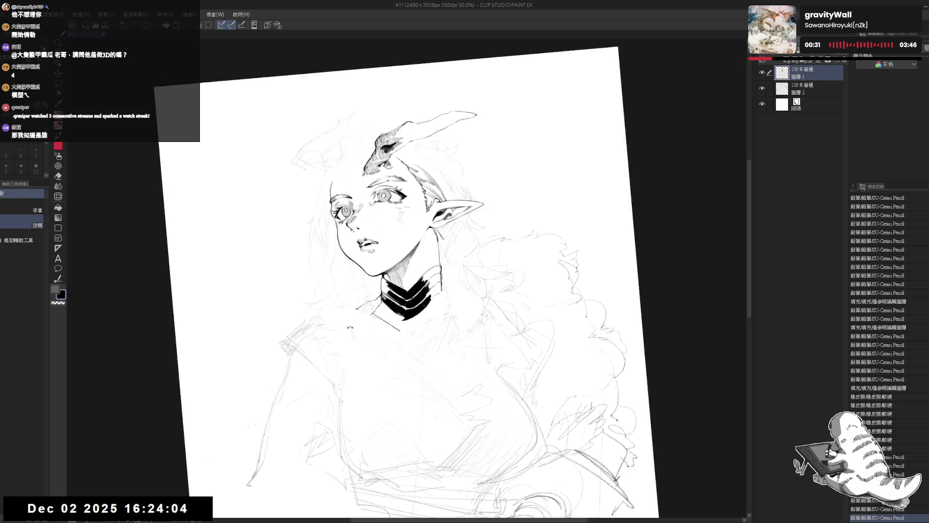
mouse_move(395, 304)
mouse_down()
mouse_move(382, 314)
mouse_move(405, 334)
mouse_up()
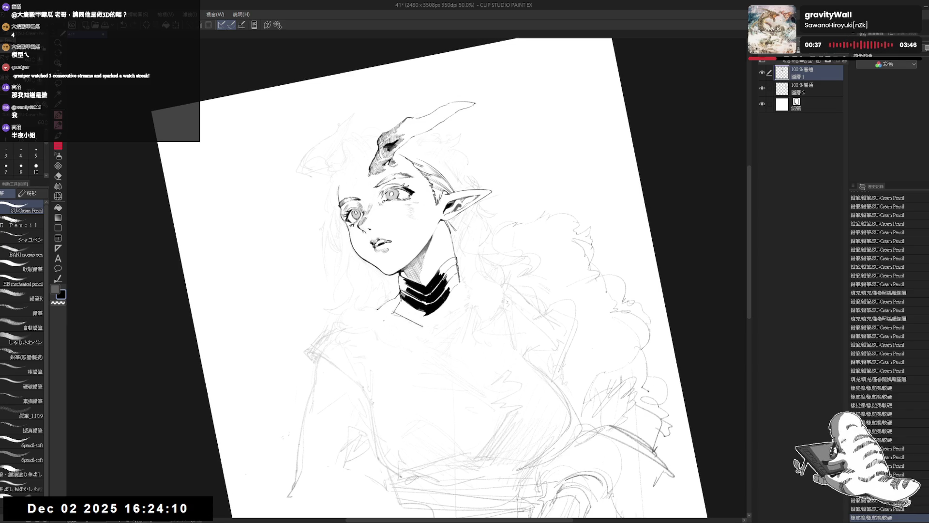
key(equal)
- Undo the last pencil stroke and erase the small loop under the collar
drag(394, 321, 425, 353)
key(ctrl+z)
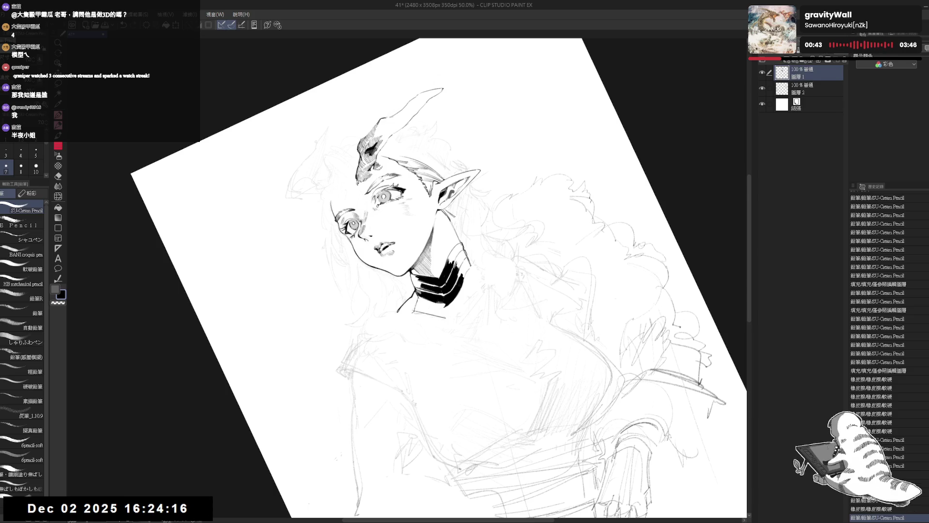
drag(425, 353, 436, 360)
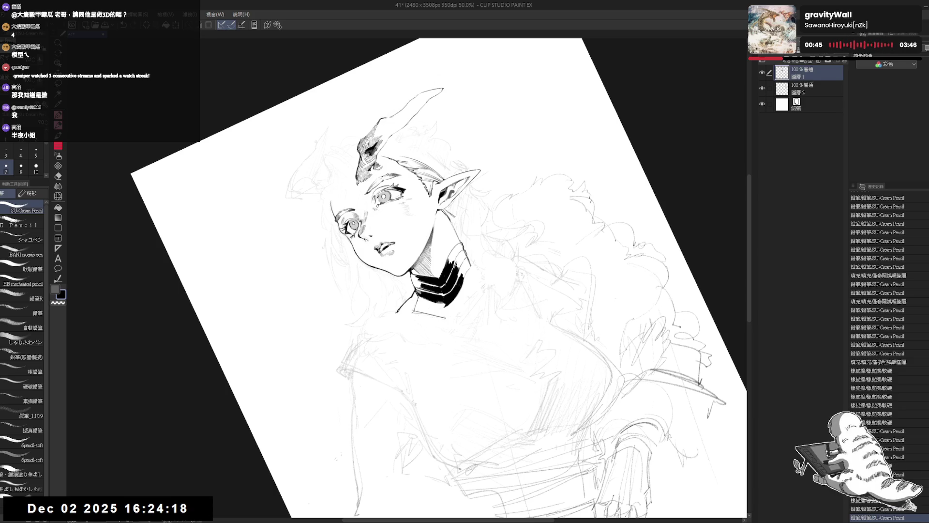
key(e)
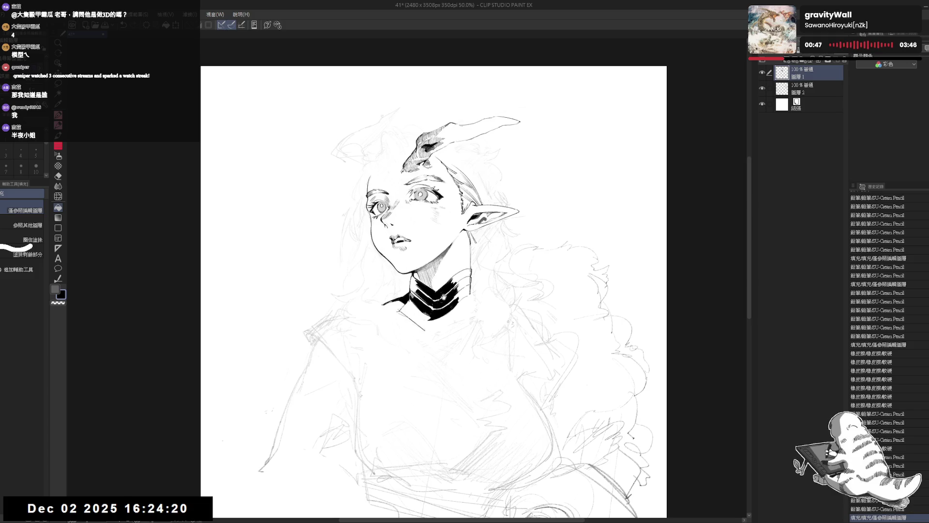
mouse_move(396, 304)
mouse_down()
mouse_move(405, 312)
mouse_move(382, 362)
mouse_up()
key(r)
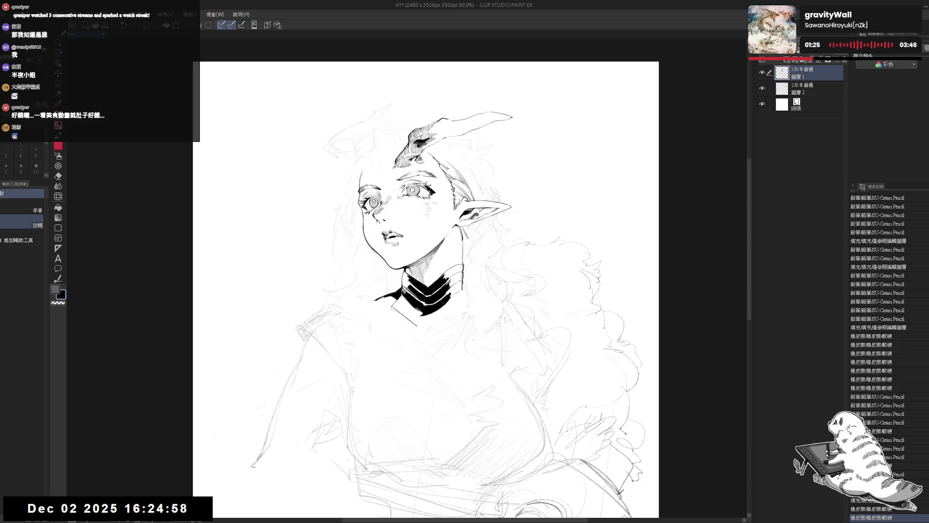
mouse_move(402, 370)
mouse_down()
mouse_move(373, 342)
mouse_move(453, 272)
mouse_move(451, 287)
mouse_move(453, 266)
mouse_up()
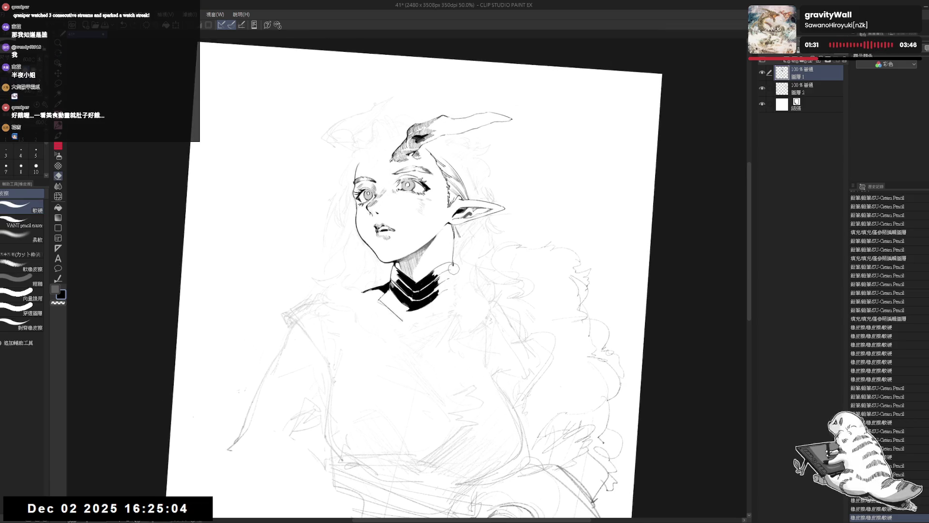
- Erase along the neck-collar line and redraw a short pencil stroke nearby
click(453, 262)
key(p)
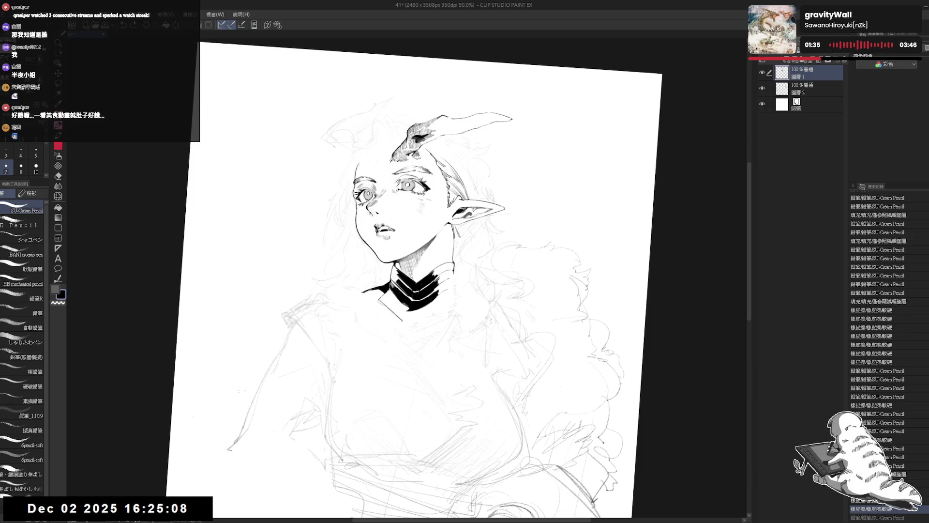
drag(436, 290, 431, 285)
key(ctrl+z)
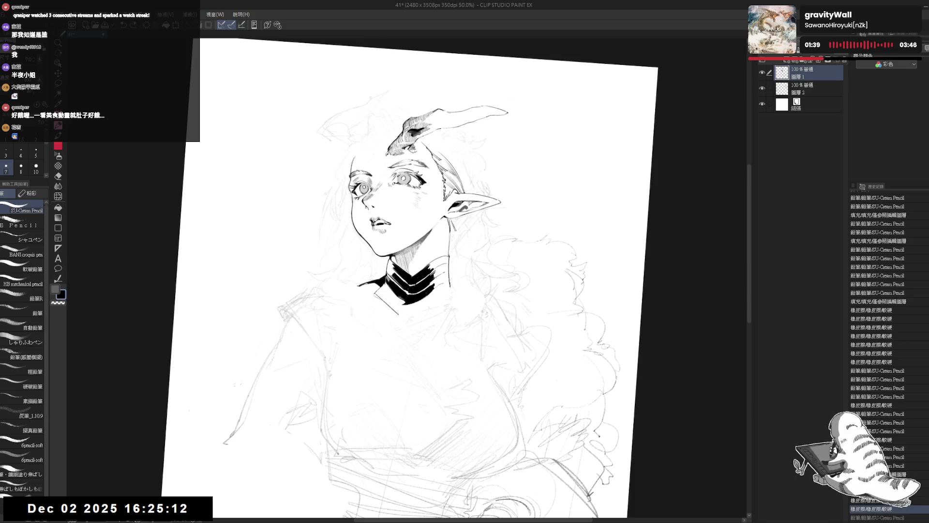
key(ctrl+y)
click(429, 203)
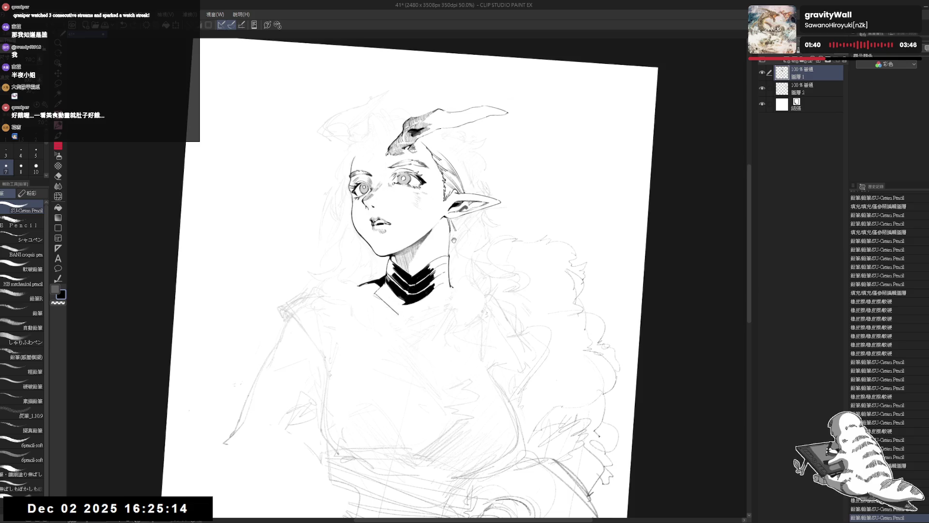
drag(430, 202, 425, 211)
- Erase a small area near the ear and neck, then flip the view to check it
key(e)
drag(438, 232, 451, 247)
key(p)
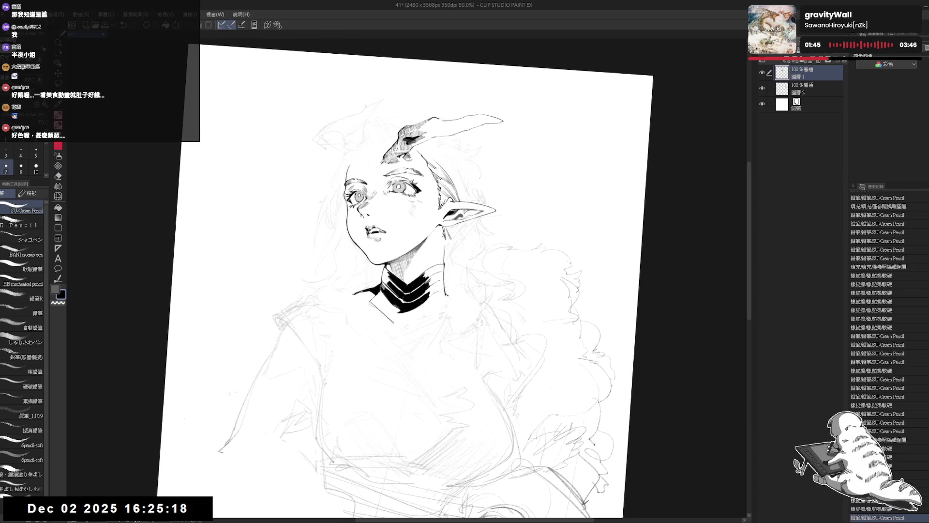
key(ctrl+0)
key(h)
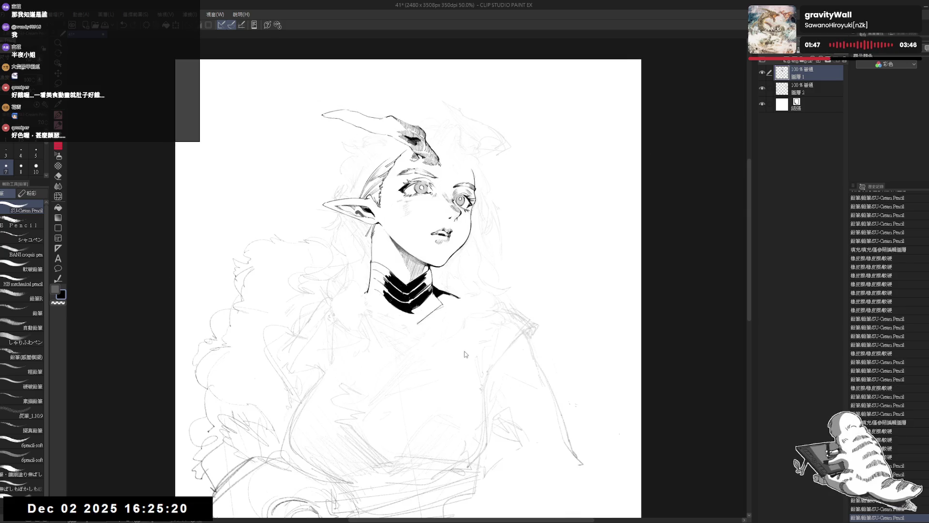
key(h)
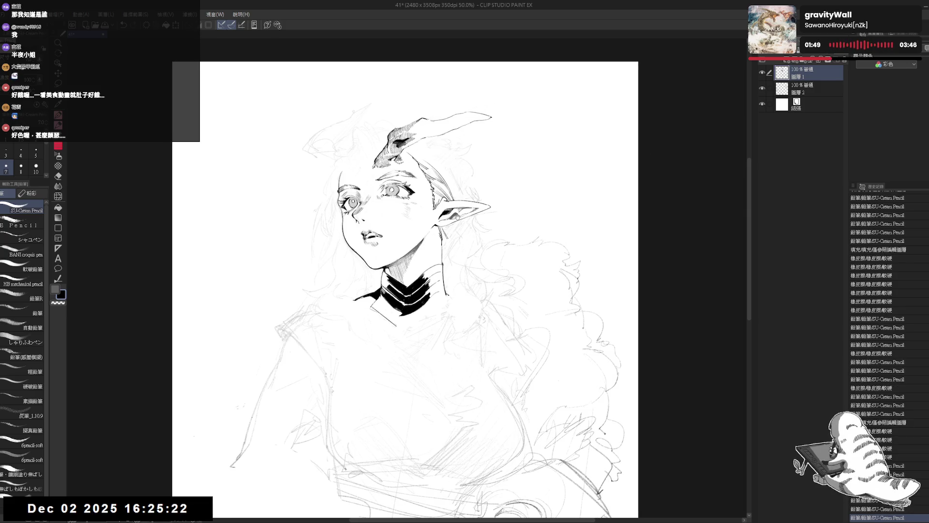
drag(458, 217, 400, 302)
key(ctrl+0)
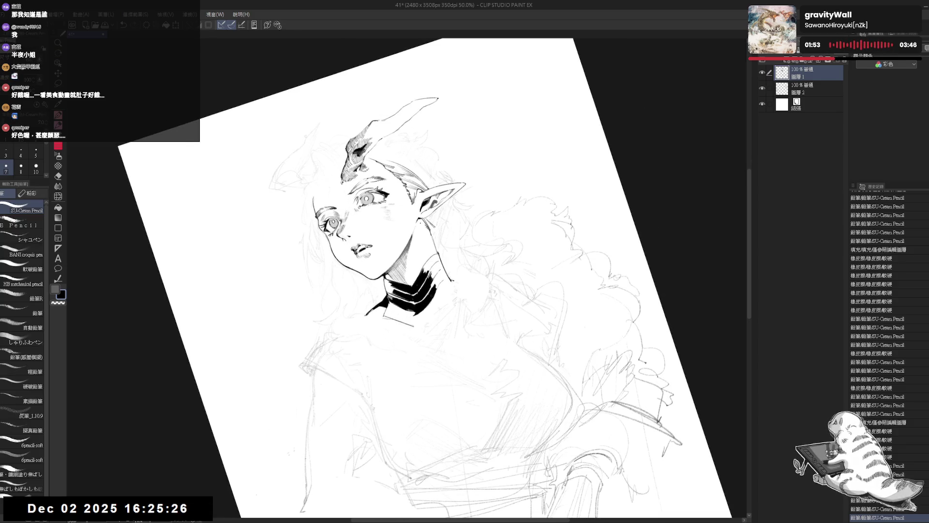
- Erase marks on the neck and redraw a pencil stroke there
key(e)
drag(407, 266, 405, 269)
key(x)
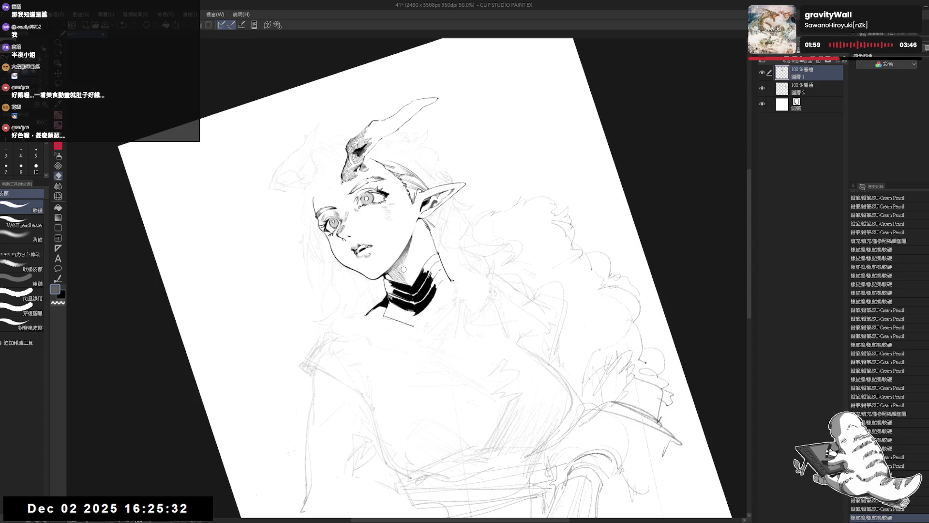
drag(404, 269, 403, 267)
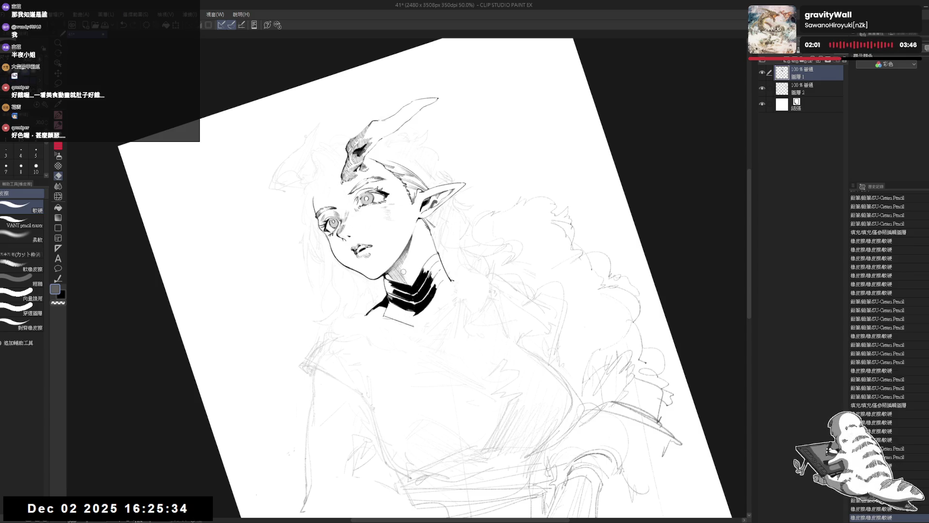
key(p)
drag(407, 242, 411, 268)
key(ctrl+z)
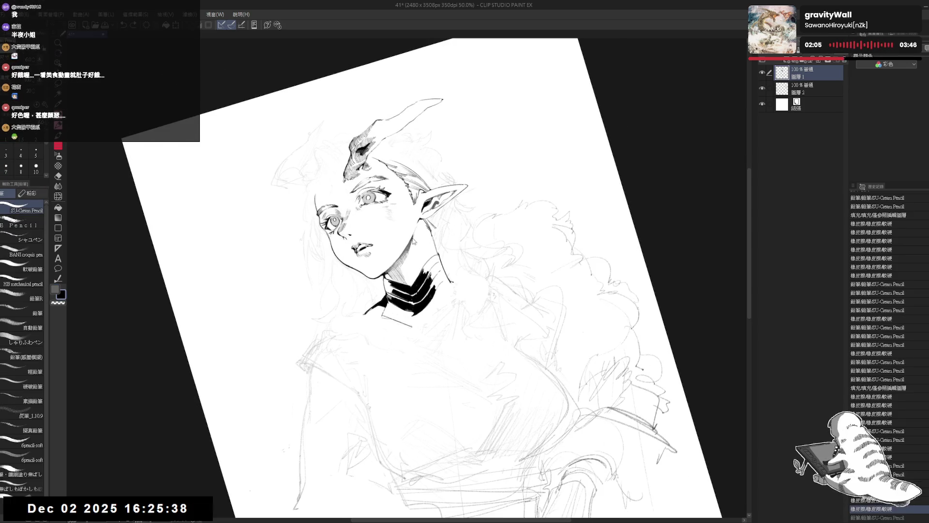
key(ctrl+y)
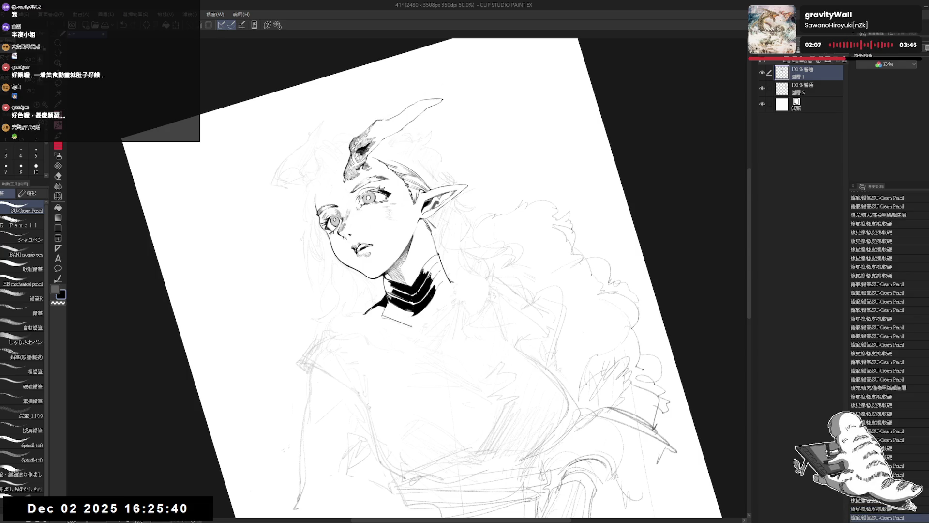
key(ctrl+at)
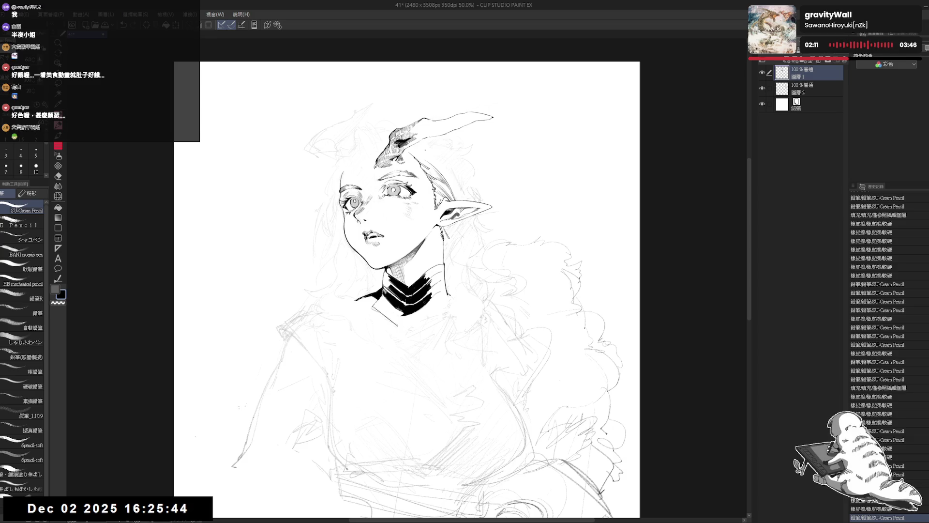
- Erase stray marks on the line art and near the forehead
mouse_move(429, 221)
mouse_down()
mouse_move(462, 221)
mouse_move(439, 259)
mouse_up()
key(e)
key(e)
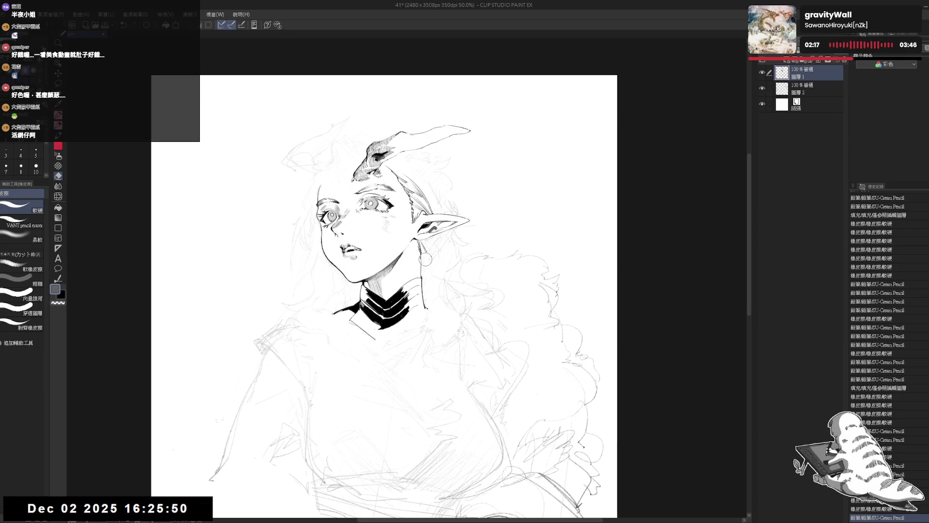
mouse_move(430, 271)
mouse_down()
mouse_move(437, 252)
mouse_move(437, 262)
mouse_move(446, 257)
mouse_move(443, 275)
mouse_up()
key(p)
mouse_move(388, 191)
mouse_down()
mouse_move(395, 198)
mouse_move(363, 196)
mouse_move(382, 200)
mouse_up()
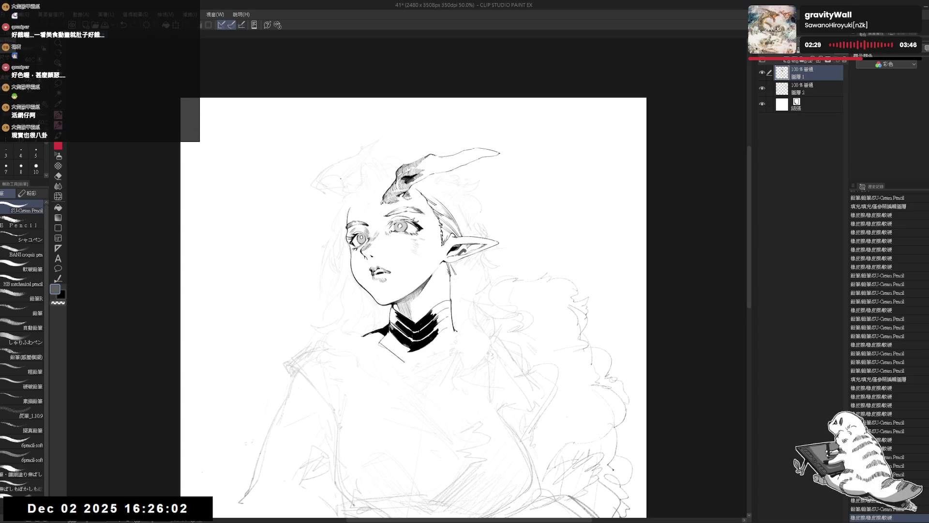
key(e)
drag(369, 205, 372, 191)
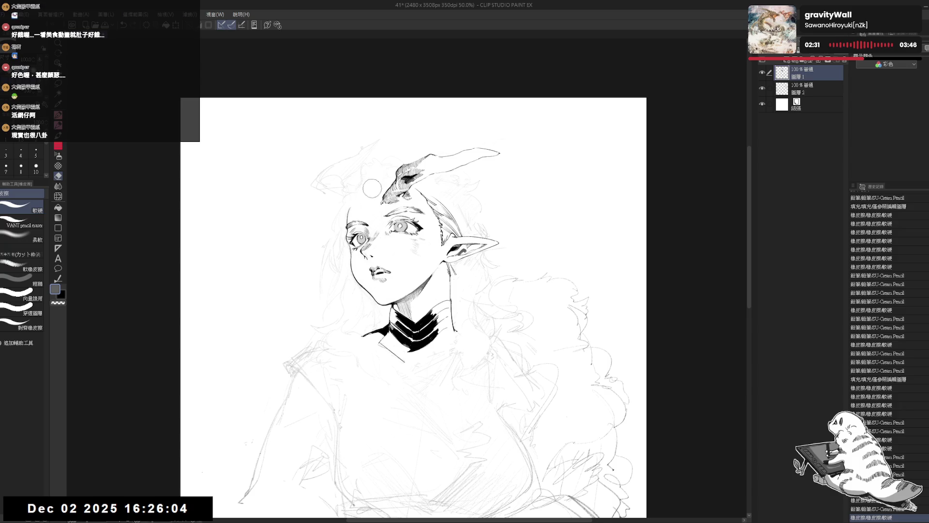
- Dab tiny black ink marks in the forehead hair beside the horn, erasing a stray speck
key(p)
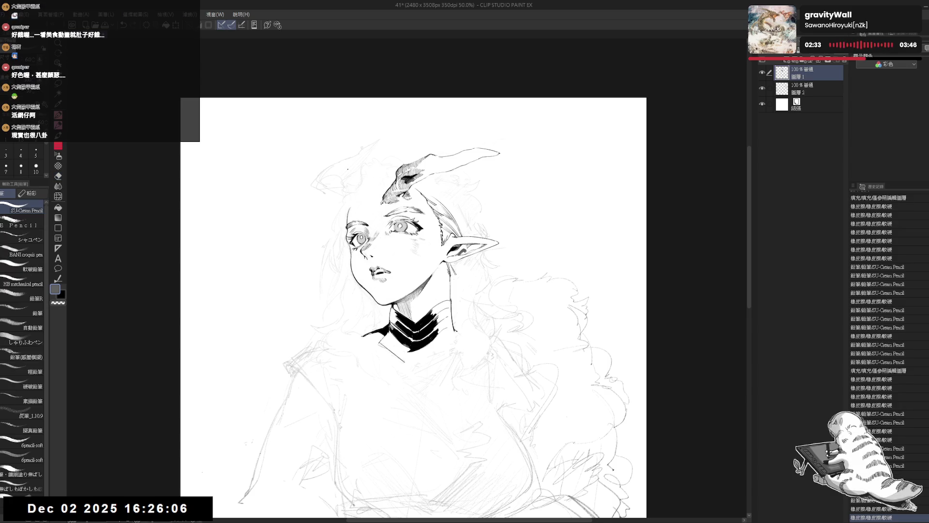
key(x)
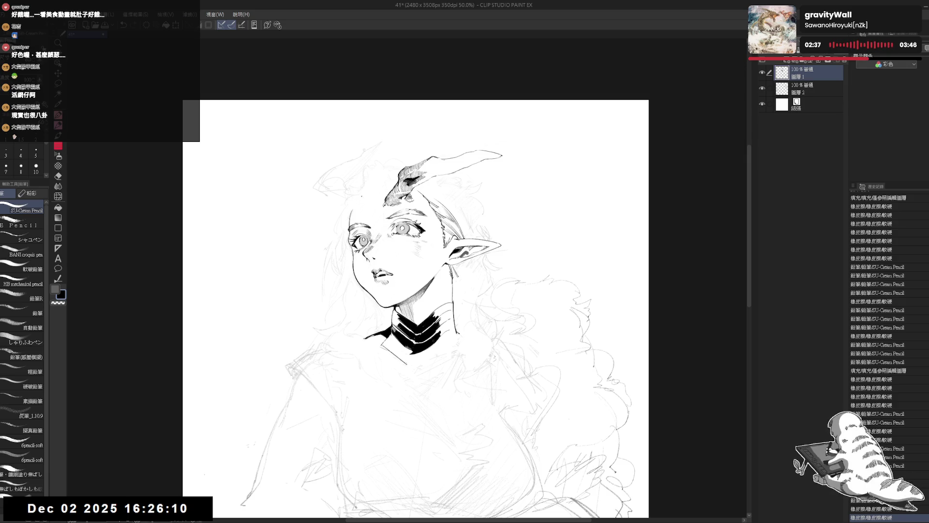
drag(361, 195, 365, 193)
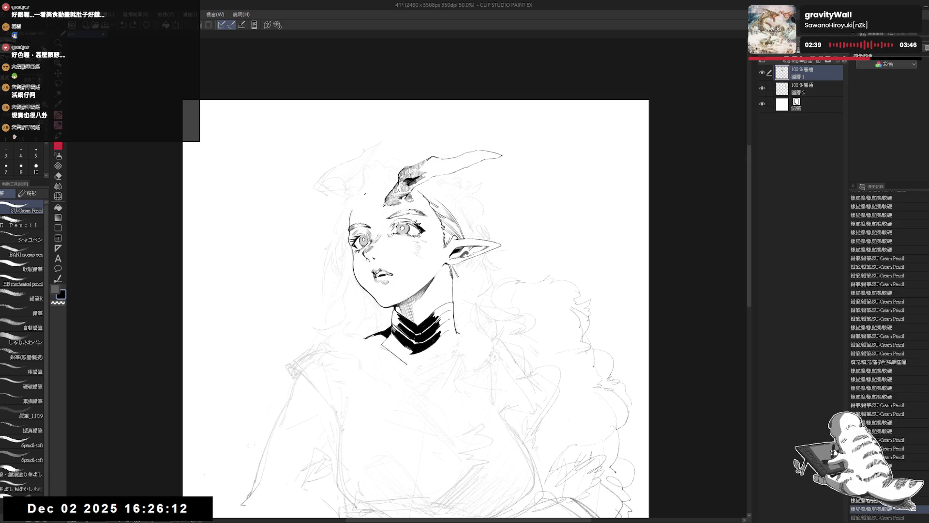
drag(363, 194, 365, 192)
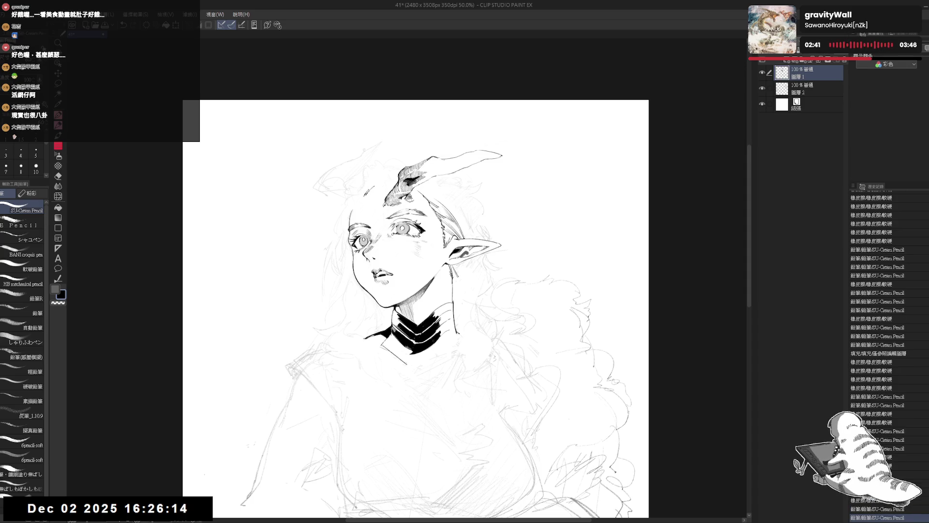
click(366, 192)
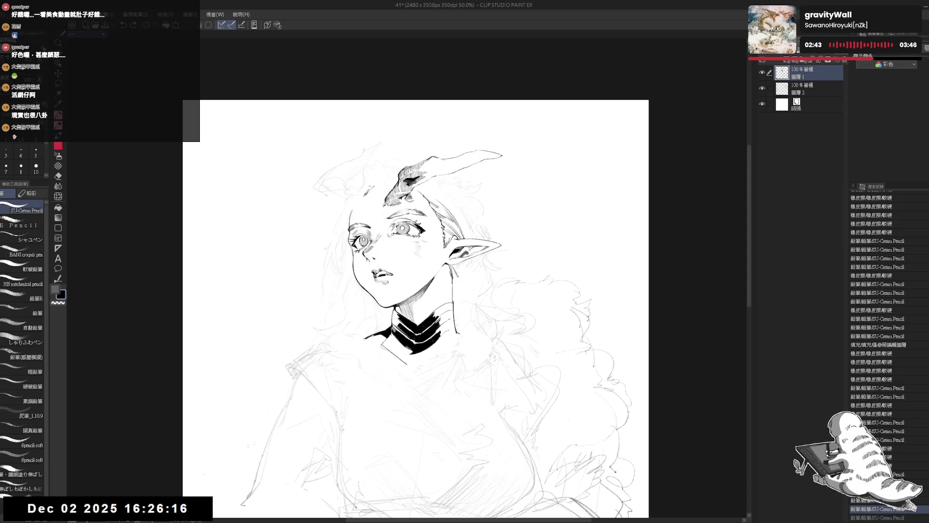
key(e)
click(372, 188)
- Try two more tiny hair marks, undo both, and mirror the canvas to check
key(p)
click(367, 188)
key(ctrl+z)
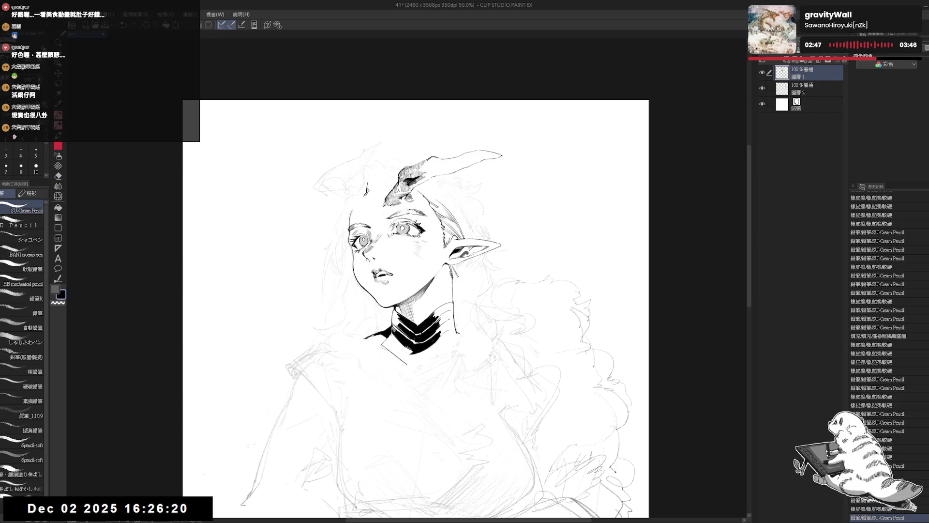
click(367, 187)
key(ctrl+z)
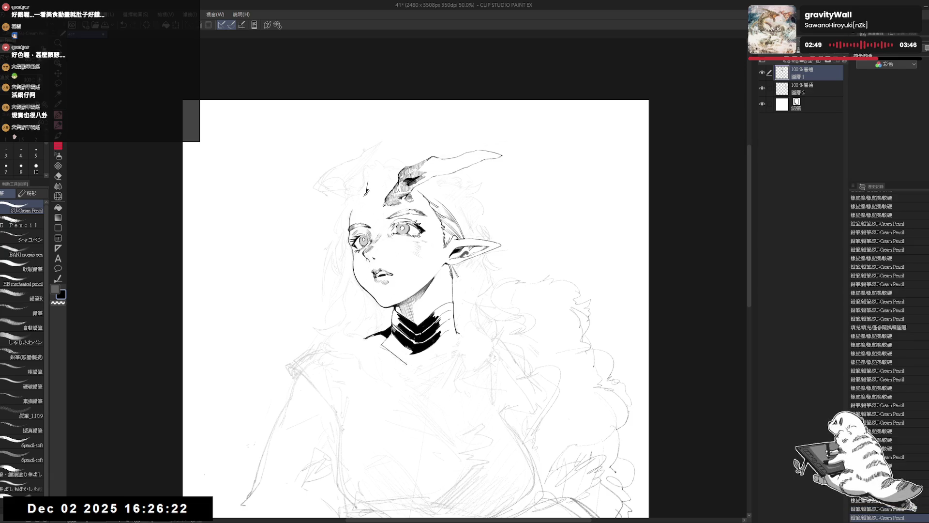
key(h)
scroll(384, 202, up, 2)
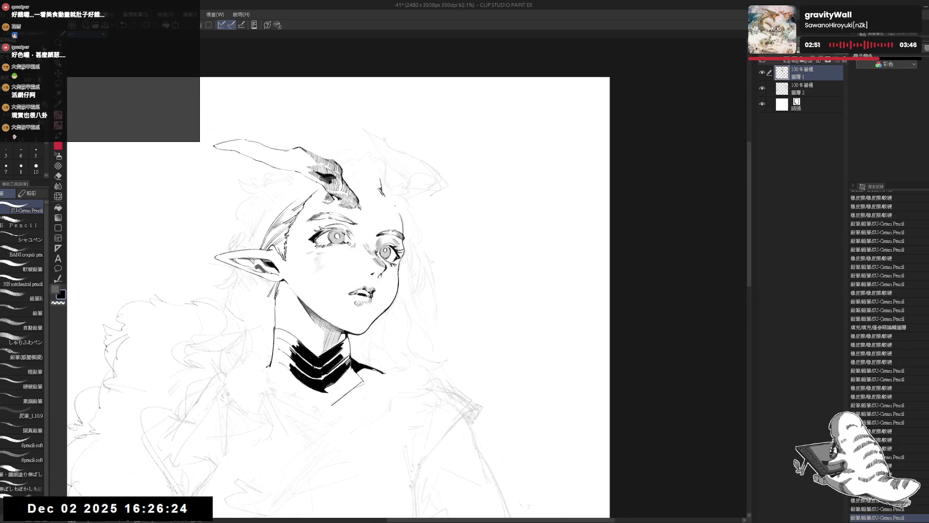
- Trim a small stroke near the hair, add an ink dot, and reorient the view on the head
drag(385, 196, 383, 191)
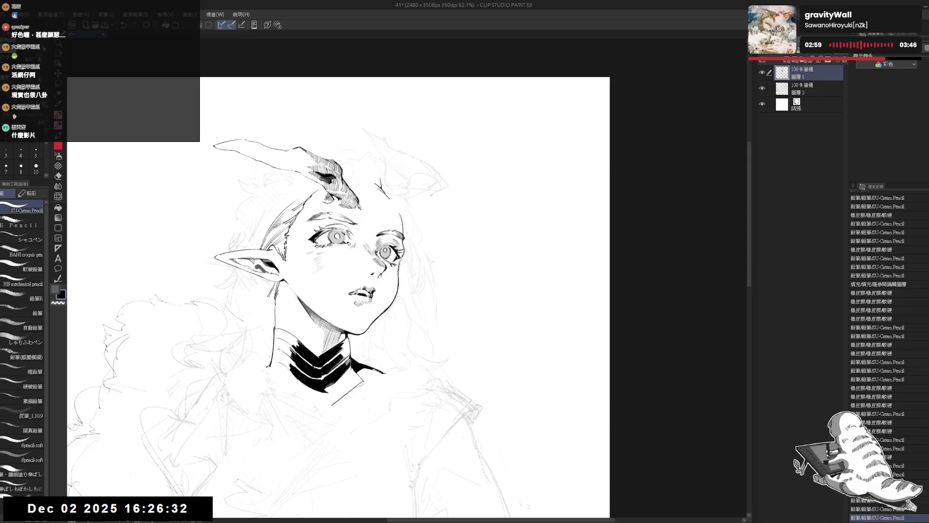
click(396, 204)
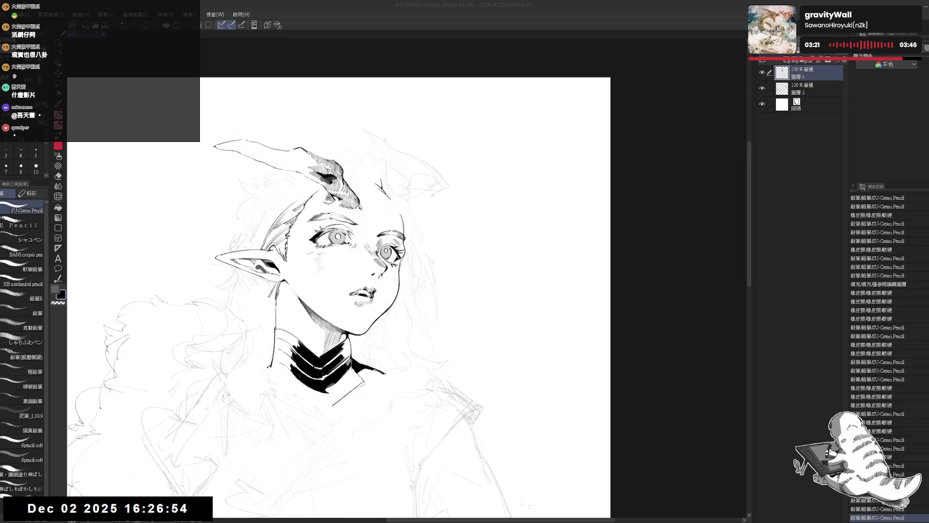
click(379, 213)
key(h)
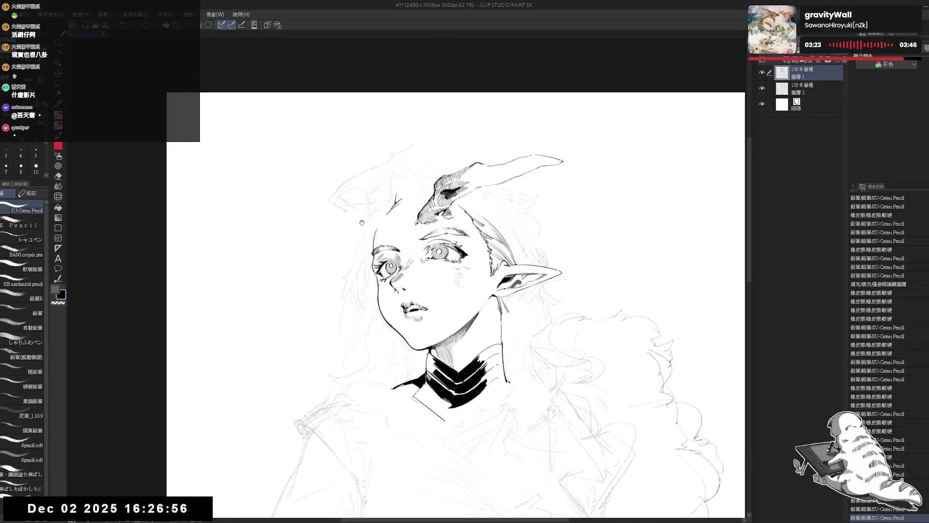
key(r)
key(minus)
key(minus)
key(minus)
key(p)
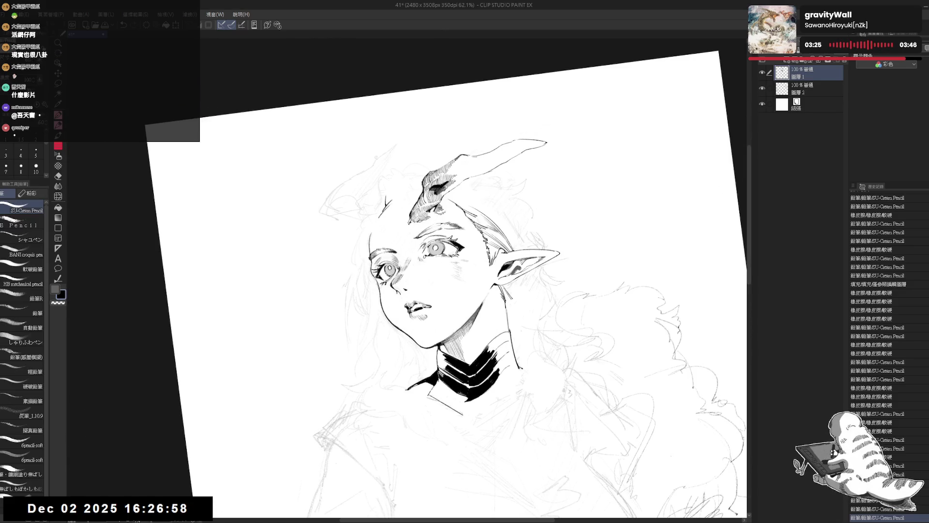
drag(383, 228, 375, 229)
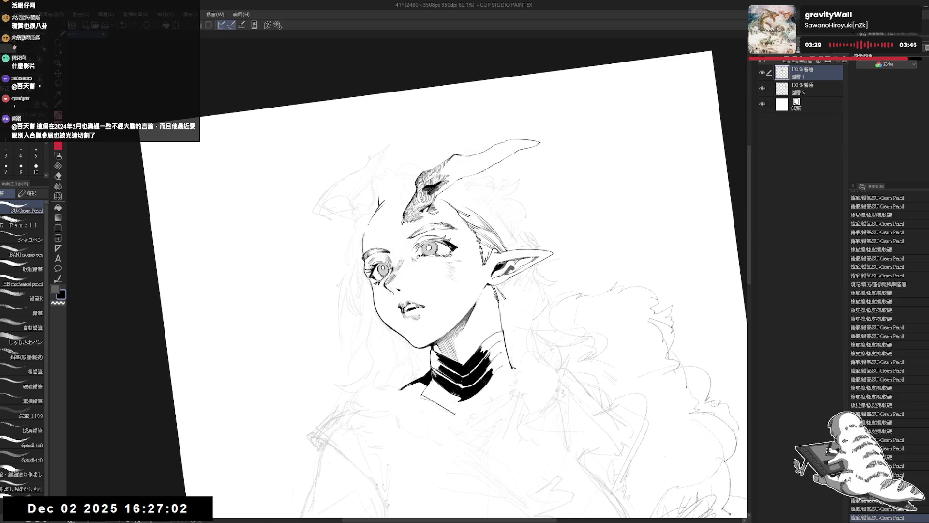
mouse_move(484, 242)
mouse_down()
mouse_move(513, 290)
mouse_move(500, 297)
mouse_up()
drag(430, 329, 421, 333)
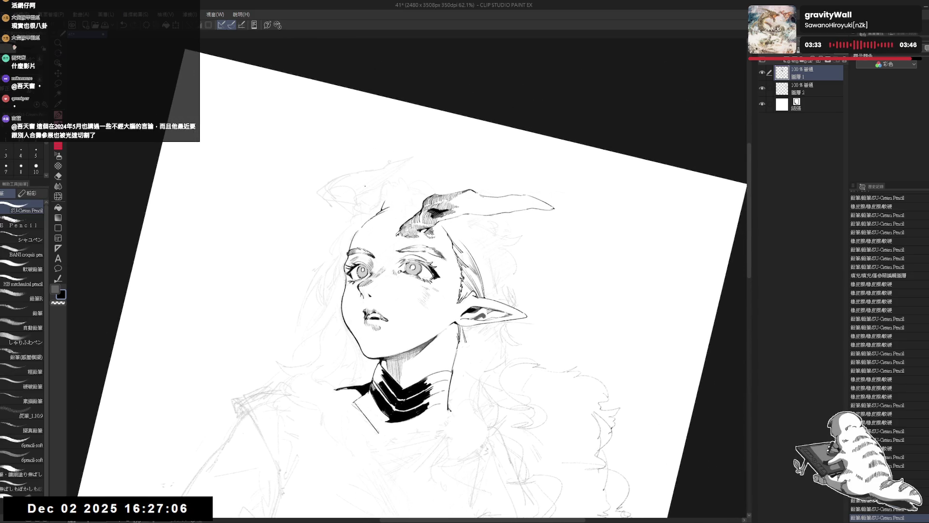
- Try short ink strokes at the top of the head, undoing one, and level the canvas rotation
drag(384, 204, 387, 212)
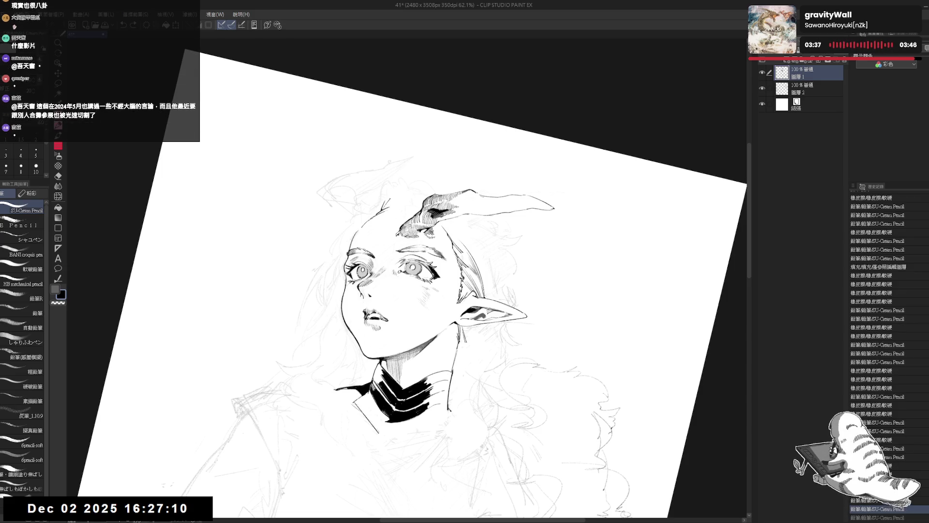
drag(383, 209, 389, 202)
key(ctrl+z)
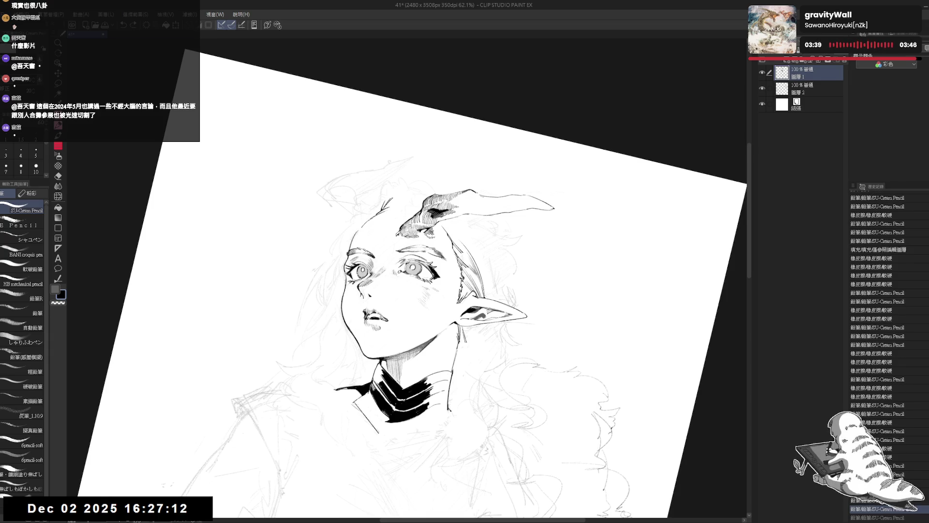
key(ctrl+@)
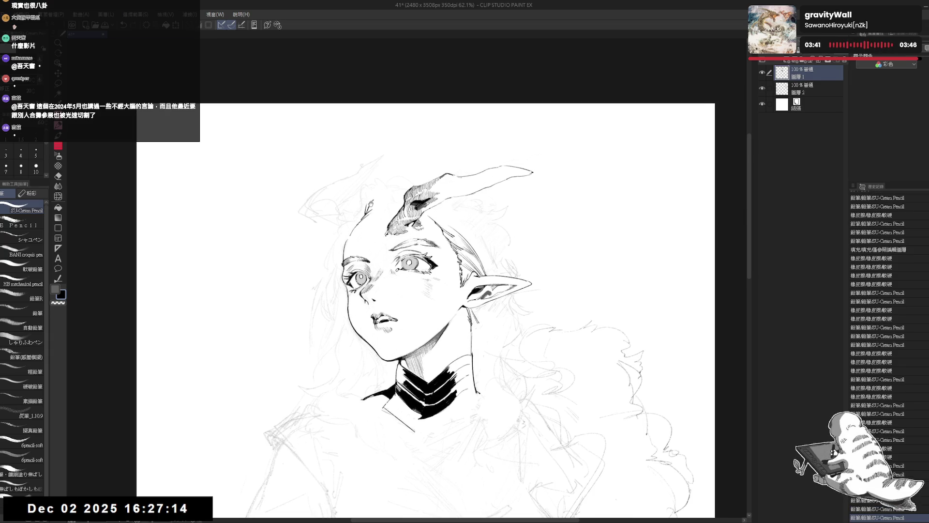
drag(366, 228, 369, 233)
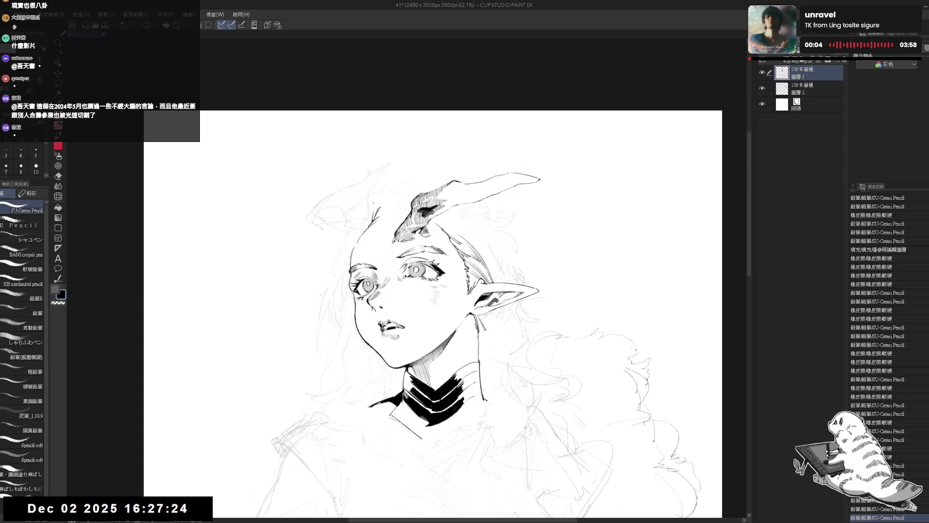
- Erase the stray marks around the horn base
key(e)
mouse_move(387, 204)
mouse_down()
mouse_move(387, 225)
mouse_move(382, 213)
mouse_up()
key(p)
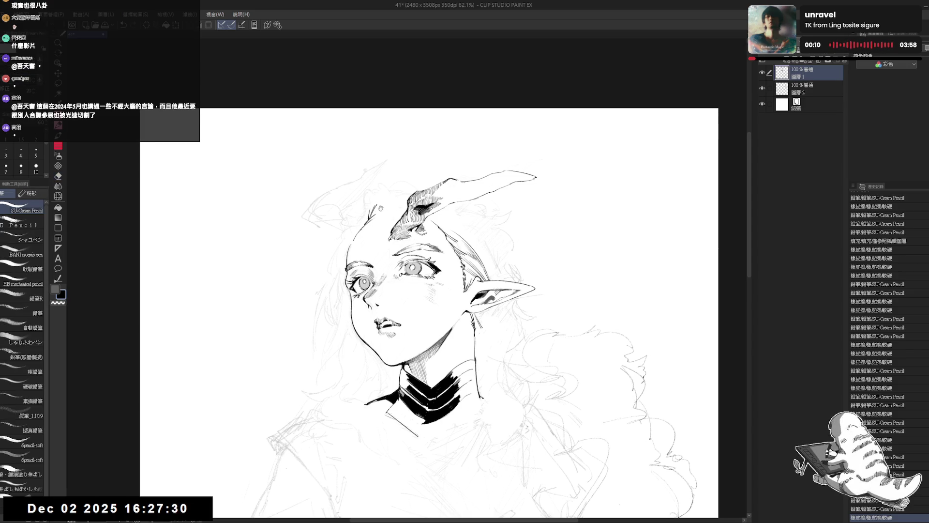
key(e)
drag(380, 199, 381, 213)
mouse_move(382, 214)
mouse_down()
mouse_move(378, 194)
mouse_move(380, 262)
mouse_up()
key(p)
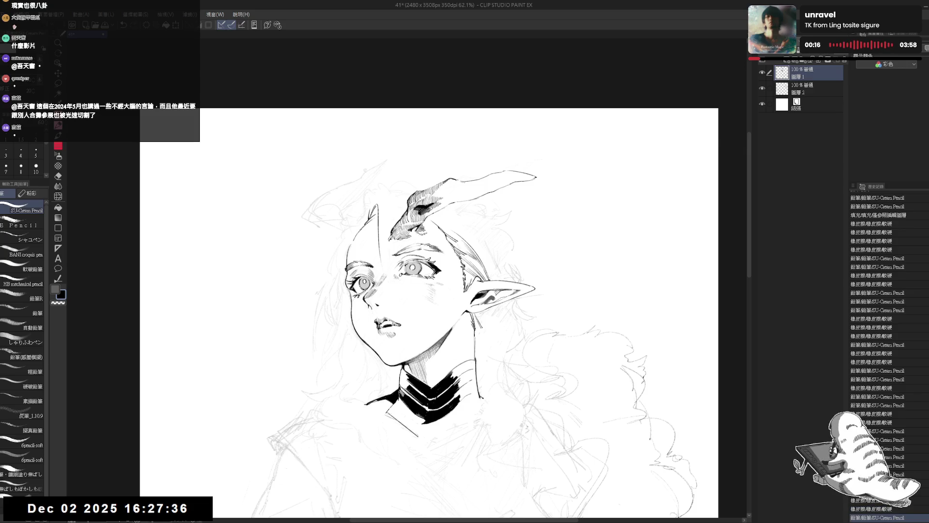
- Attempt the forehead strand from the horn base at brush size 7, undoing the failed tries
key(ctrl+z)
drag(377, 207, 382, 267)
key(ctrl+z)
drag(377, 201, 381, 235)
click(6, 167)
key(ctrl+z)
drag(377, 200, 380, 241)
key(ctrl+z)
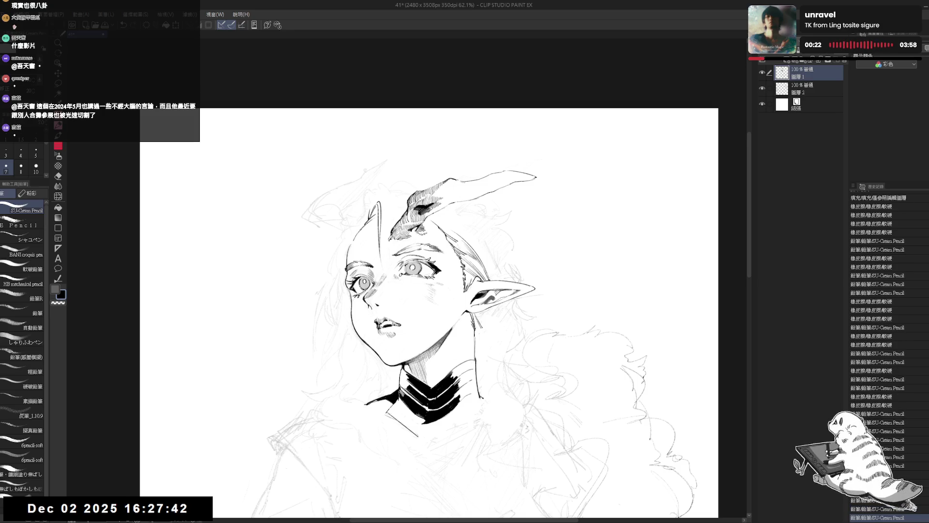
key(h)
scroll(403, 314, up, 2)
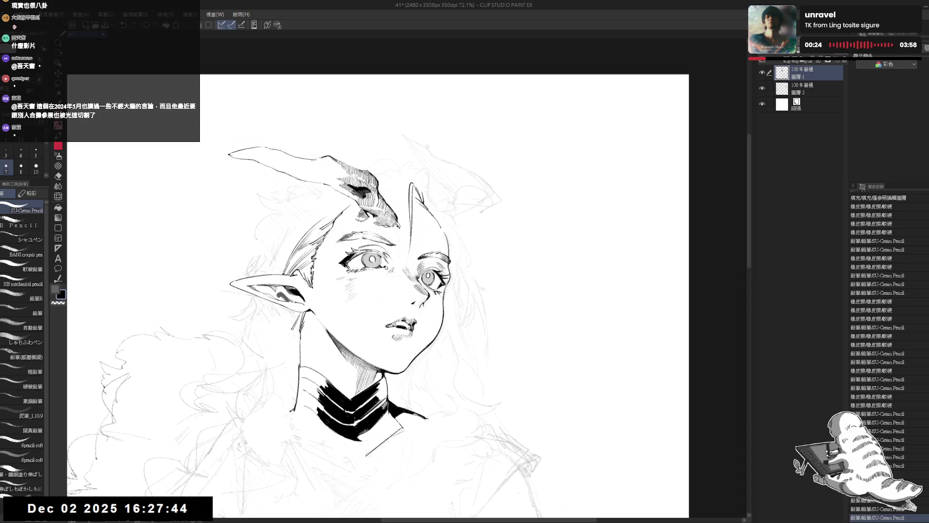
- Make several attempts at the face-edge strand, undoing each unsatisfying stroke
mouse_move(410, 198)
mouse_down()
mouse_move(388, 281)
mouse_move(409, 229)
mouse_move(385, 287)
mouse_up()
key(ctrl+z)
key(ctrl+z)
drag(409, 217, 395, 276)
key(ctrl+z)
drag(411, 224, 391, 277)
key(ctrl+z)
drag(410, 232, 389, 281)
key(ctrl+z)
drag(411, 240, 387, 281)
key(ctrl+z)
- Ink the final face-edge strand and a tiny mark in the unmirrored view, then set the view upright
key(h)
mouse_move(389, 233)
mouse_down()
mouse_move(357, 232)
mouse_move(387, 290)
mouse_up()
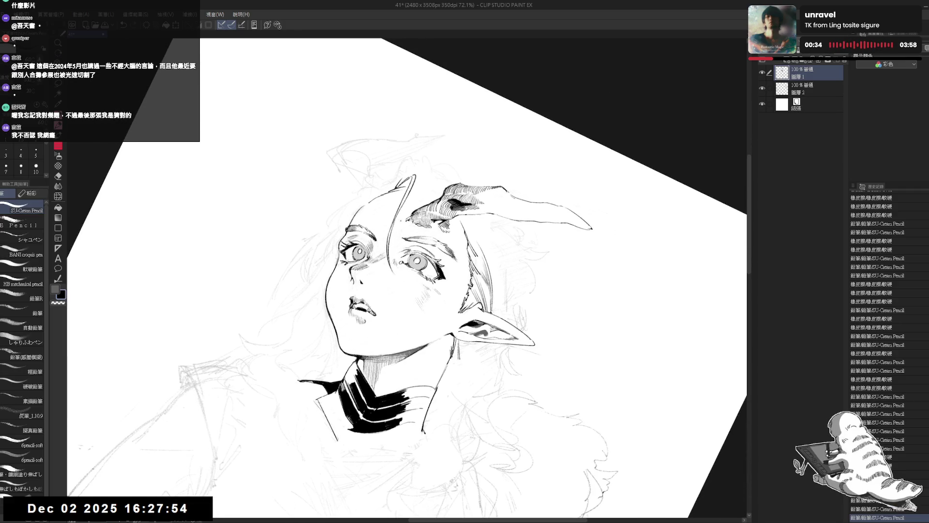
drag(397, 222, 389, 245)
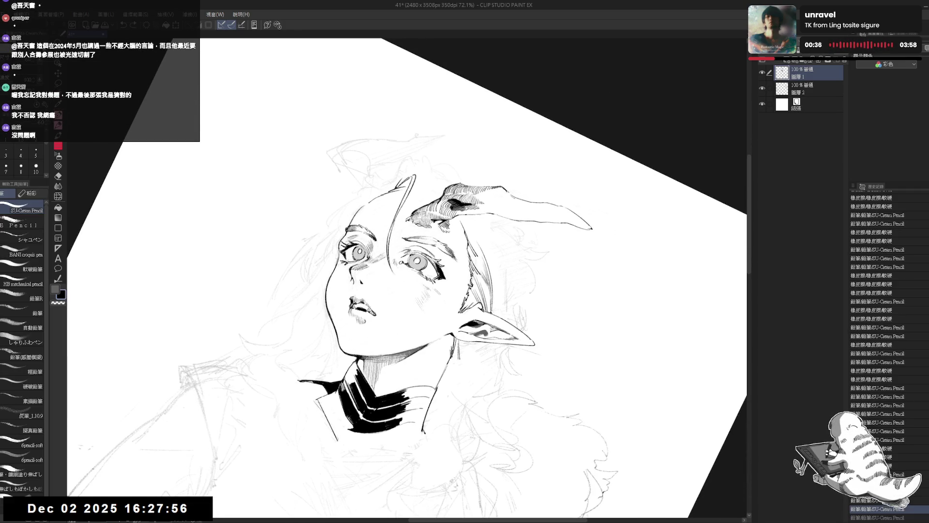
click(392, 300)
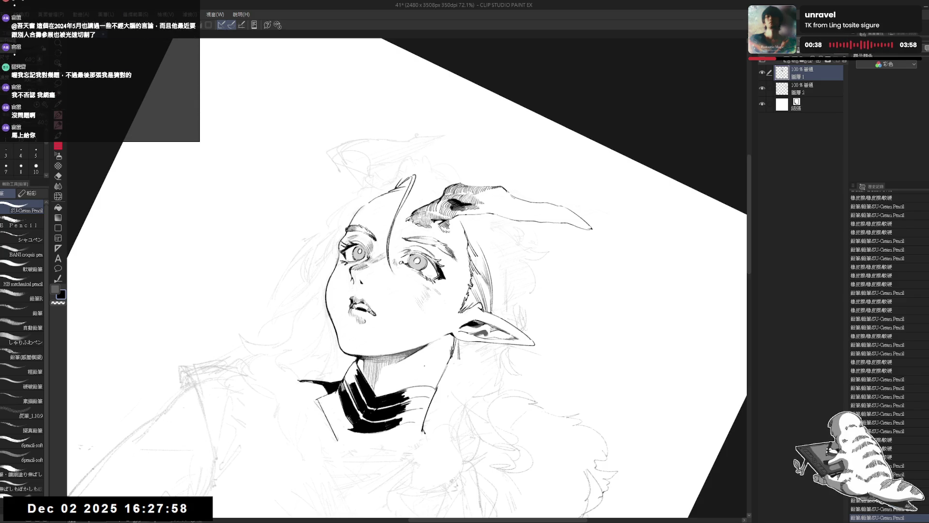
scroll(384, 233, up, 1)
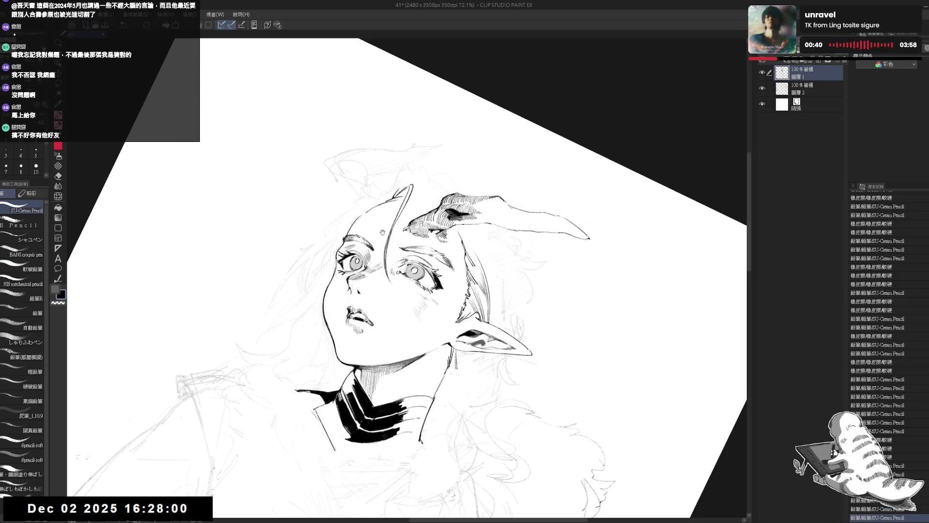
key(ctrl+at)
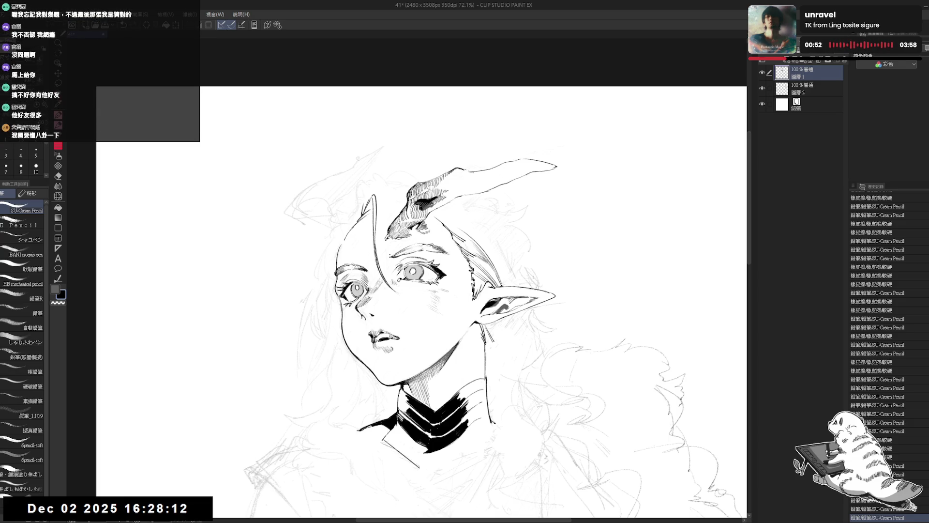
- Undo a stray forehead stroke and add a small pencil touch-up beside the horn base
drag(397, 205, 426, 193)
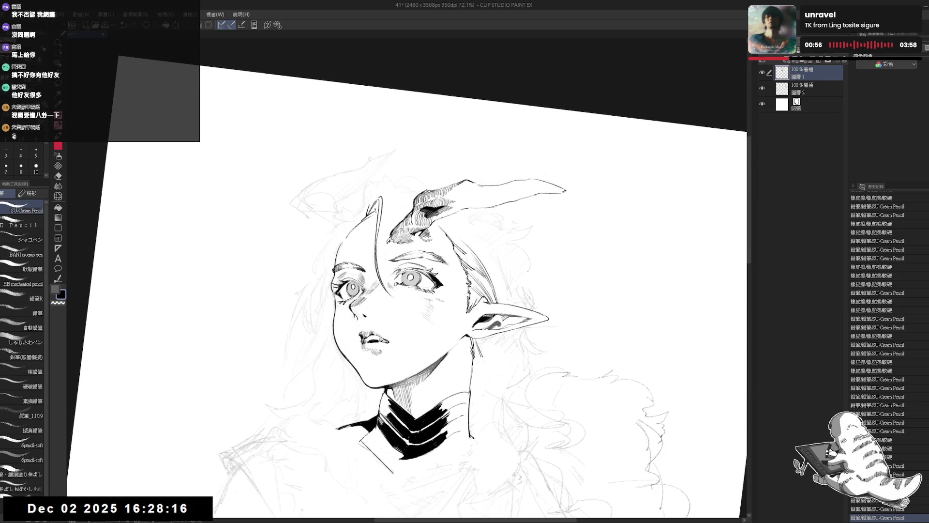
key(ctrl+z)
key(ctrl+z)
key(ctrl+z)
key(asciicircum)
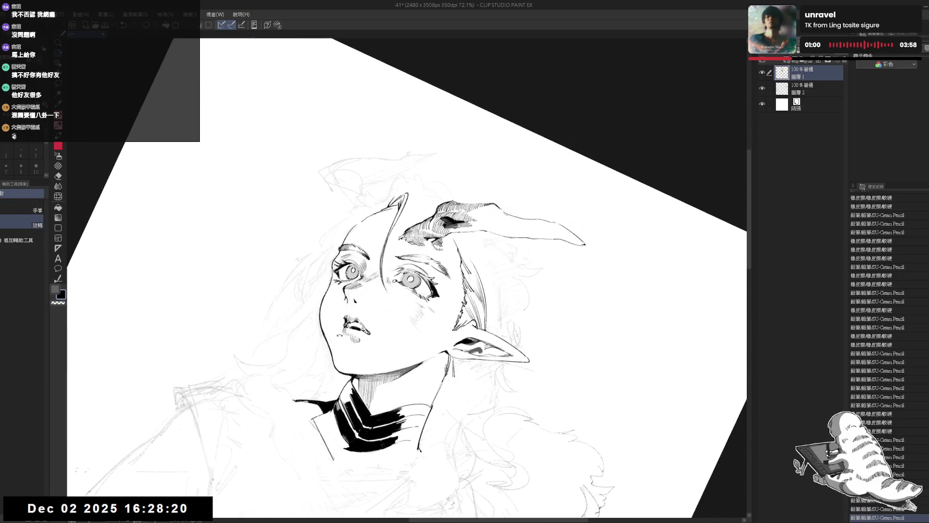
key(minus)
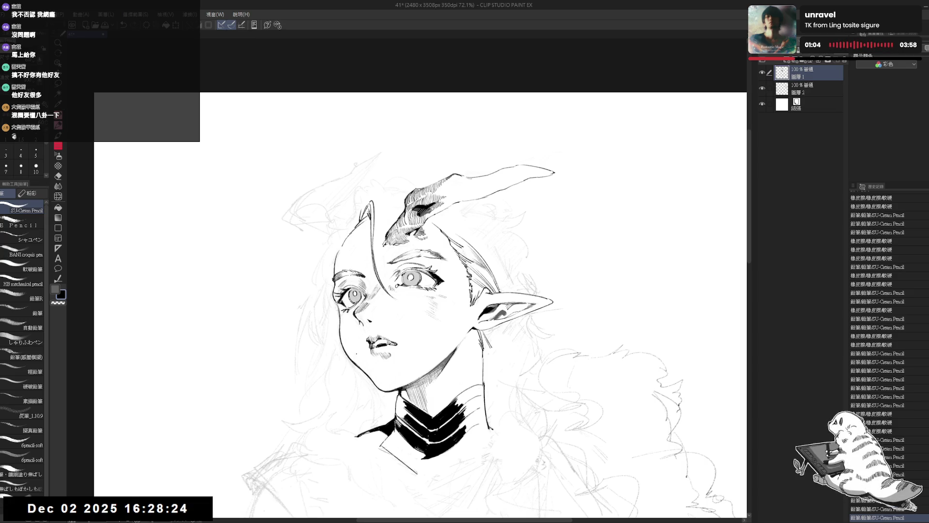
drag(397, 188, 401, 208)
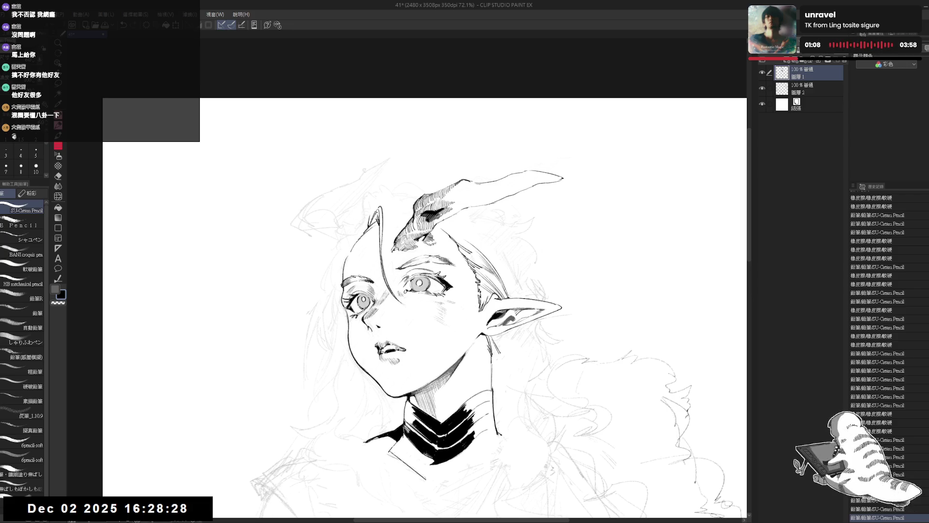
key(e)
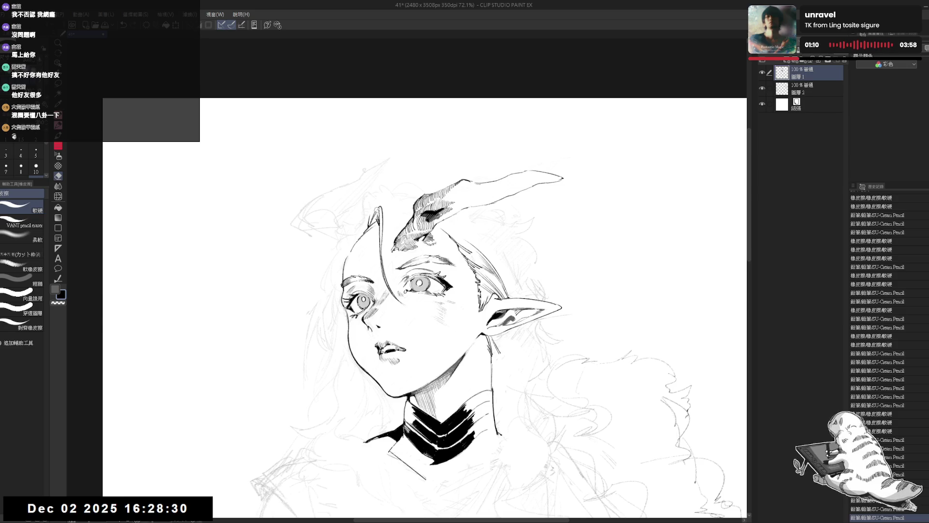
key(p)
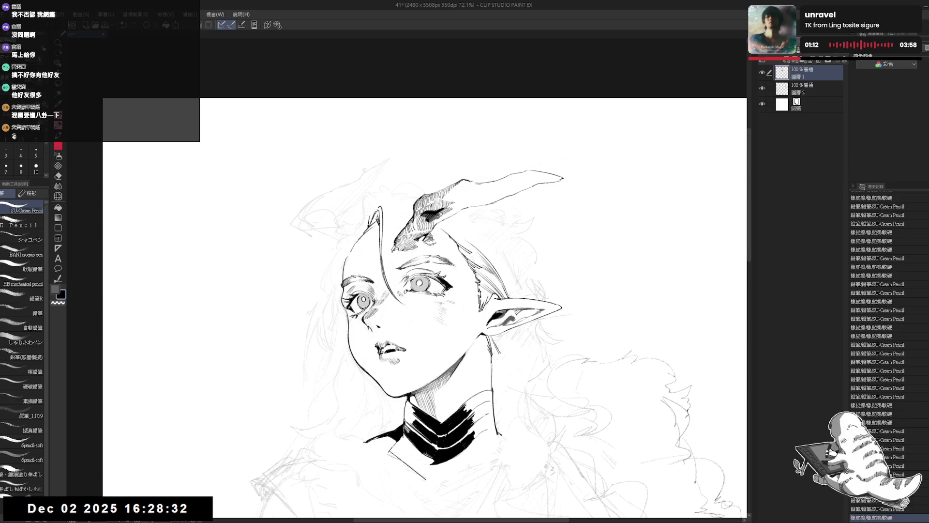
key(e)
key(p)
drag(375, 208, 381, 215)
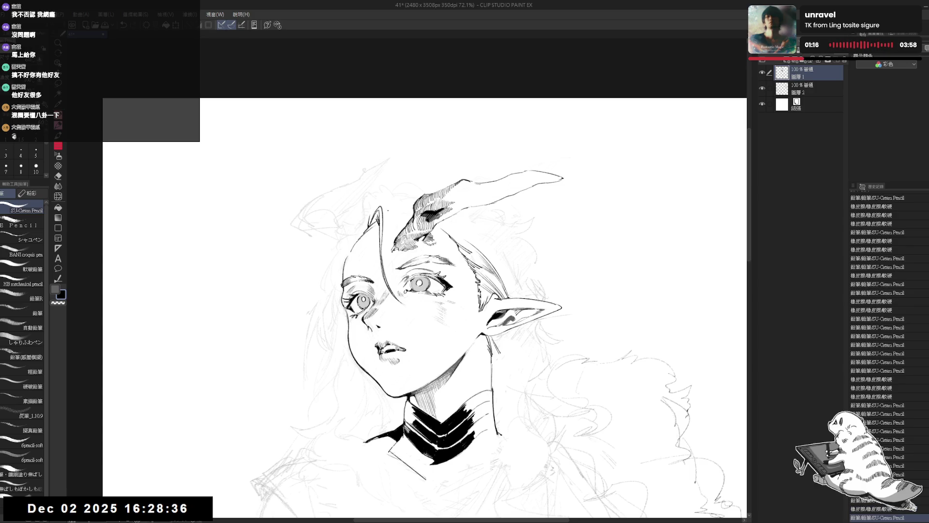
key(-)
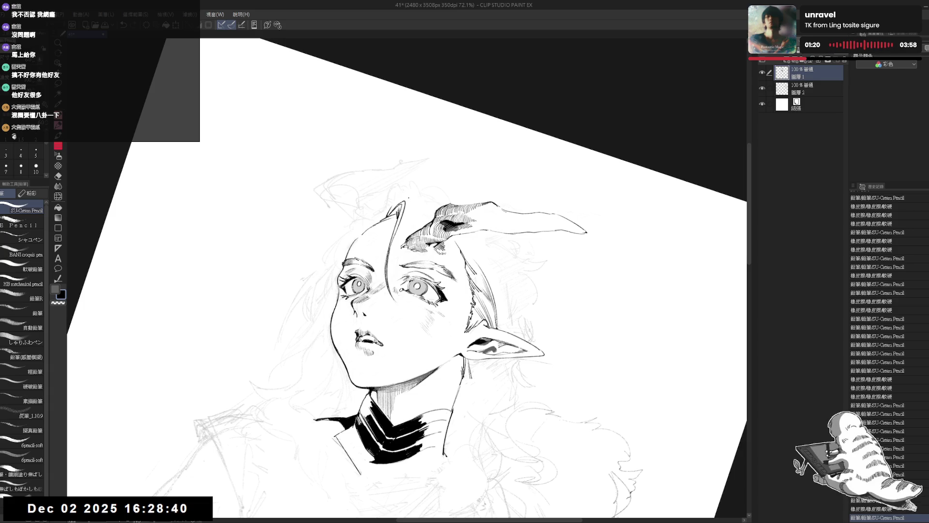
- Ink strokes above and along the horn, redoing the first curved stroke
drag(410, 205, 419, 194)
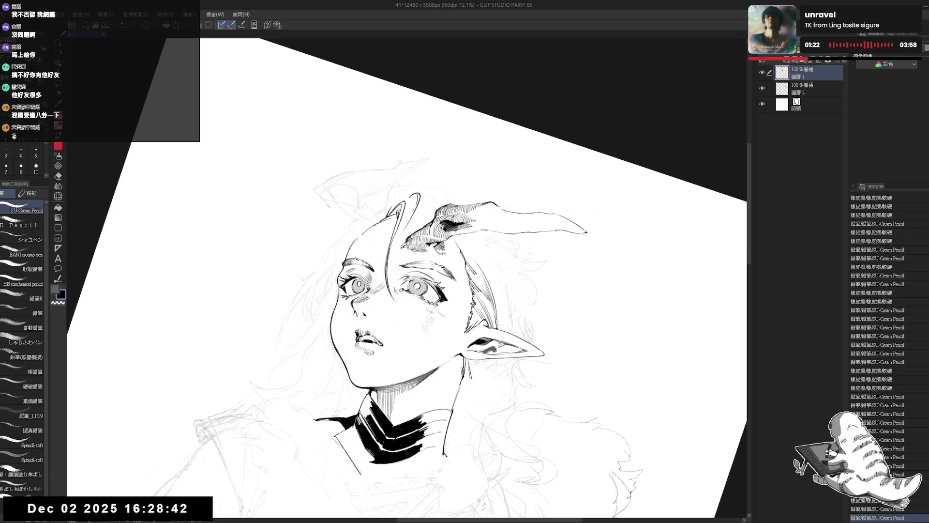
key(ctrl+z)
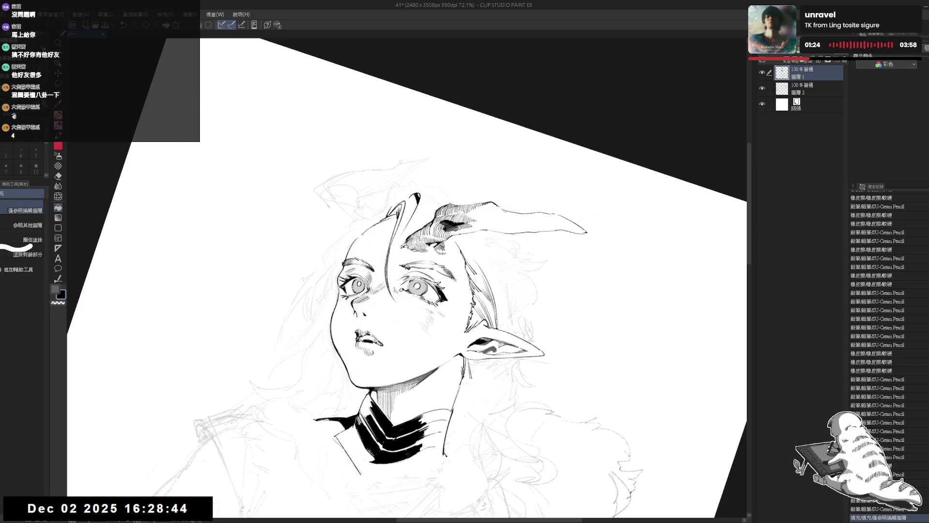
key(minus)
drag(402, 196, 401, 210)
drag(404, 198, 400, 215)
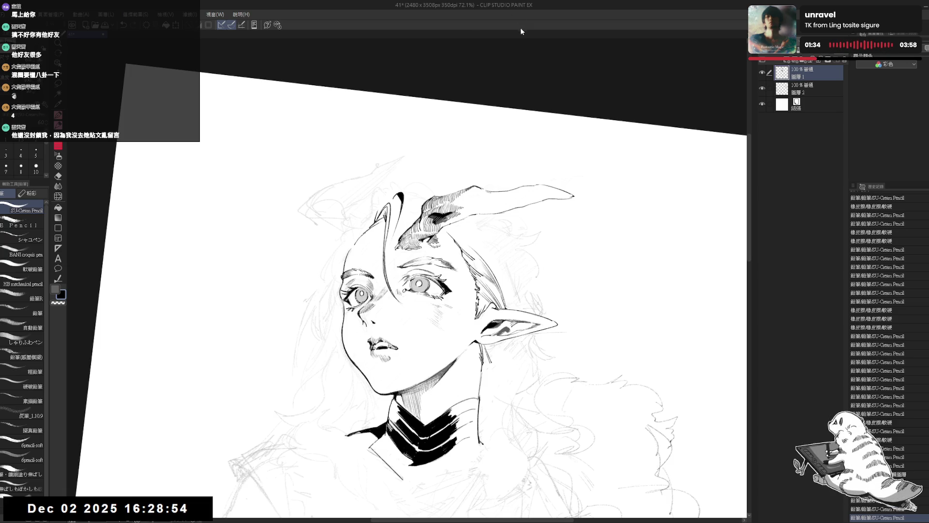
drag(441, 142, 449, 128)
drag(484, 242, 503, 204)
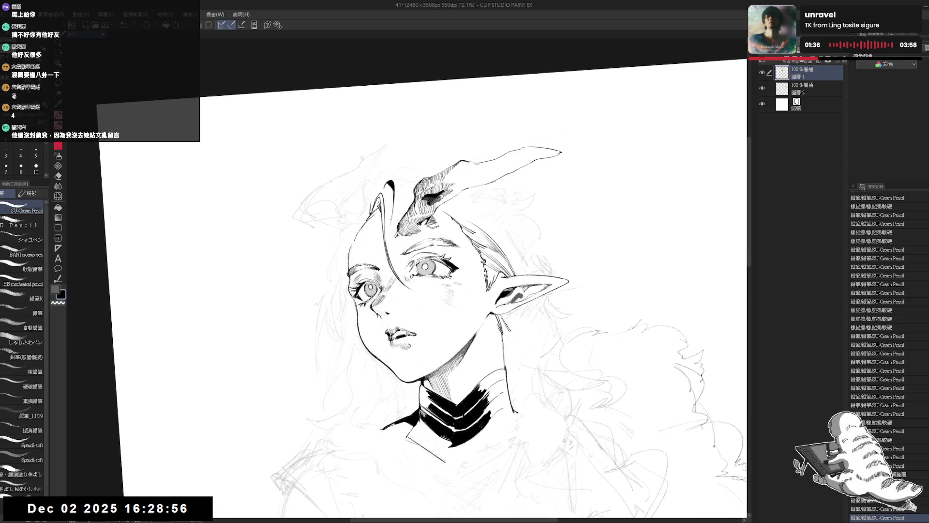
- Add short strokes at the horn base, settling them with undo and redo
drag(386, 228, 390, 234)
key(ctrl+z)
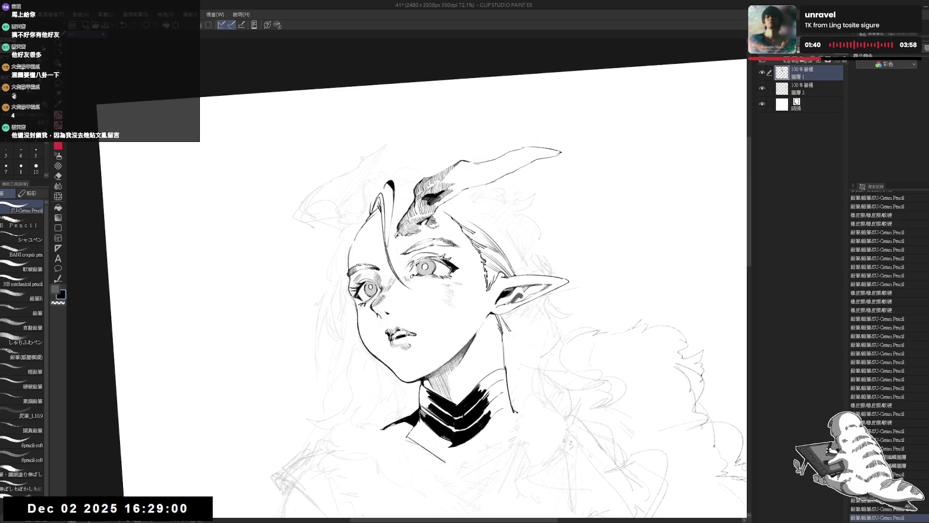
key(ctrl+z)
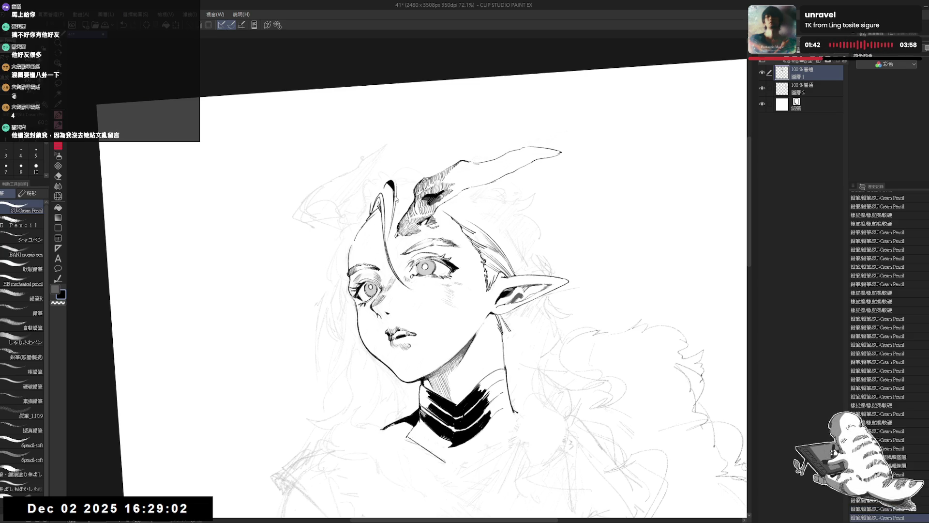
key(ctrl+z)
key(ctrl+y)
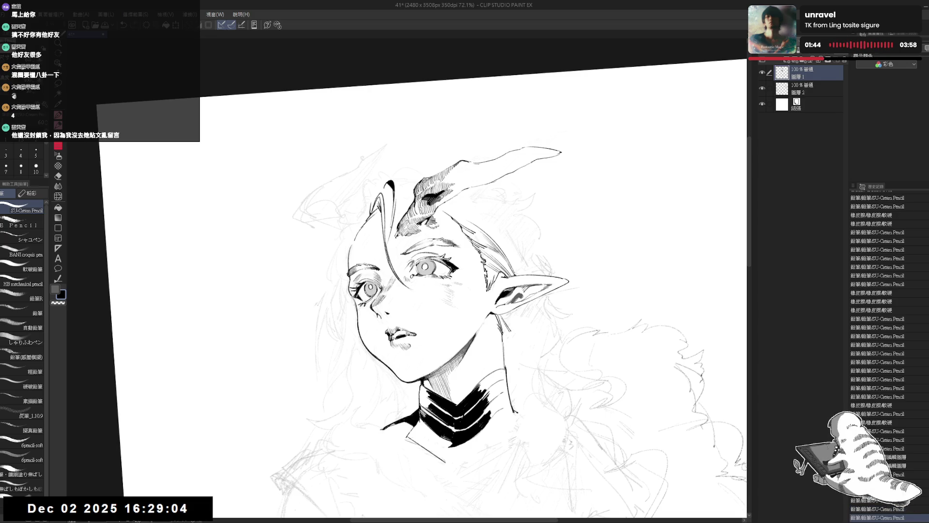
key(ctrl+y)
- Ink forehead hair strand lines, retrying them with undo and redo
mouse_move(385, 254)
mouse_down()
mouse_move(385, 276)
mouse_move(386, 265)
mouse_up()
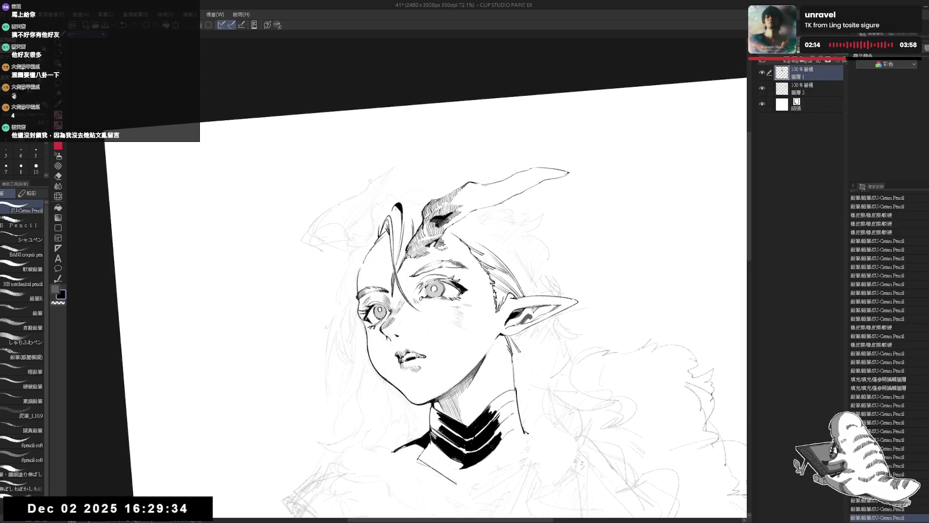
key(ctrl+z)
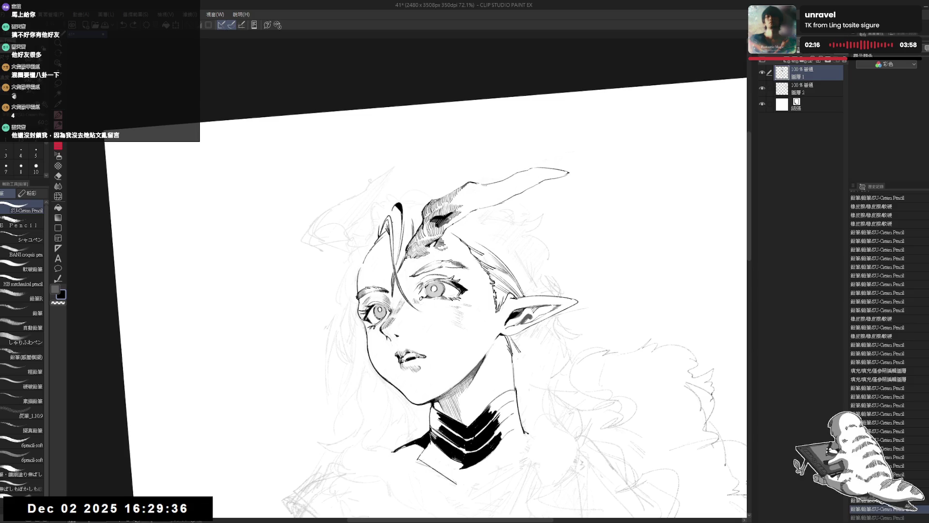
key(ctrl+y)
drag(396, 241, 397, 264)
key(ctrl+z)
key(asciicircum)
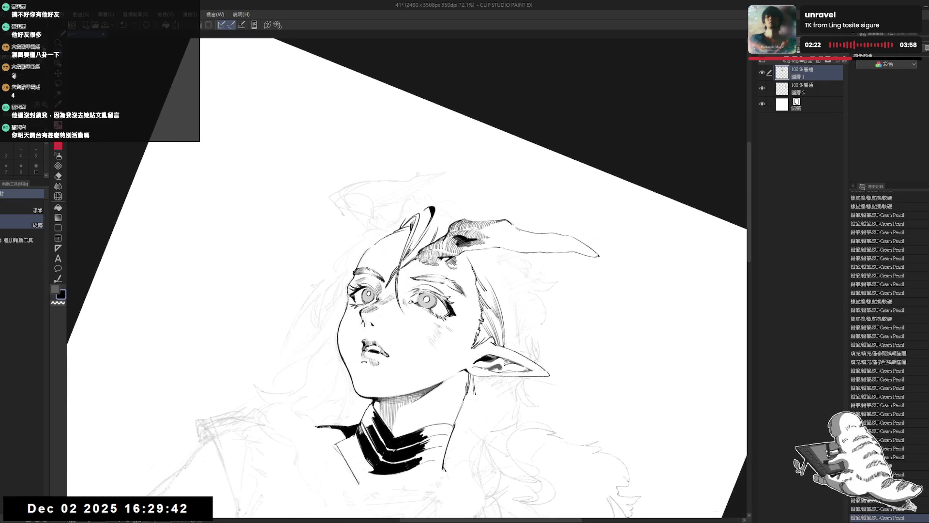
drag(394, 219, 425, 196)
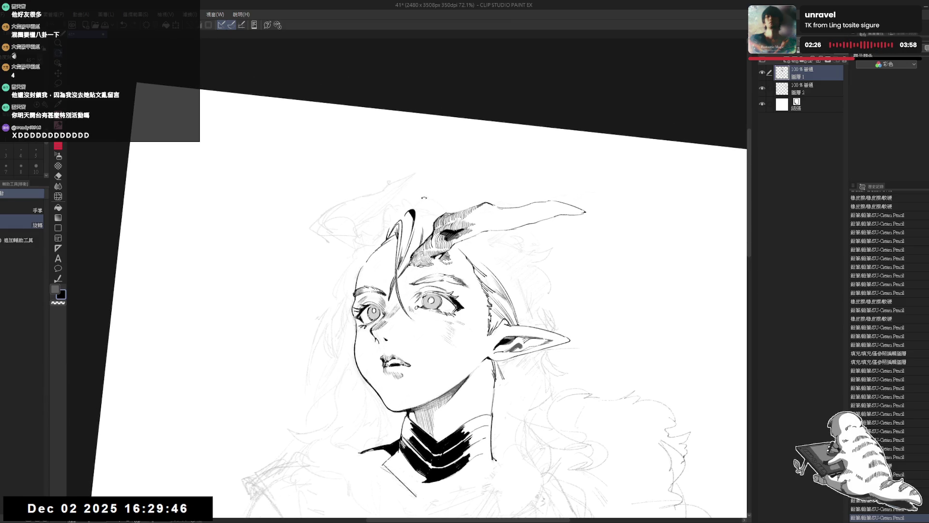
key(p)
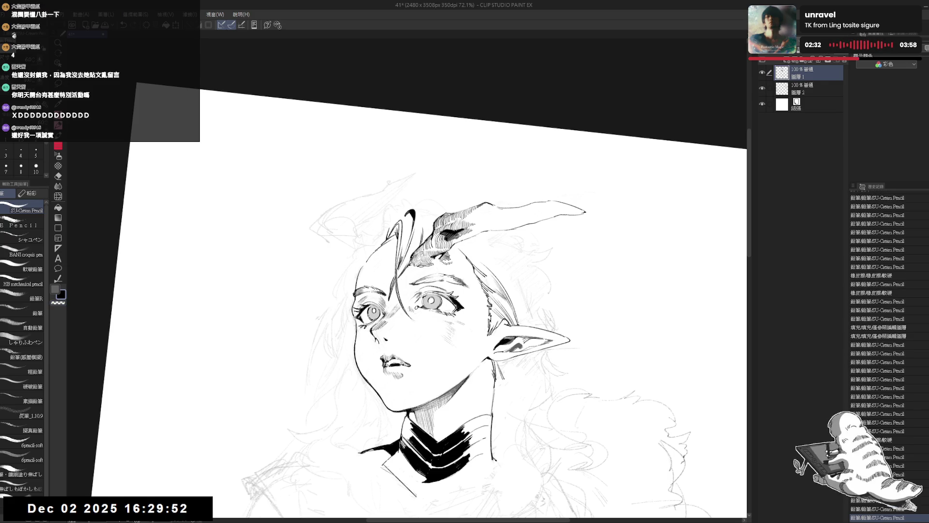
- Erase a stray mark and add short hair strokes and a small dot near the forehead
key(e)
drag(393, 212, 395, 202)
key(p)
key(ctrl+z)
drag(390, 213, 401, 218)
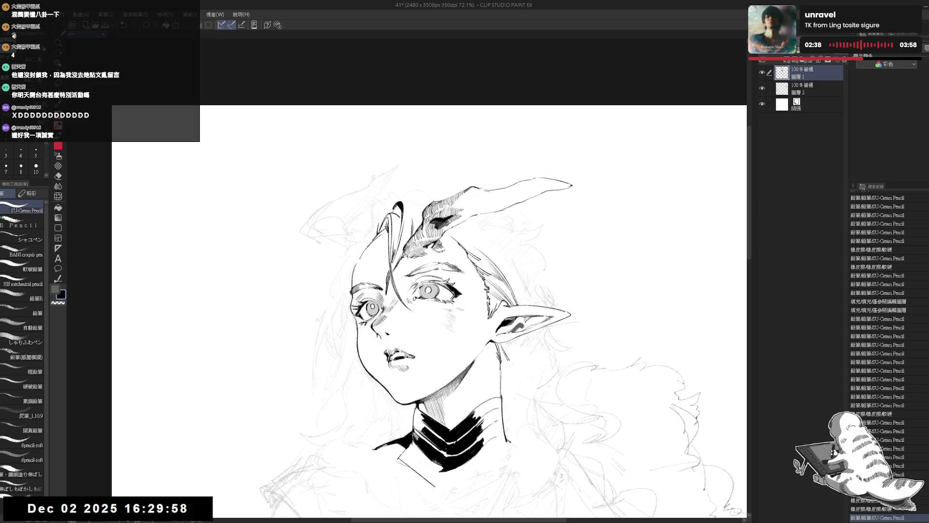
key(ctrl+z)
key(ctrl+y)
drag(399, 207, 401, 218)
click(413, 326)
- Add a small stroke to the nose while checking the drawing in a mirrored, tilted view
key(h)
key(h)
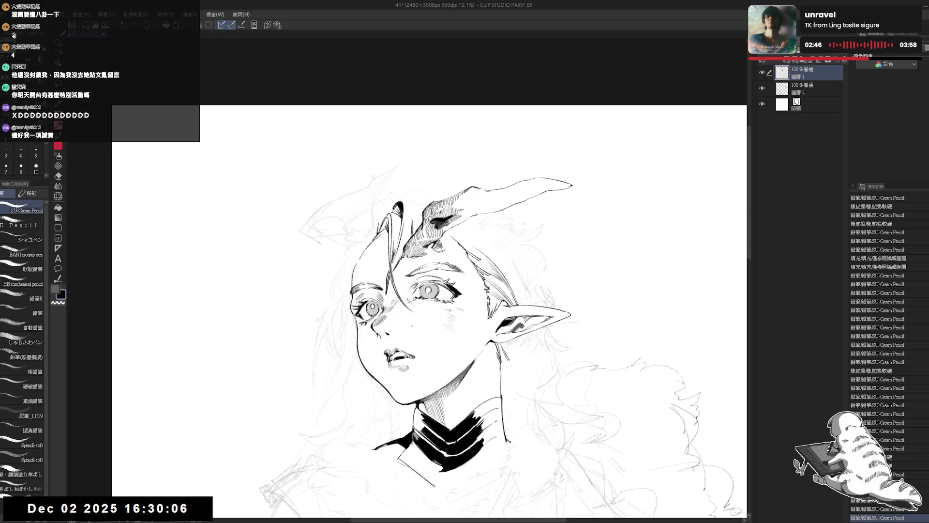
drag(419, 188, 422, 178)
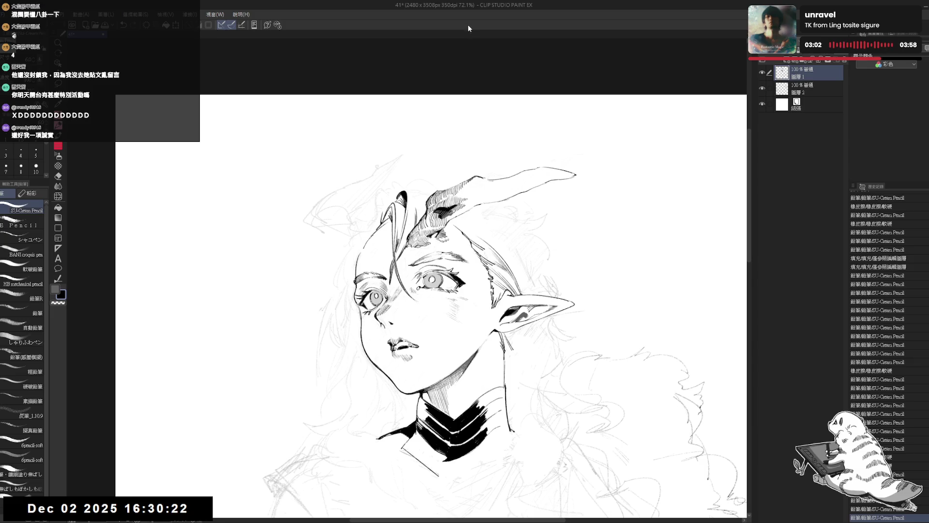
drag(406, 308, 411, 312)
key(h)
mouse_move(581, 193)
mouse_down()
mouse_move(629, 271)
mouse_move(600, 218)
mouse_up()
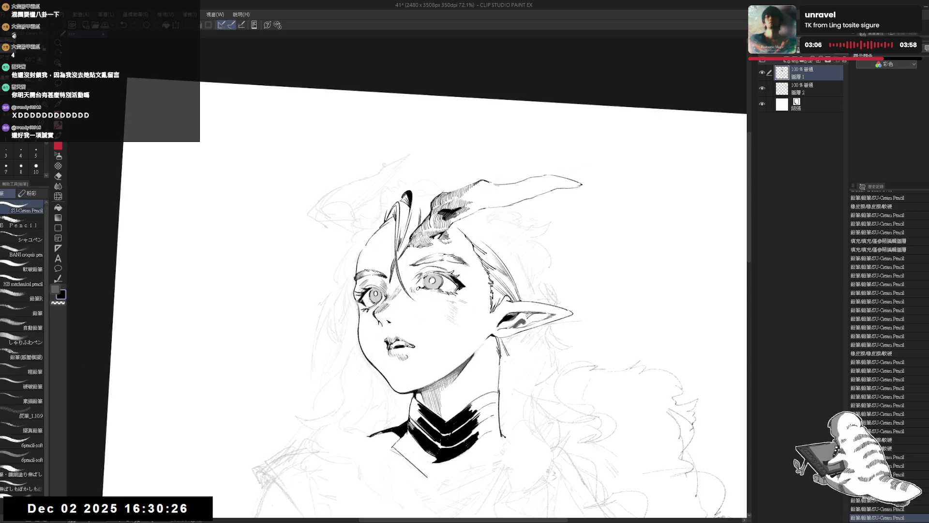
drag(404, 214, 400, 240)
key(ctrl+z)
mouse_move(533, 242)
mouse_down()
mouse_move(556, 271)
mouse_move(523, 300)
mouse_move(542, 280)
mouse_move(538, 252)
mouse_move(557, 271)
mouse_up()
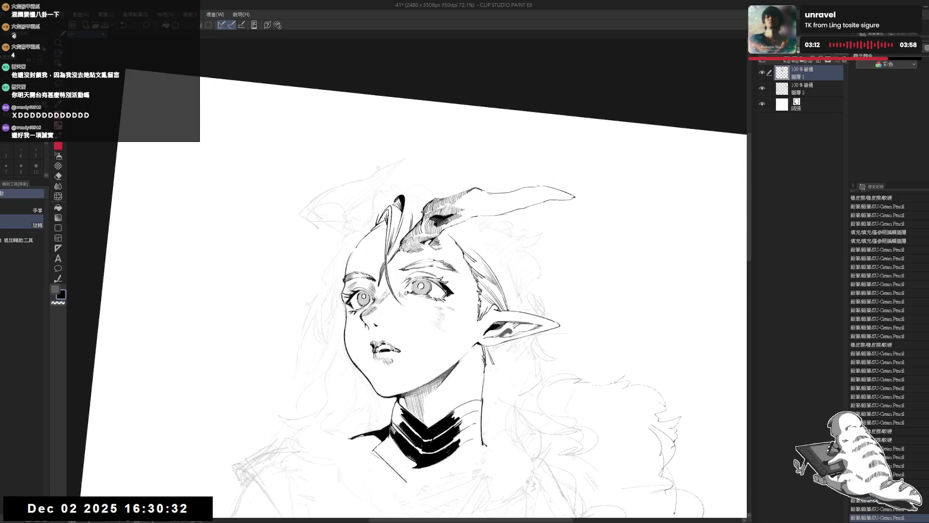
- Retry the small hair stroke near the top and erase stray marks at the hair top
key(ctrl+z)
mouse_move(408, 194)
mouse_down()
mouse_move(404, 218)
mouse_move(403, 207)
mouse_up()
key(ctrl+z)
key(ctrl+z)
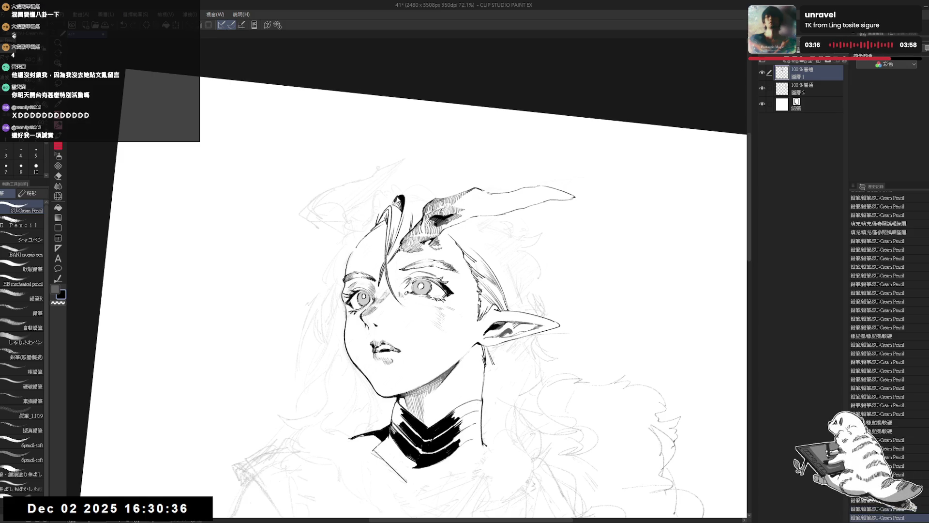
key(e)
key(p)
key(ctrl+y)
key(e)
drag(392, 195, 400, 196)
key(p)
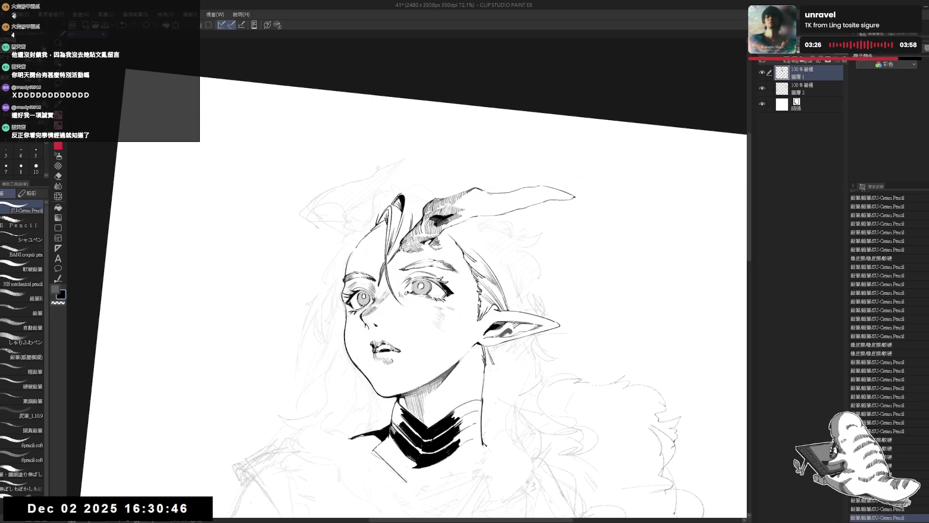
key(ctrl+z)
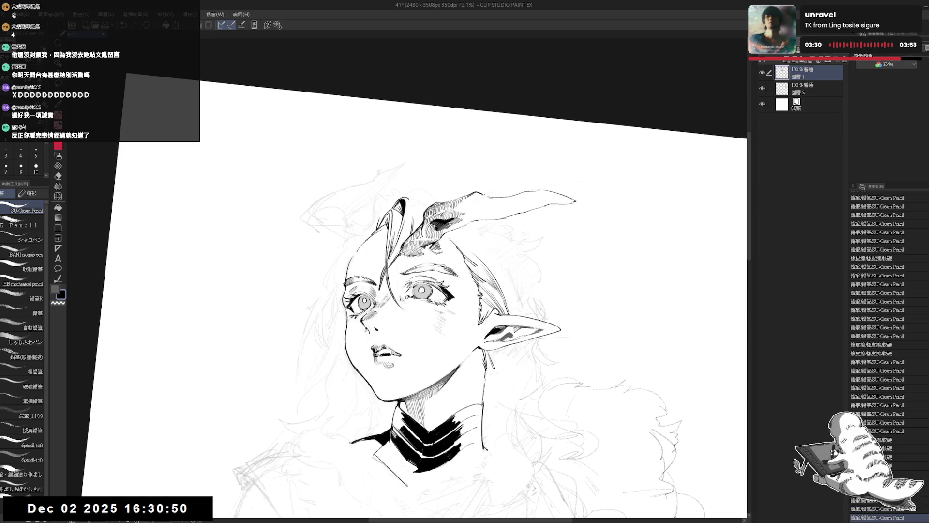
key(ctrl+@)
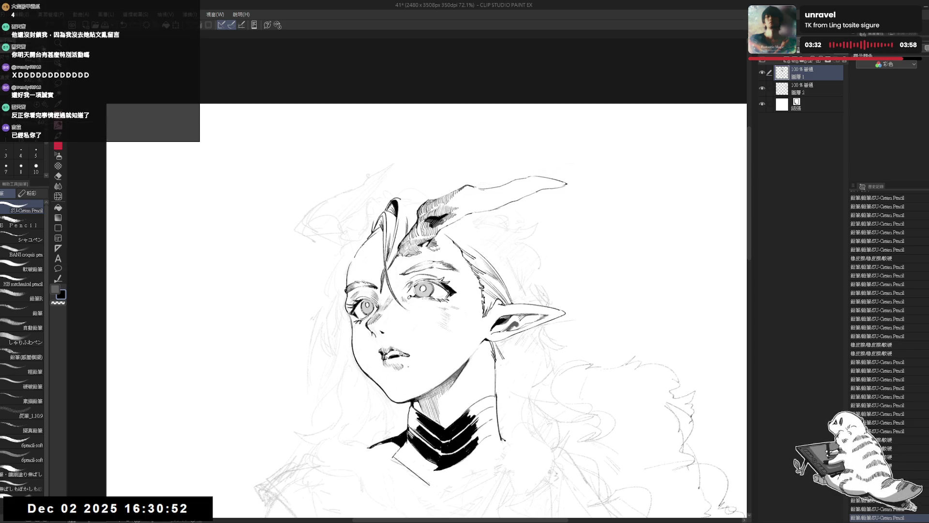
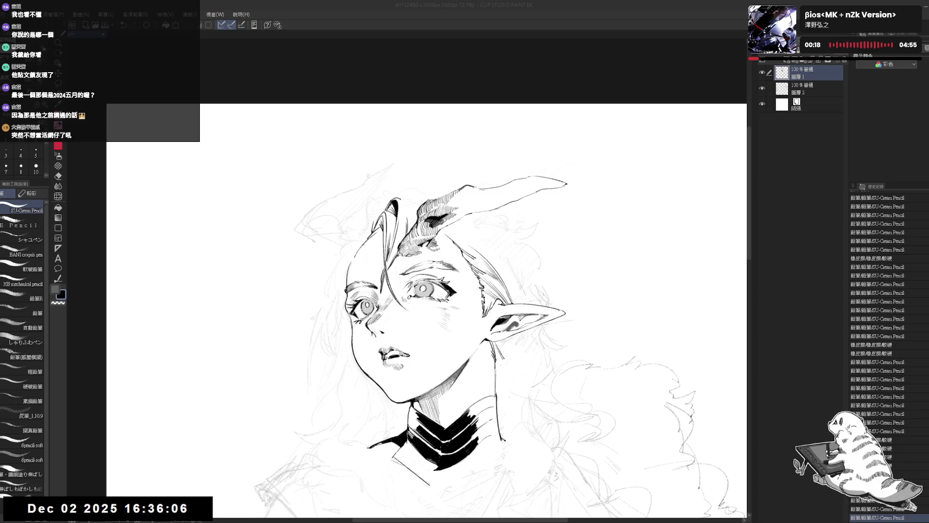
- Undo the last hair stroke and redraw it near the horn base
key(ctrl+minus)
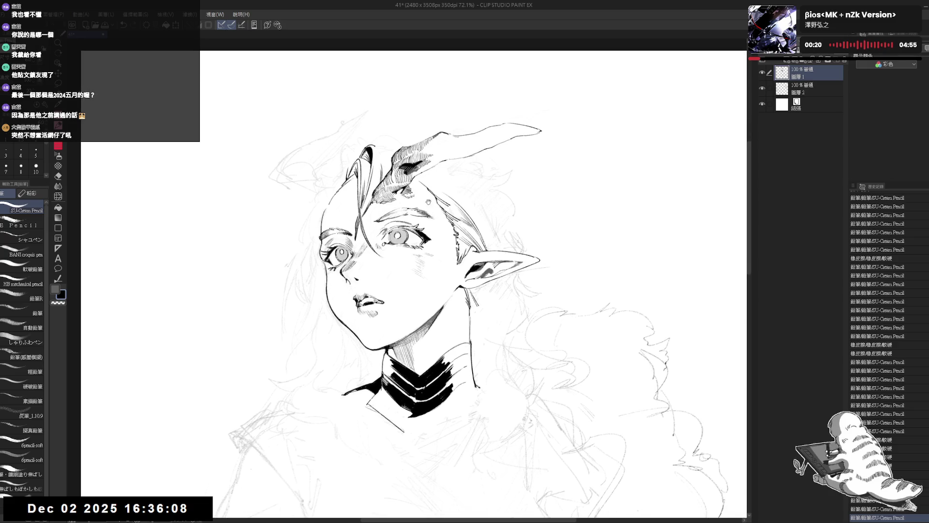
key(ctrl+minus)
key(h)
key(h)
key(ctrl+plus)
key(ctrl+plus)
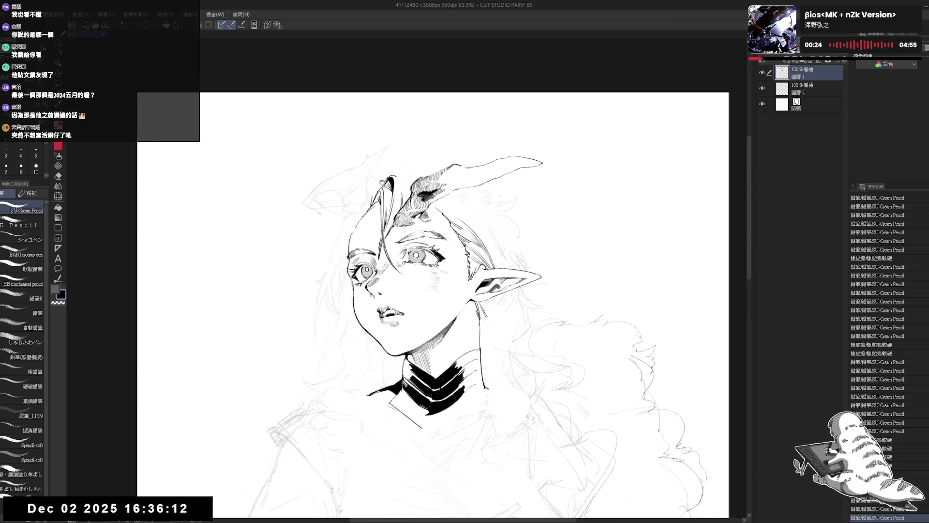
key(asciicircum)
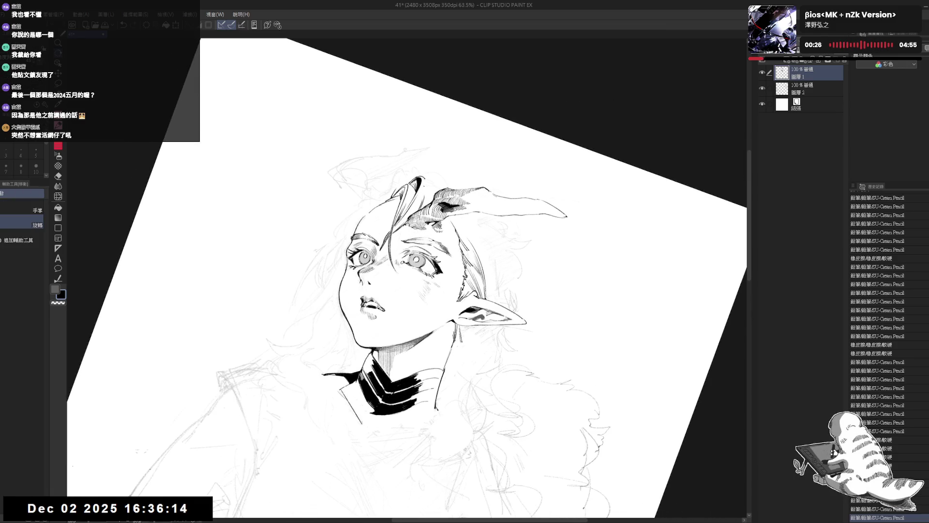
key(ctrl+z)
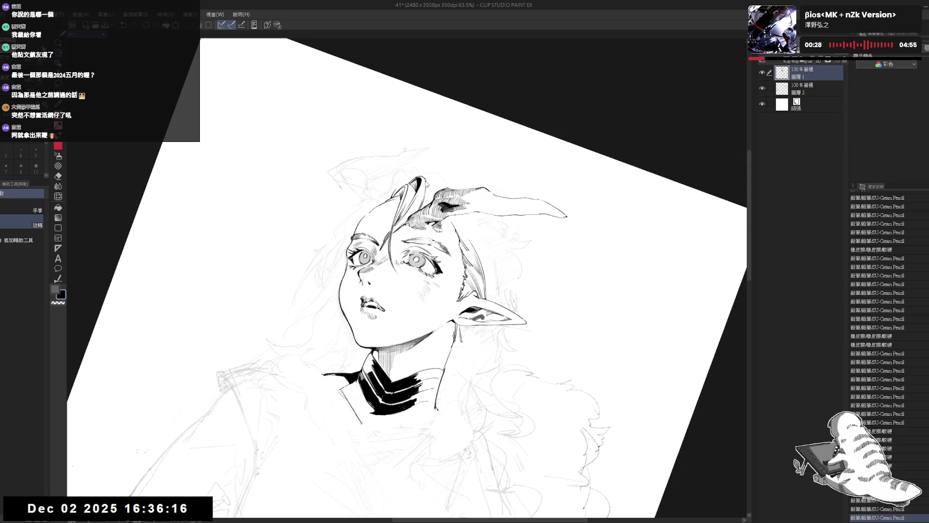
key(ctrl+y)
key(ctrl+z)
key(ctrl+z)
key(ctrl+z)
drag(425, 179, 424, 192)
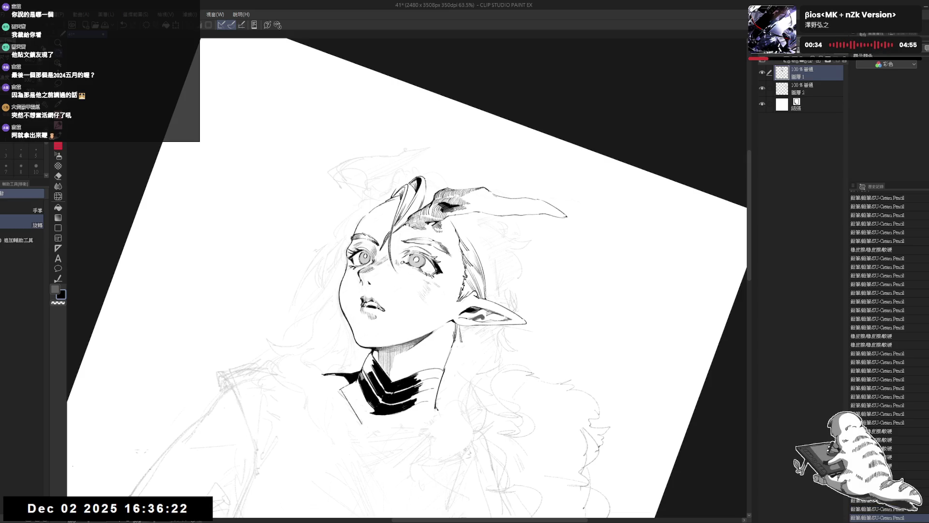
- Add a short ink stroke at the top of the hair
key(ctrl+at)
key(h)
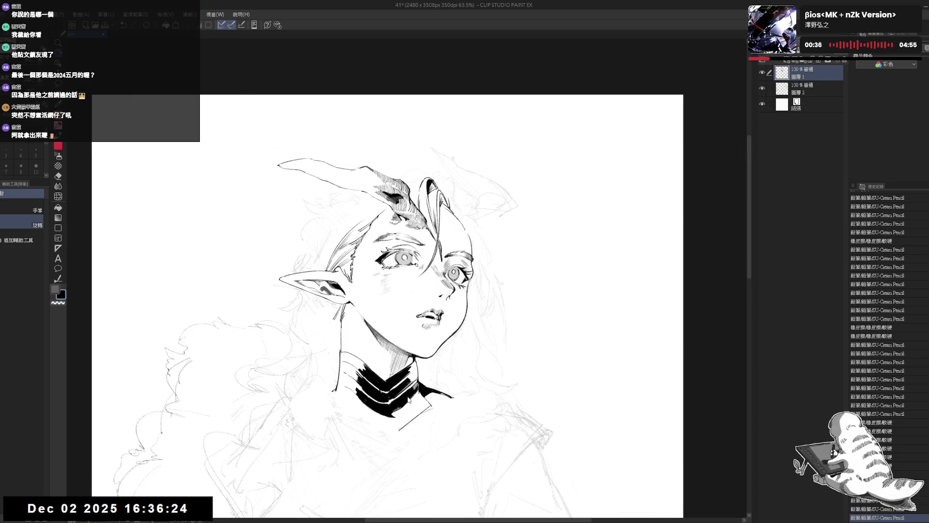
key(h)
drag(436, 271, 392, 227)
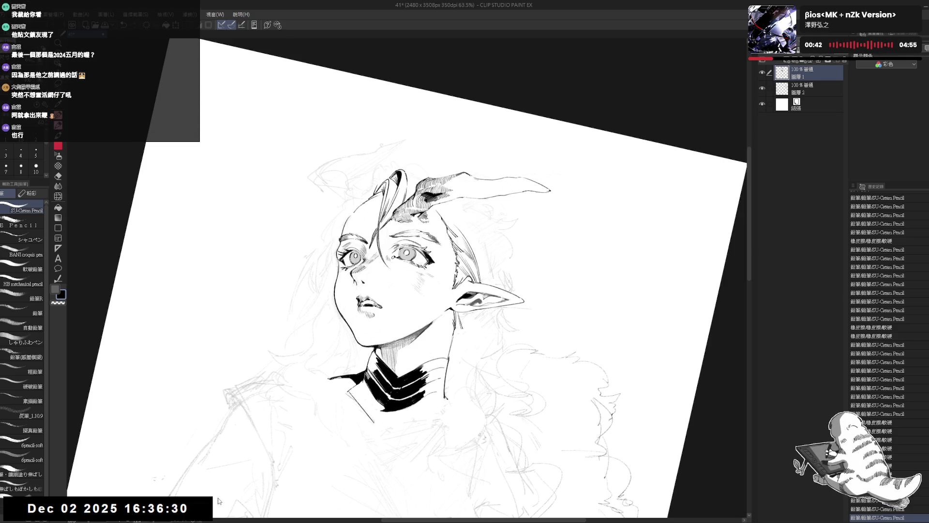
drag(403, 212, 395, 222)
key(p)
mouse_move(393, 173)
mouse_down()
mouse_move(398, 203)
mouse_move(404, 196)
mouse_up()
- Undo the recent small hair strokes, retry one and remove the misplaced result
key(ctrl+z)
key(ctrl+y)
key(ctrl+z)
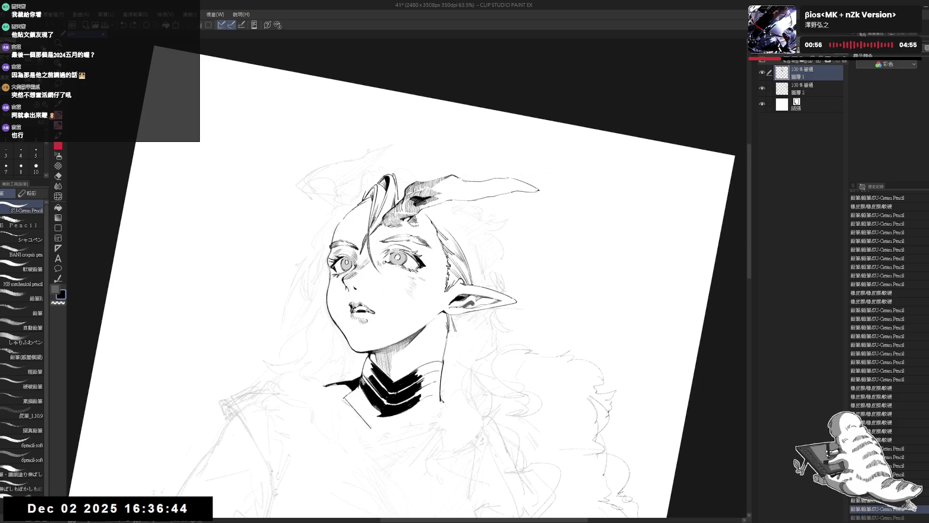
key(ctrl+z)
drag(394, 170, 404, 195)
key(ctrl+z)
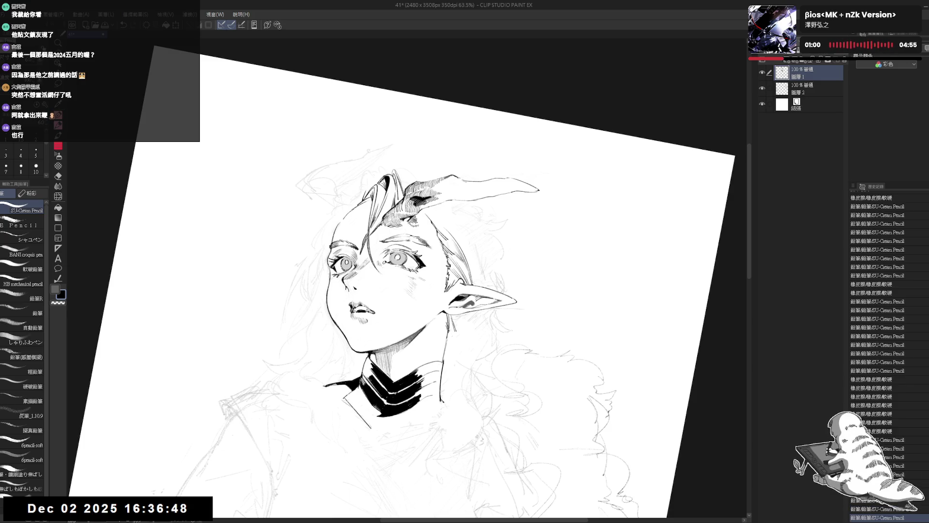
- Try two strokes along the hair top, undoing both attempts
key(h)
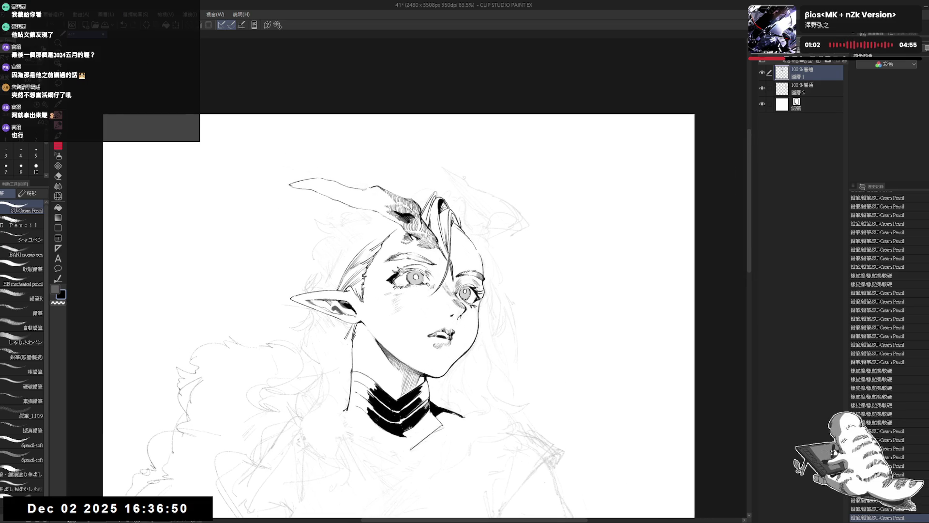
key(minus)
key(minus)
drag(392, 186, 375, 203)
key(ctrl+z)
key(ctrl+z)
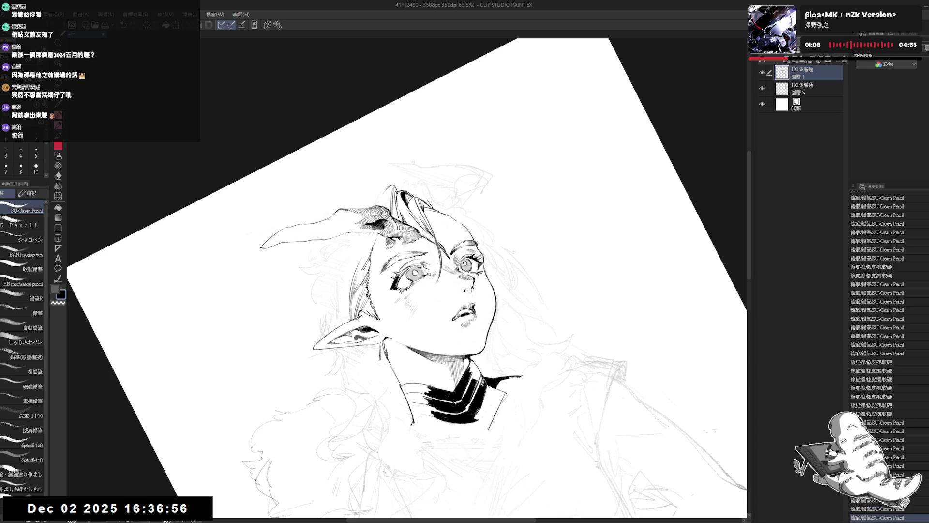
drag(386, 191, 374, 206)
key(ctrl+z)
- Straighten, mirror and recentre the view to check the face linework
key(ctrl+shift+r)
key(h)
drag(429, 284, 451, 291)
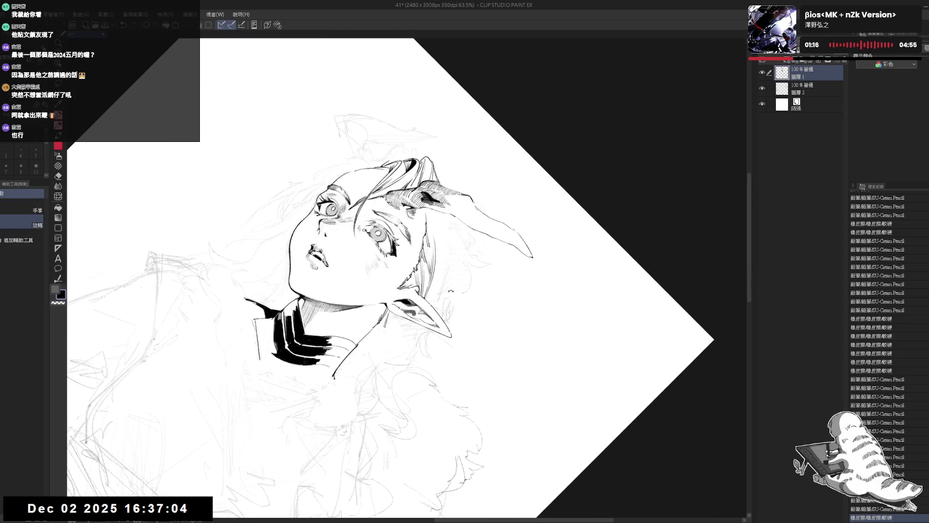
key(ctrl+shift+r)
drag(313, 151, 351, 167)
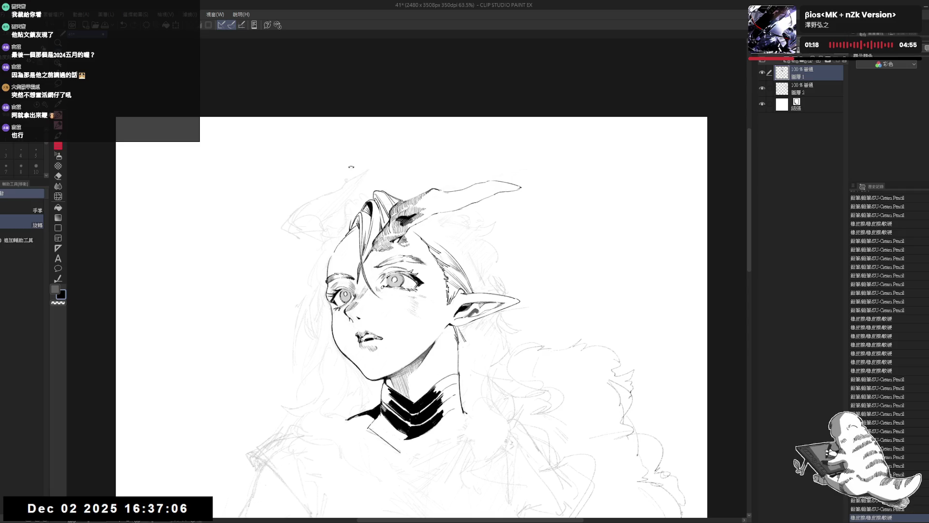
key(e)
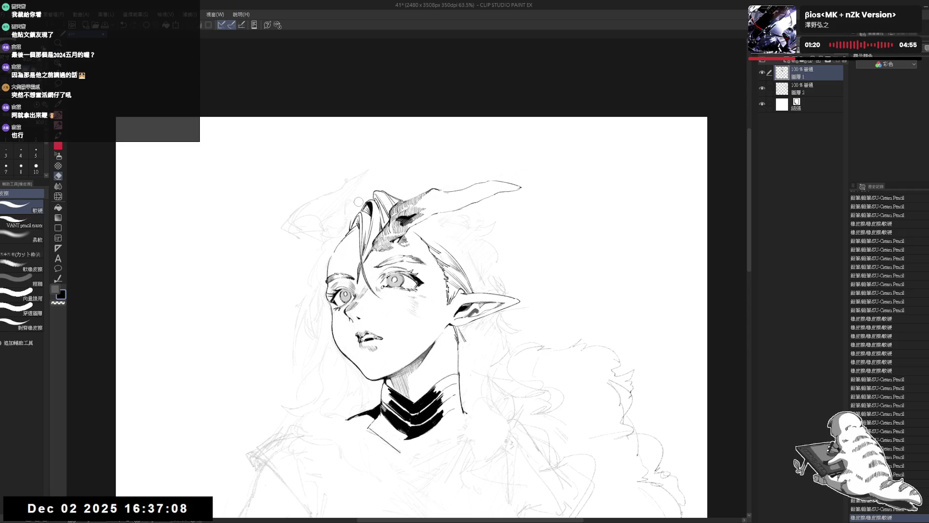
mouse_move(358, 202)
mouse_down()
mouse_move(390, 213)
mouse_move(419, 253)
mouse_move(413, 248)
mouse_up()
key(ctrl+z)
key(ctrl+z)
key(ctrl+z)
mouse_move(389, 213)
mouse_down()
mouse_move(372, 194)
mouse_move(383, 124)
mouse_up()
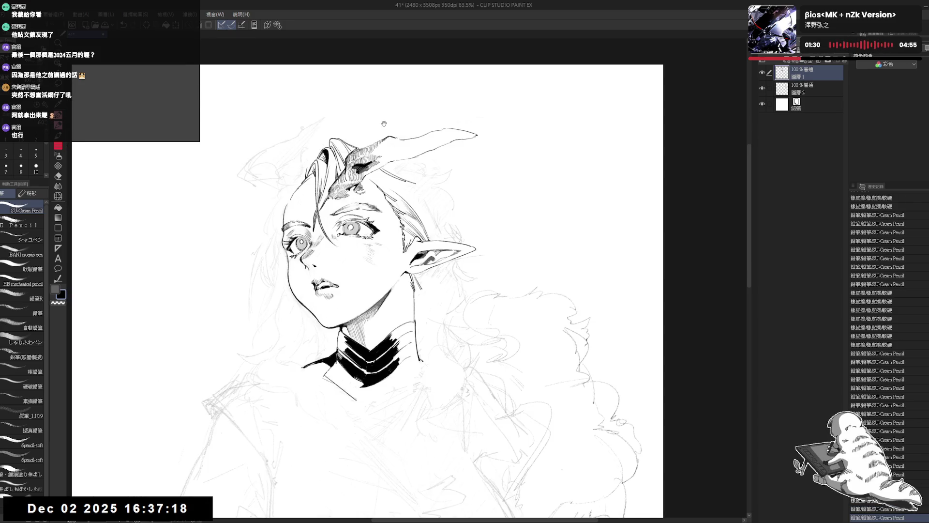
- Check the full figure, then fill solid ink along the neck's left edge
scroll(384, 124, down, 3)
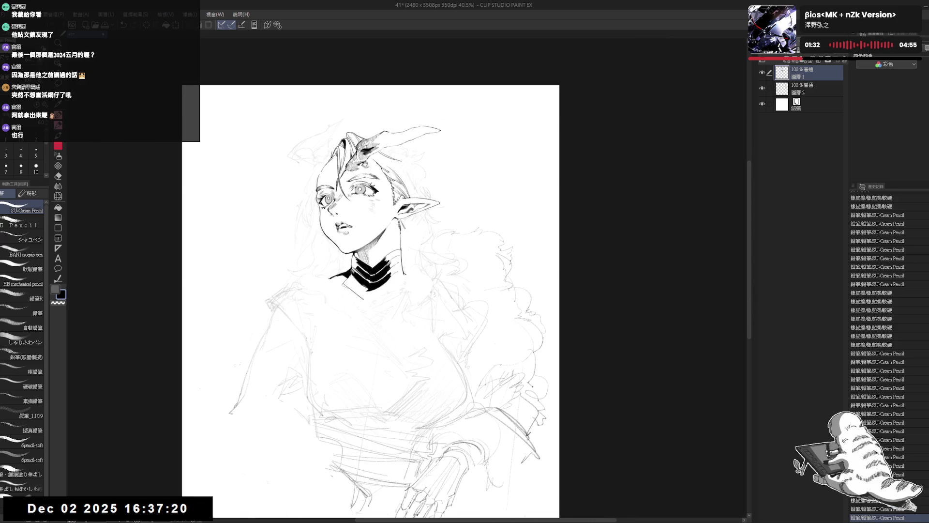
drag(358, 160, 364, 164)
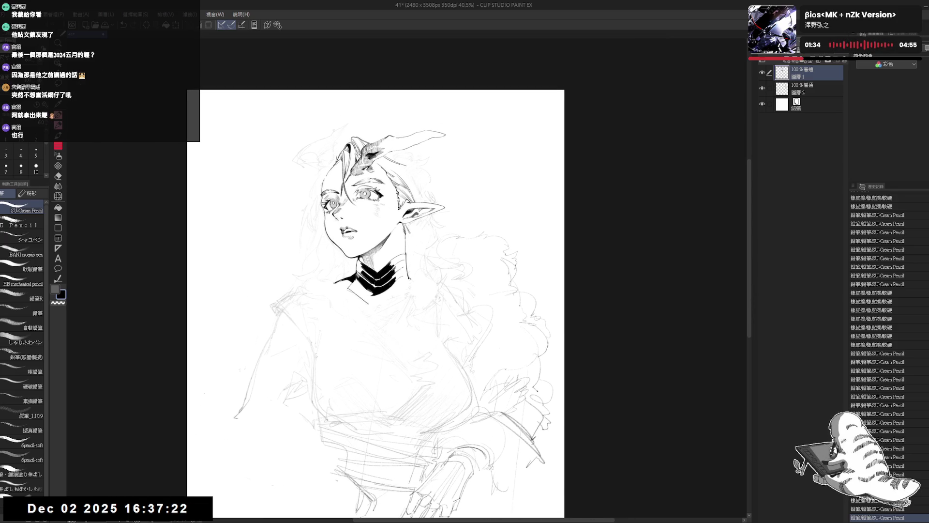
scroll(370, 120, up, 4)
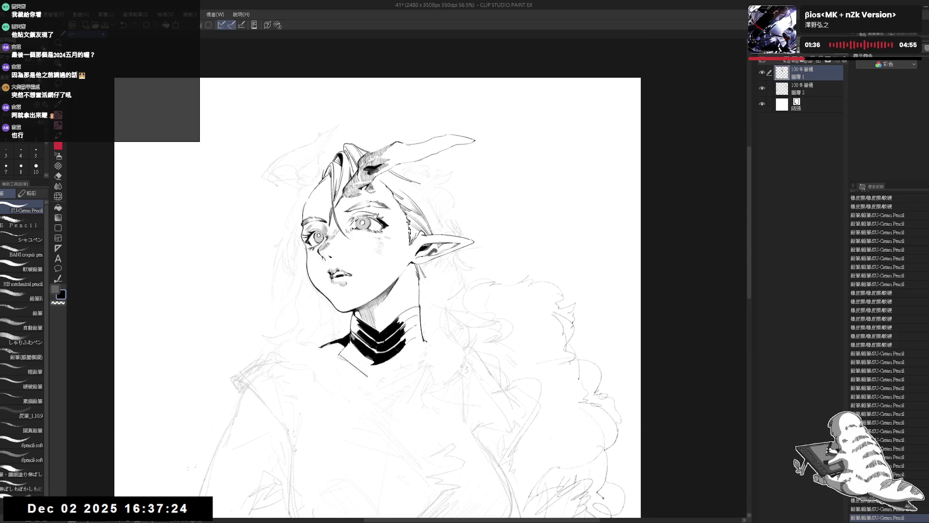
drag(370, 146, 329, 217)
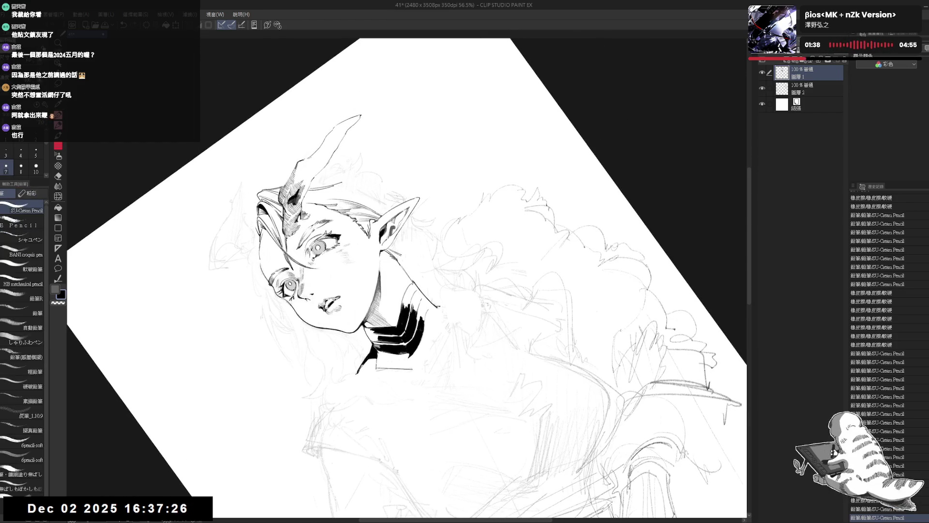
drag(408, 286, 428, 308)
key(ctrl+at)
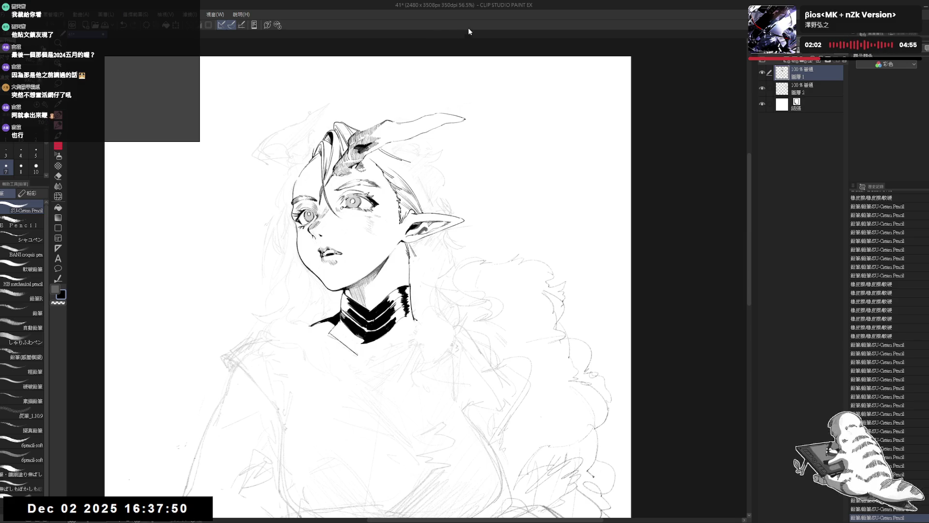
- Ink the collar bands with repeated short vertical strokes
key(minus)
key(minus)
key(minus)
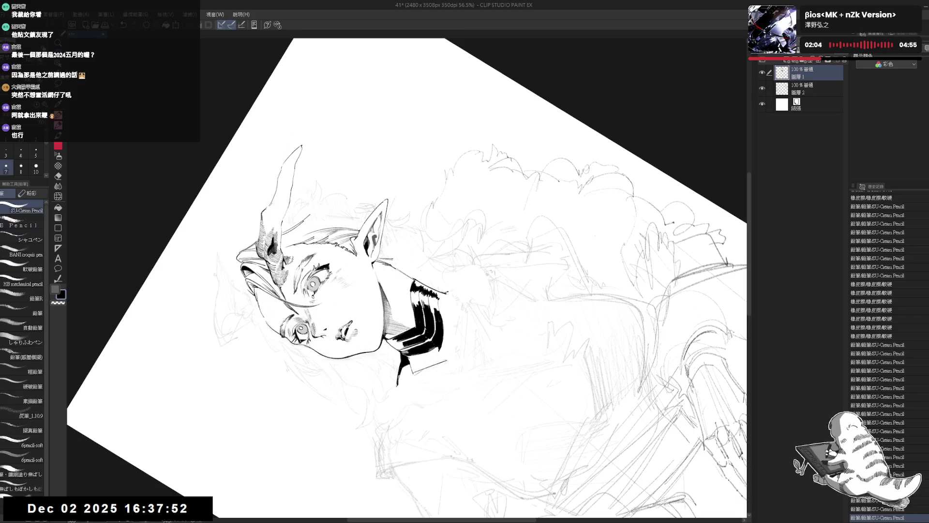
drag(412, 288, 413, 298)
drag(412, 287, 413, 297)
drag(412, 288, 413, 296)
drag(412, 288, 413, 296)
drag(411, 289, 427, 301)
drag(426, 290, 428, 301)
drag(426, 290, 427, 301)
drag(427, 290, 427, 301)
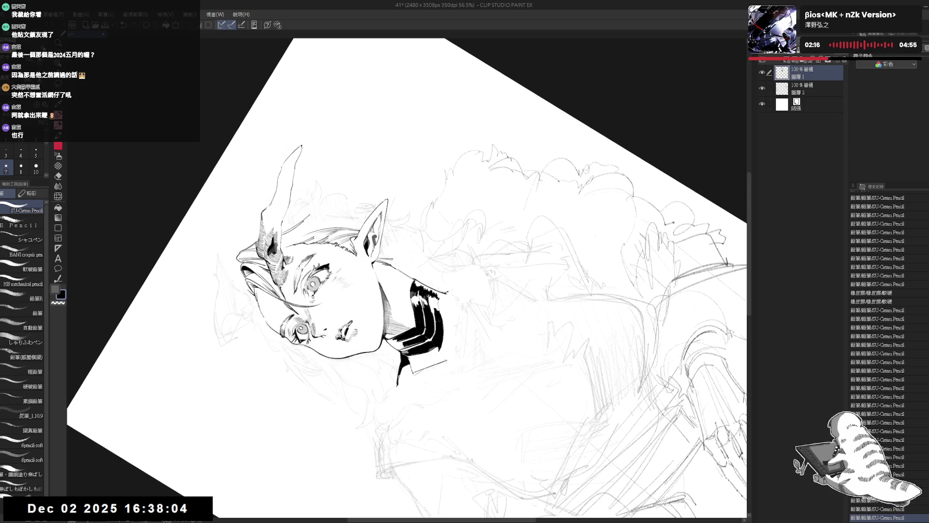
- Add small touch-up ink strokes around the collar
key(ctrl+@)
key(h)
key(h)
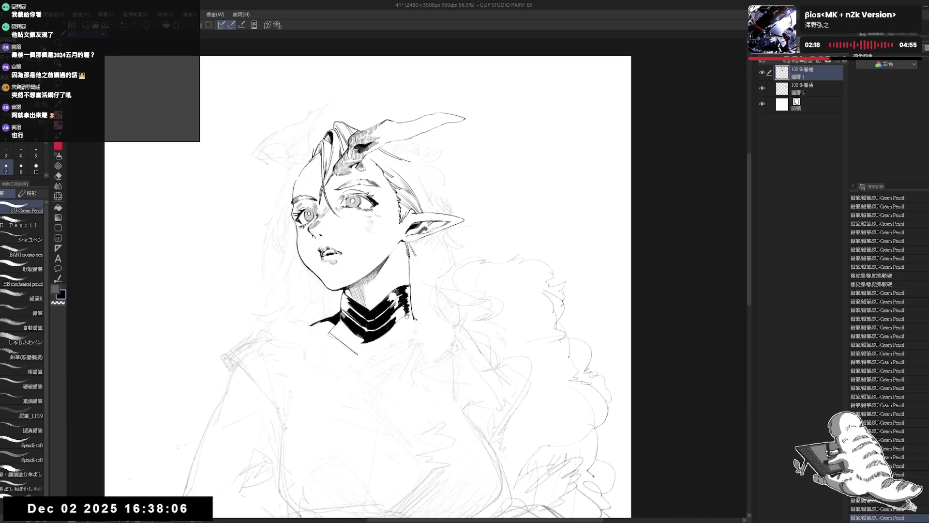
key(minus)
key(minus)
key(minus)
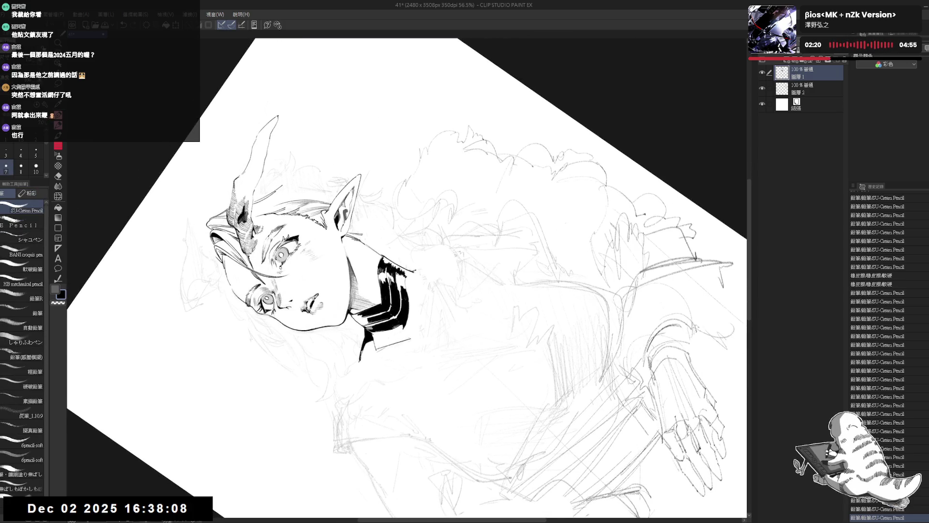
key(e)
key(p)
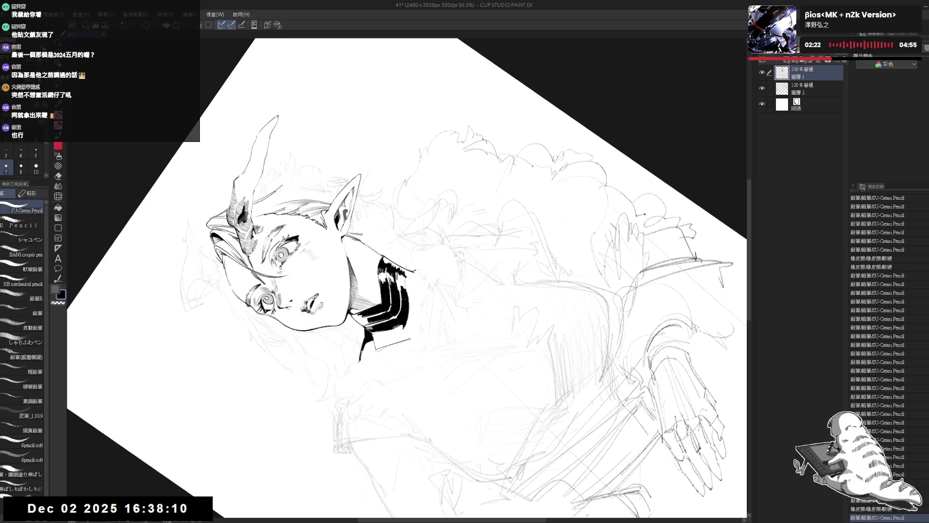
drag(404, 273, 405, 280)
drag(404, 274, 404, 281)
drag(404, 273, 405, 281)
mouse_move(404, 273)
mouse_down()
mouse_move(405, 281)
mouse_move(406, 271)
mouse_up()
drag(405, 264, 406, 273)
drag(405, 265, 408, 274)
key(ctrl+at)
- Mirror, pan and zoom in on the face, tilting it to a working angle
key(h)
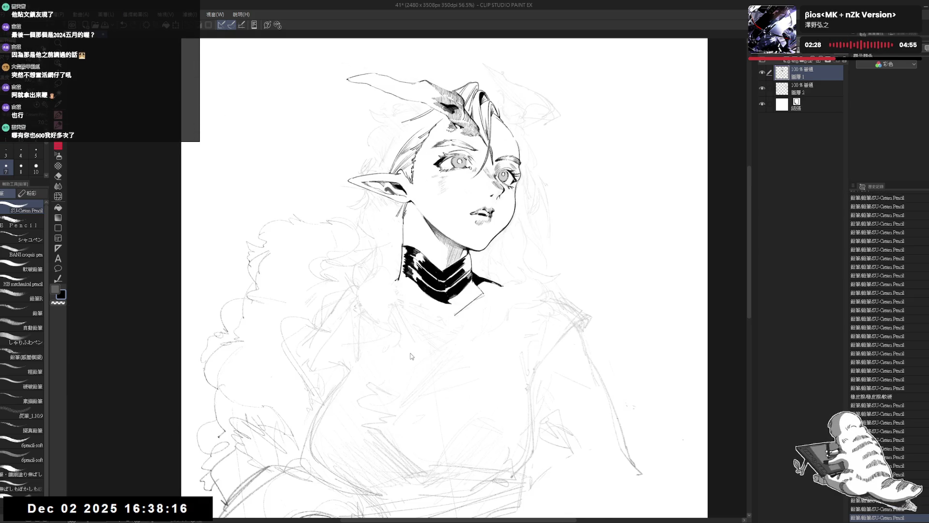
key(h)
drag(420, 231, 421, 237)
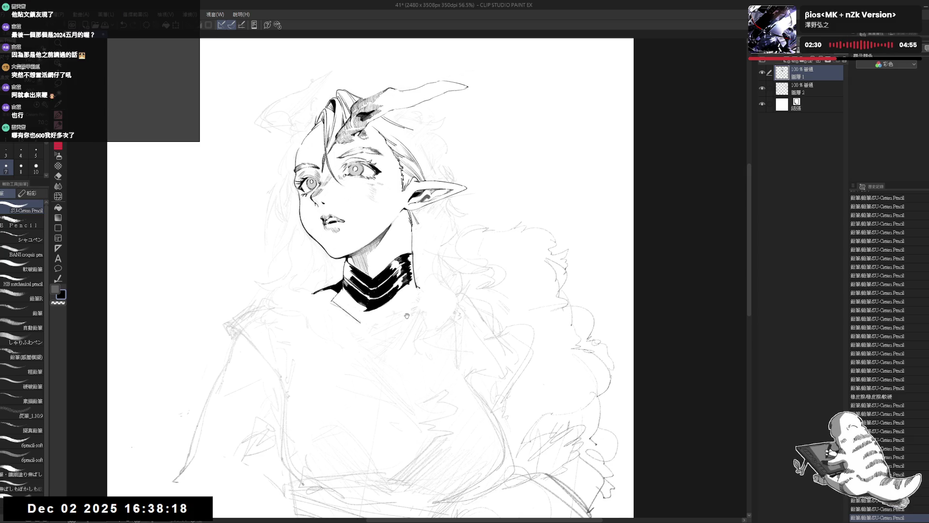
drag(418, 272, 411, 270)
key(e)
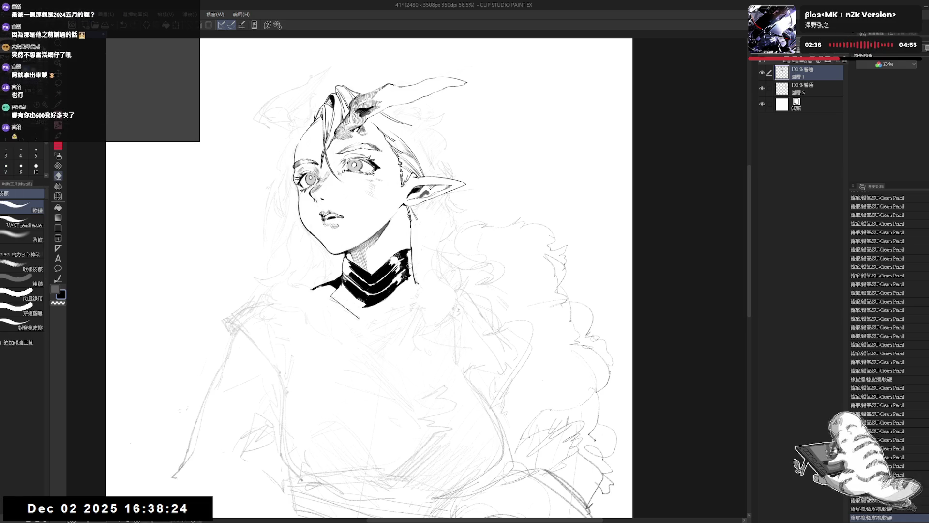
key(p)
key(h)
key(ctrl+equal)
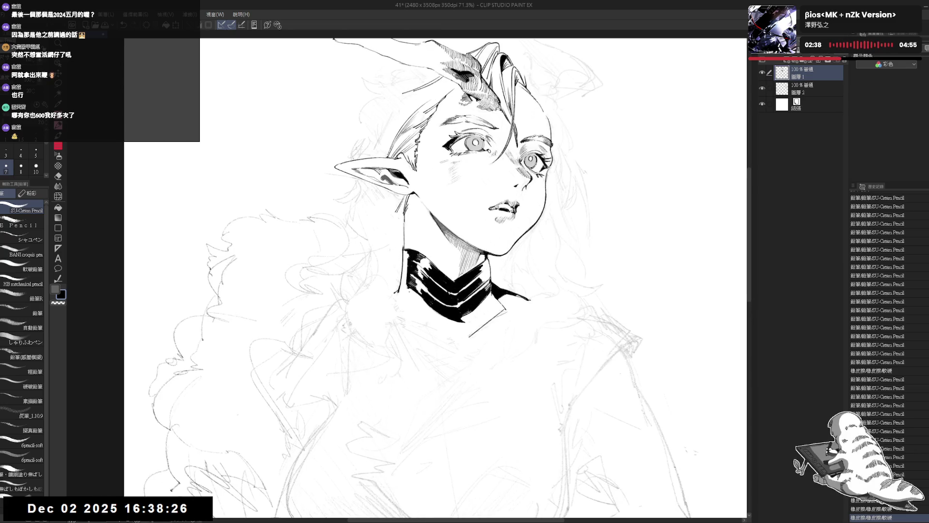
key(minus)
key(minus)
key(minus)
key(e)
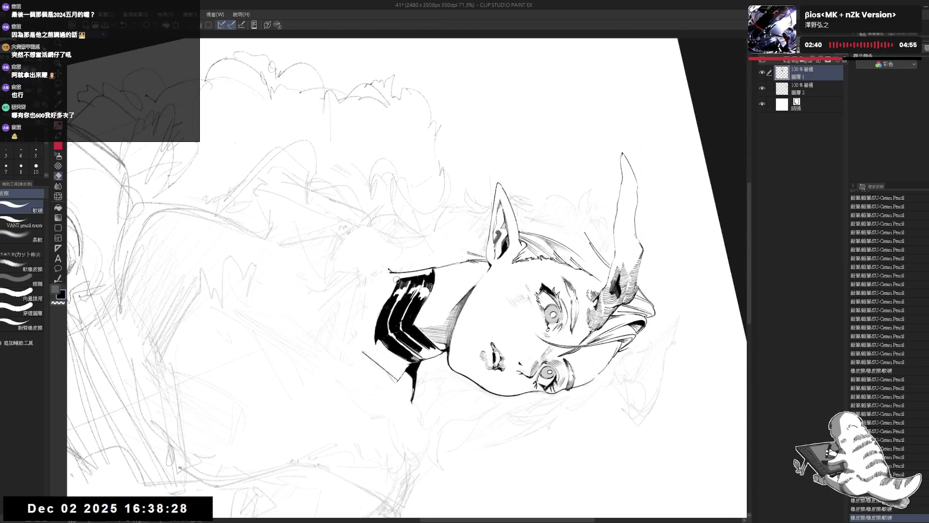
key(p)
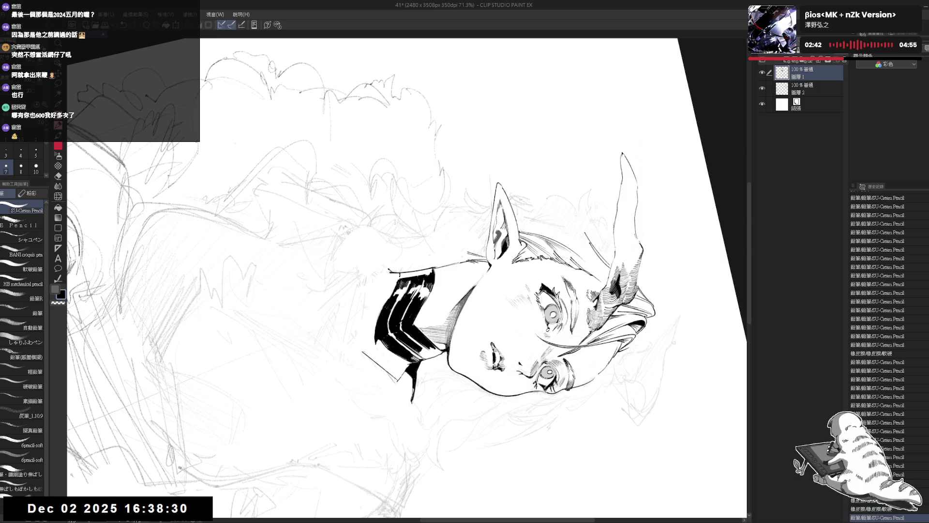
- Erase the small stray mark beside the neck line
key(r)
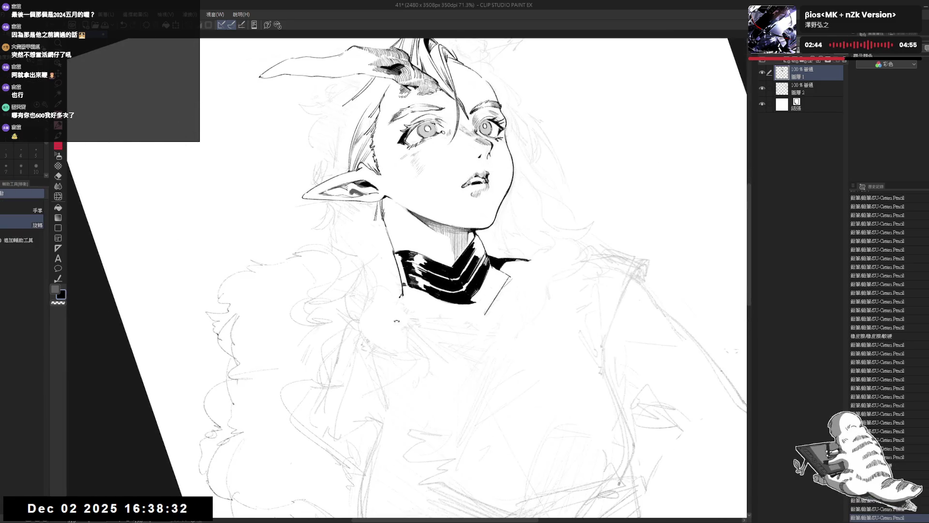
key(minus)
key(minus)
key(minus)
key(p)
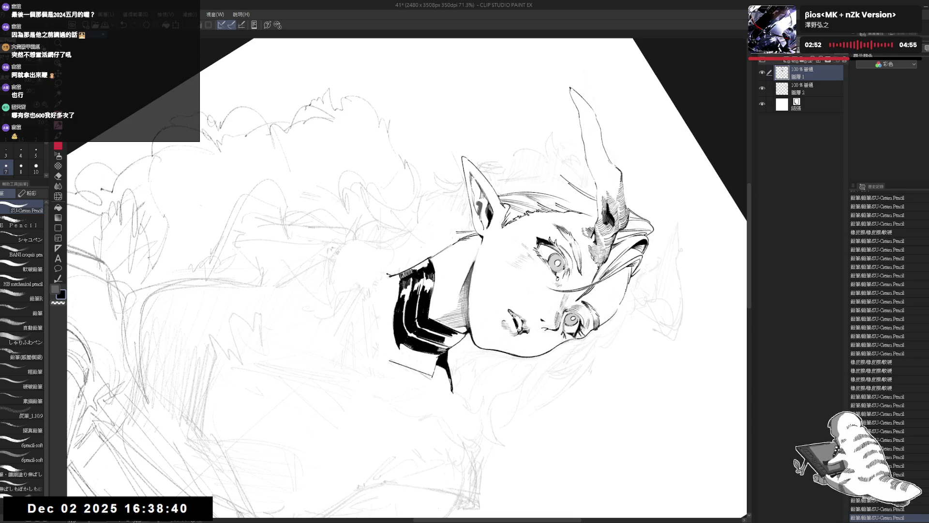
drag(407, 267, 390, 377)
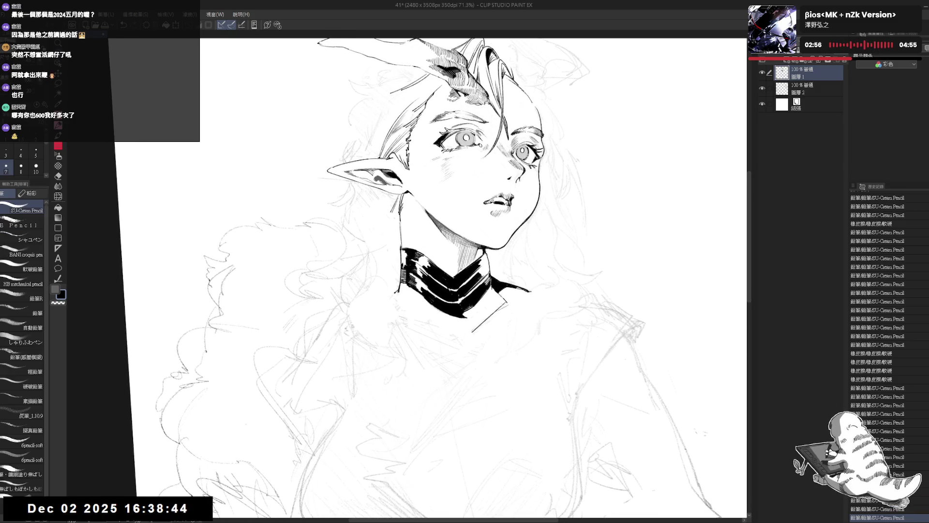
key(e)
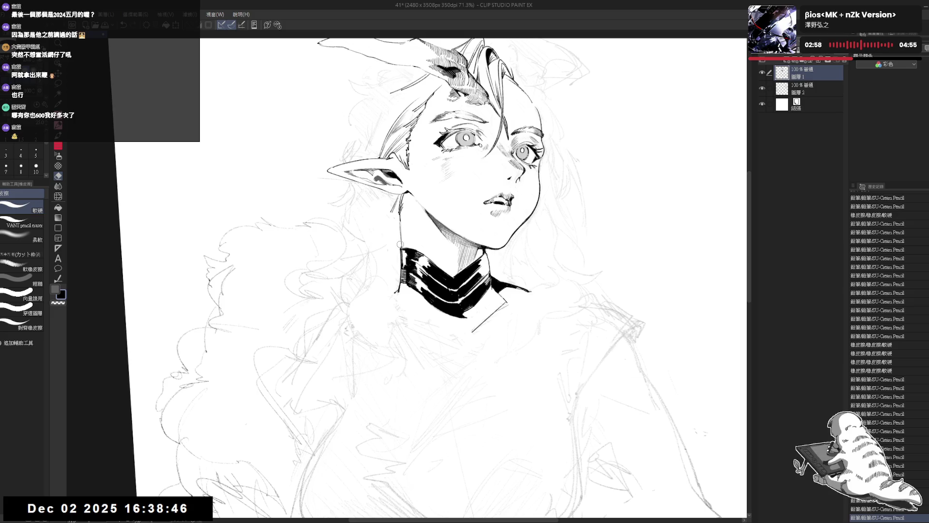
click(400, 244)
key(p)
- Turn the canvas sideways, add more ink strokes to the collar, then restore it upright
mouse_move(533, 193)
mouse_down()
mouse_move(605, 290)
mouse_move(556, 412)
mouse_up()
drag(648, 213, 651, 227)
drag(649, 217, 652, 233)
key(at)
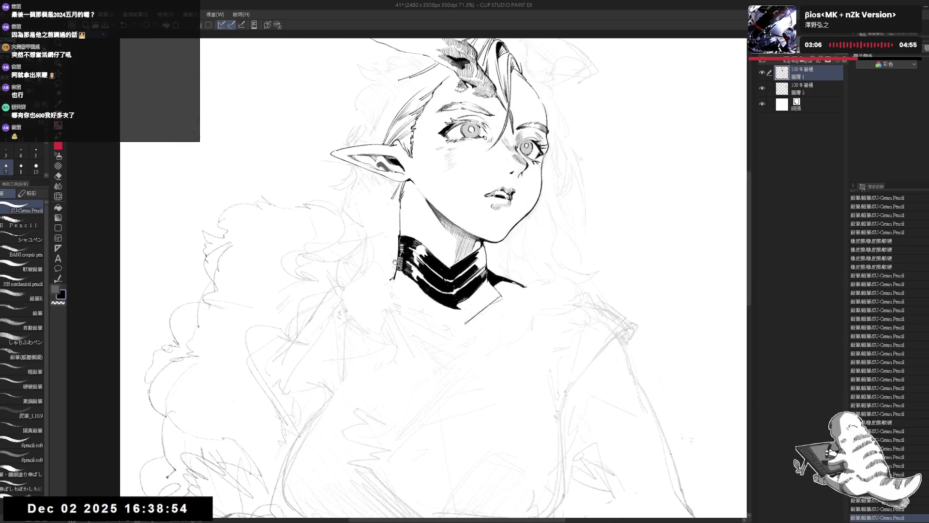
scroll(440, 276, down, 2)
scroll(440, 276, down, 2)
- Draw a small ink stroke on the collar
key(h)
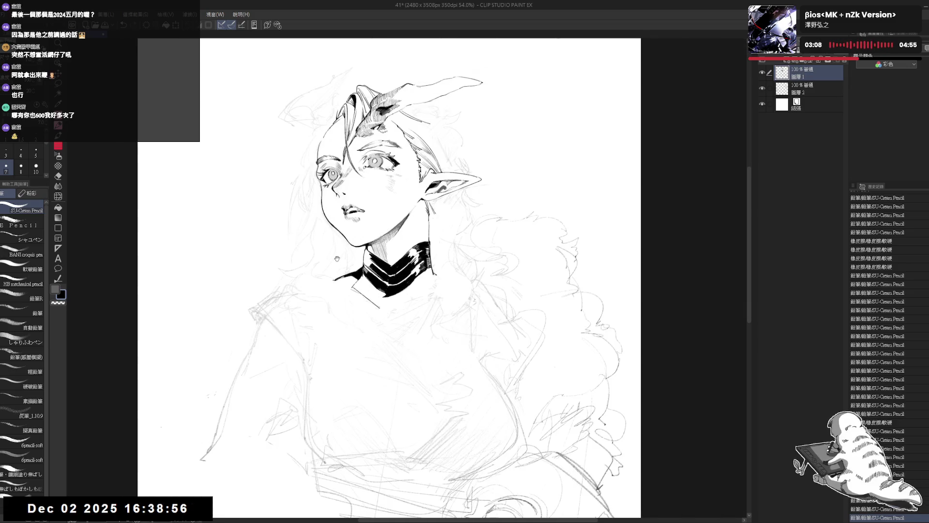
drag(329, 114, 331, 93)
mouse_move(325, 220)
mouse_down()
mouse_move(330, 240)
mouse_move(382, 249)
mouse_up()
key(e)
key(p)
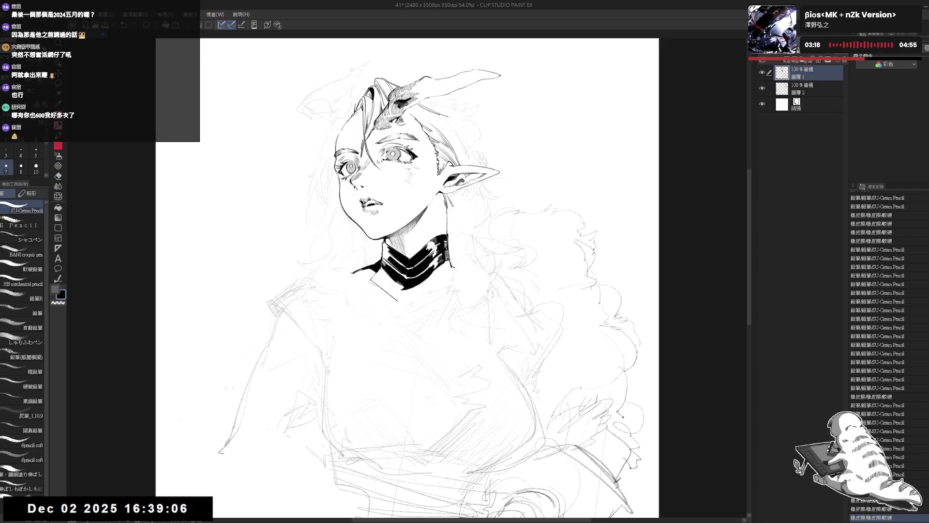
key(e)
key(p)
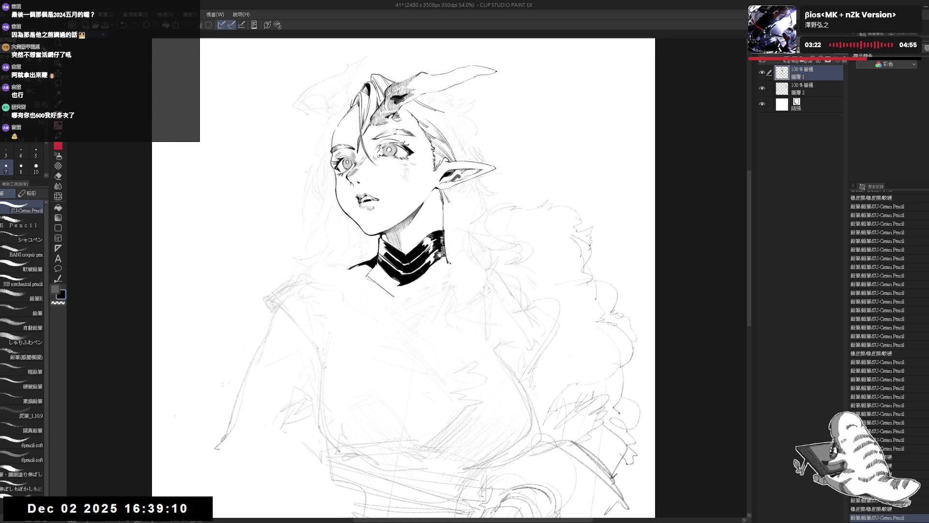
drag(417, 253, 425, 233)
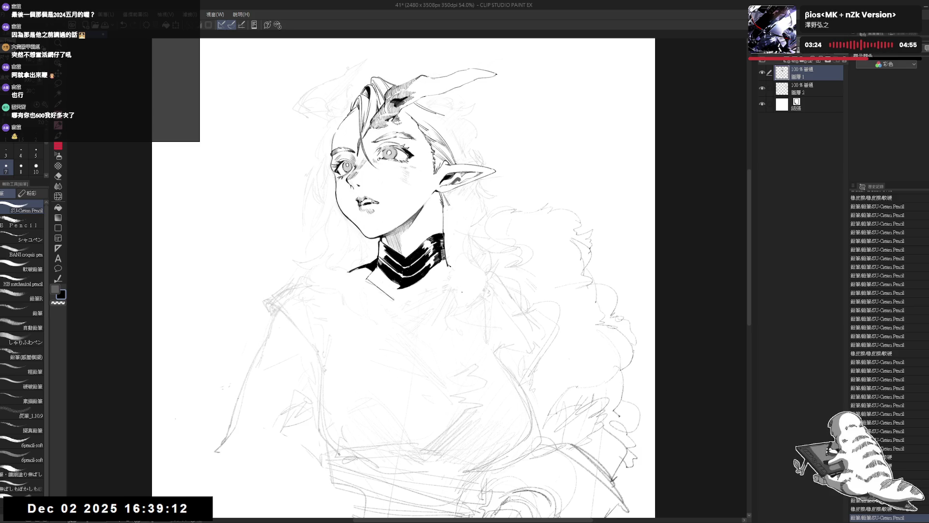
- Erase the white mark on the collar's left edge and undo the last stroke
key(e)
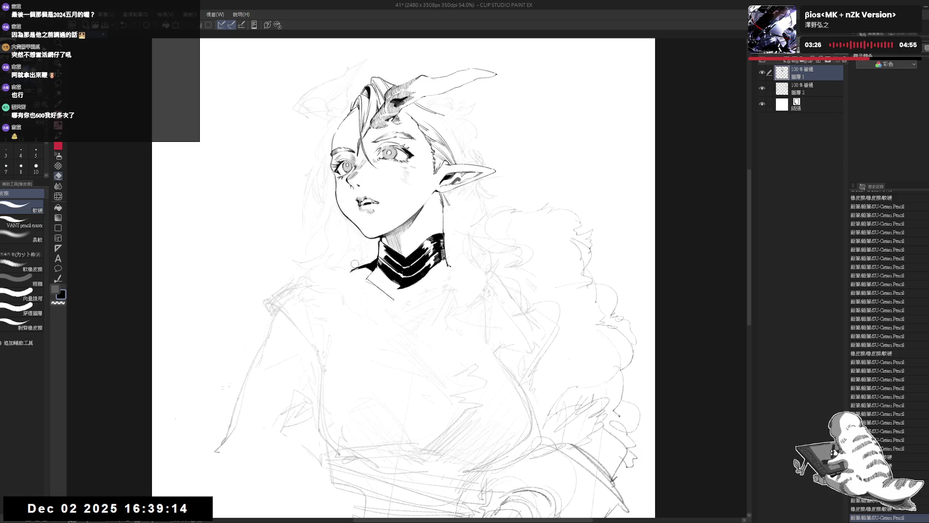
mouse_move(356, 272)
mouse_down()
mouse_move(365, 259)
mouse_move(366, 272)
mouse_up()
key(p)
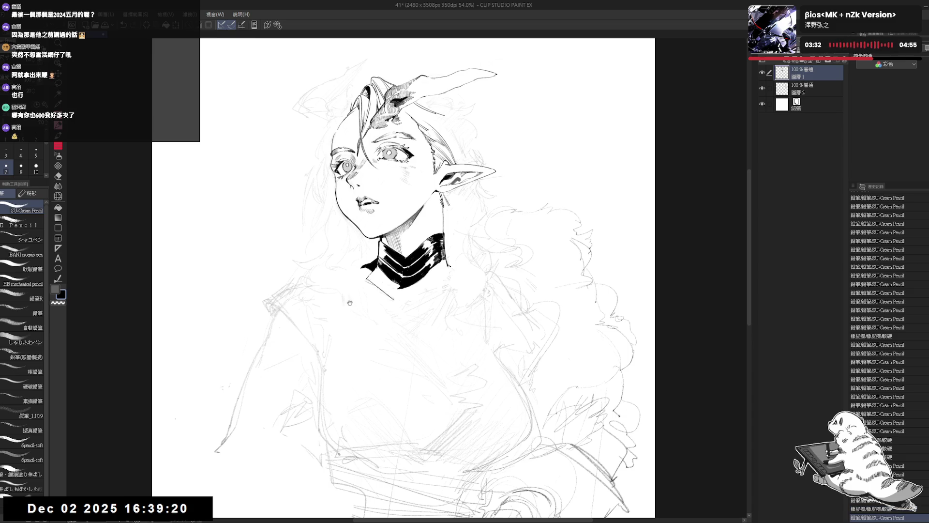
mouse_move(327, 333)
mouse_down()
mouse_move(360, 301)
mouse_move(343, 383)
mouse_up()
key(shift+space)
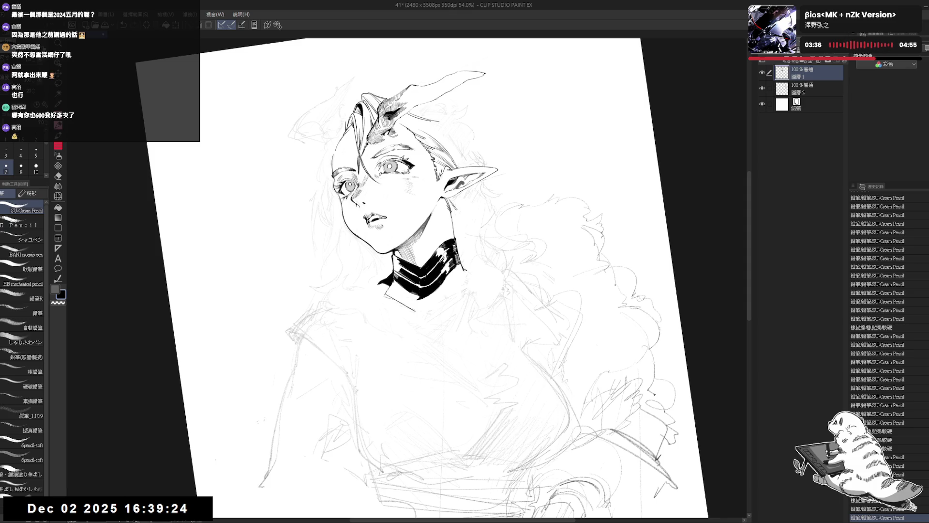
key(ctrl+z)
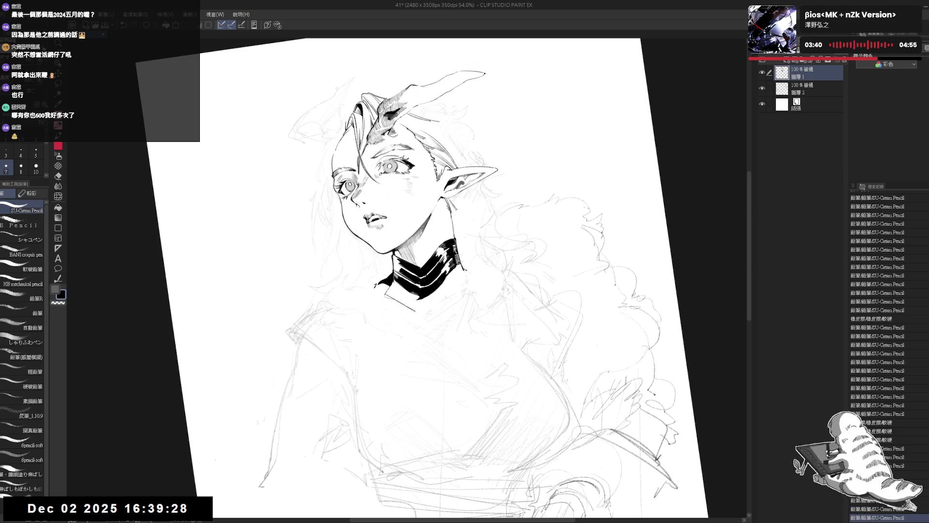
- Add a short pencil stroke near the hair and erase a small stray mark
mouse_move(319, 339)
mouse_down()
mouse_move(308, 338)
mouse_move(301, 321)
mouse_move(329, 310)
mouse_move(396, 312)
mouse_up()
key(g)
key(ctrl+minus)
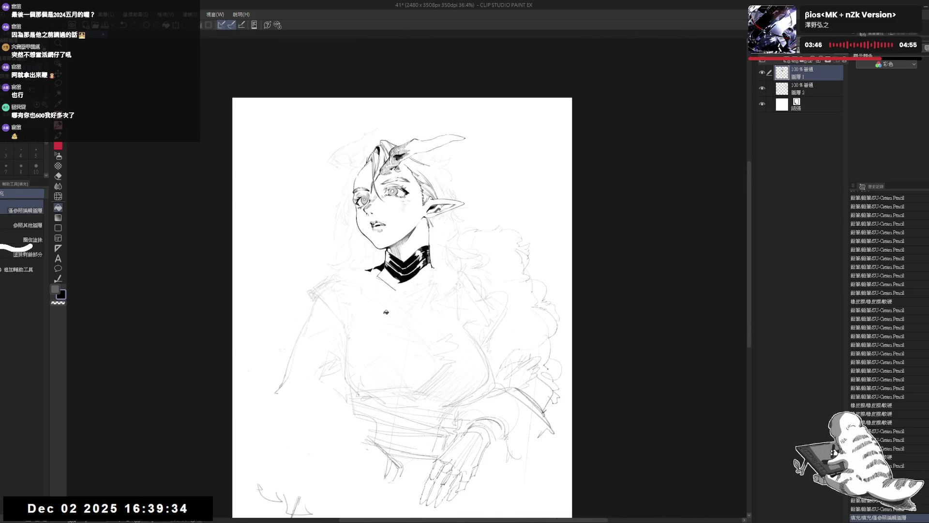
key(ctrl+plus)
key(p)
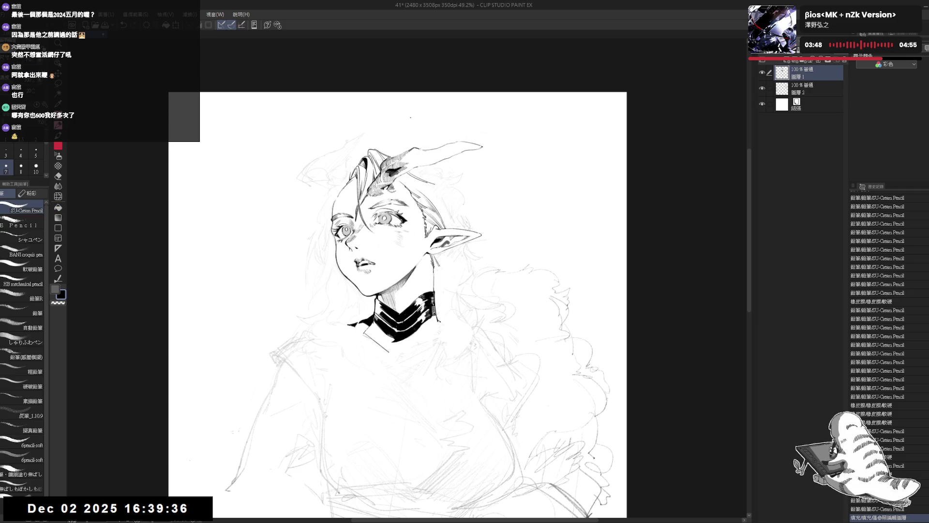
drag(380, 157, 397, 152)
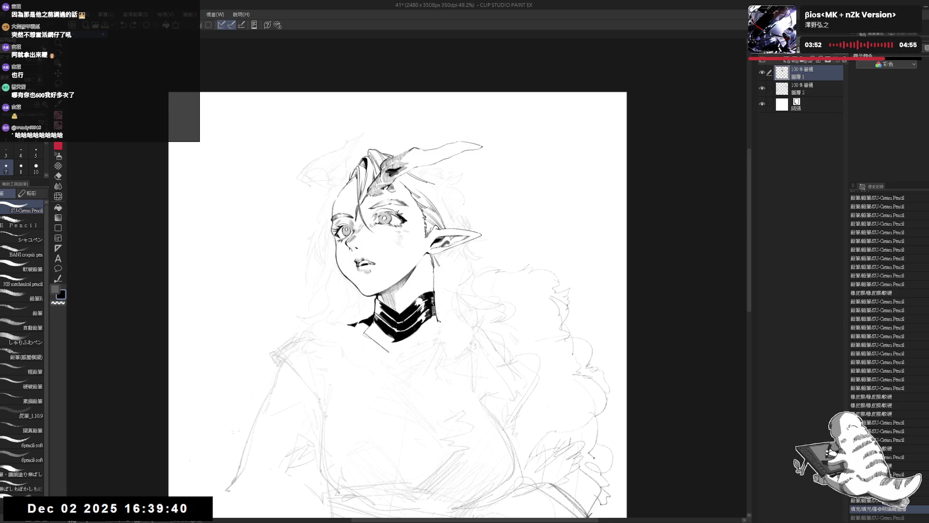
drag(382, 157, 395, 154)
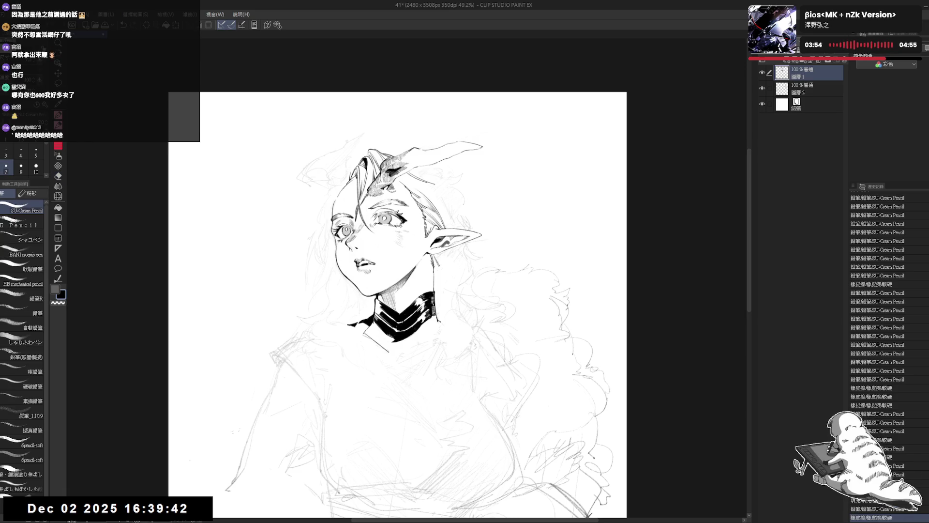
key(h)
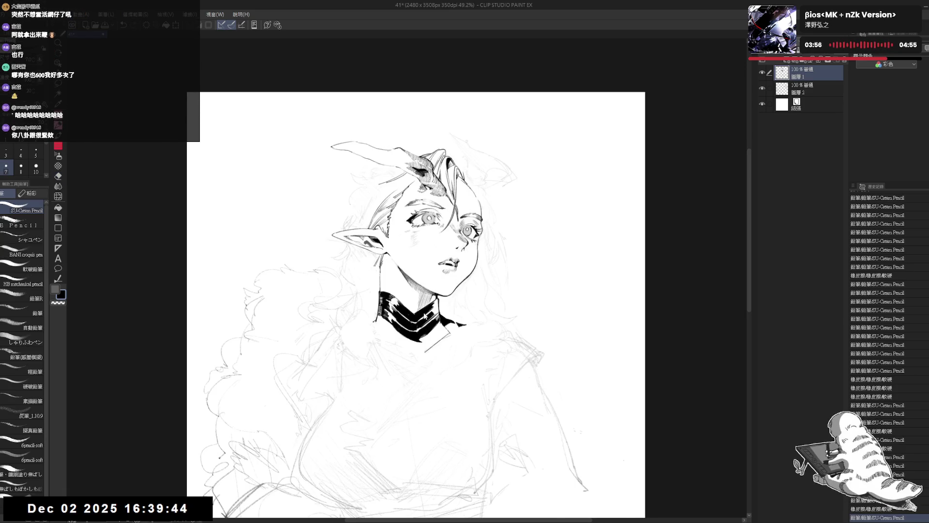
key(h)
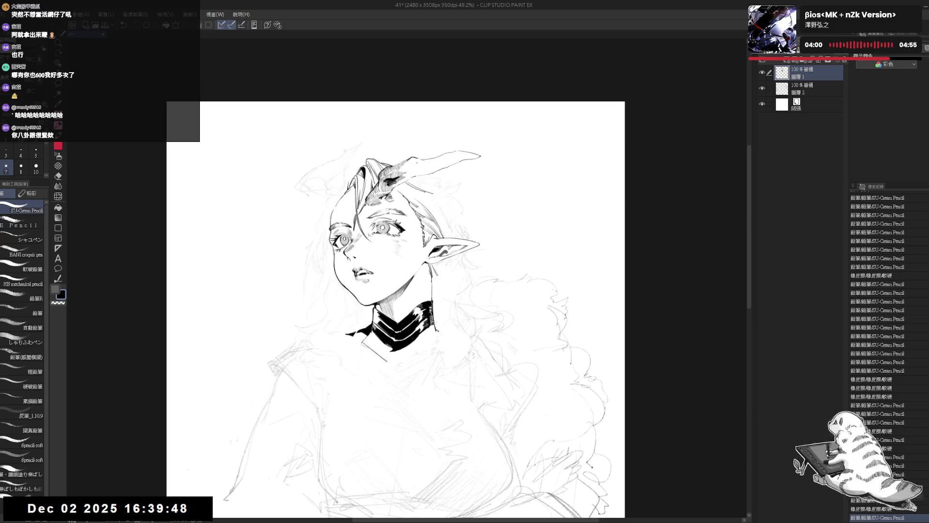
key(h)
key(h)
key(h)
key(h)
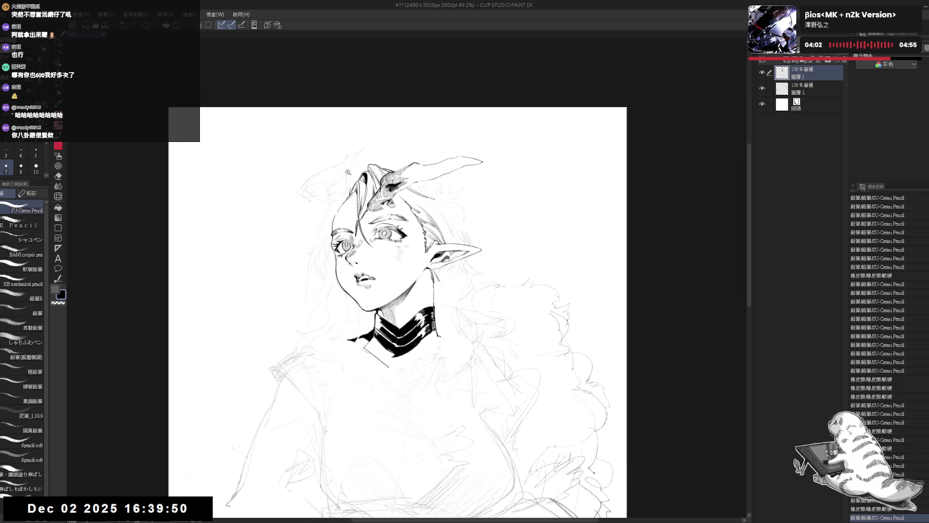
scroll(329, 189, up, 2)
- Erase the stray marks along the forehead outline, then add a small stroke at the forehead hairline
key(e)
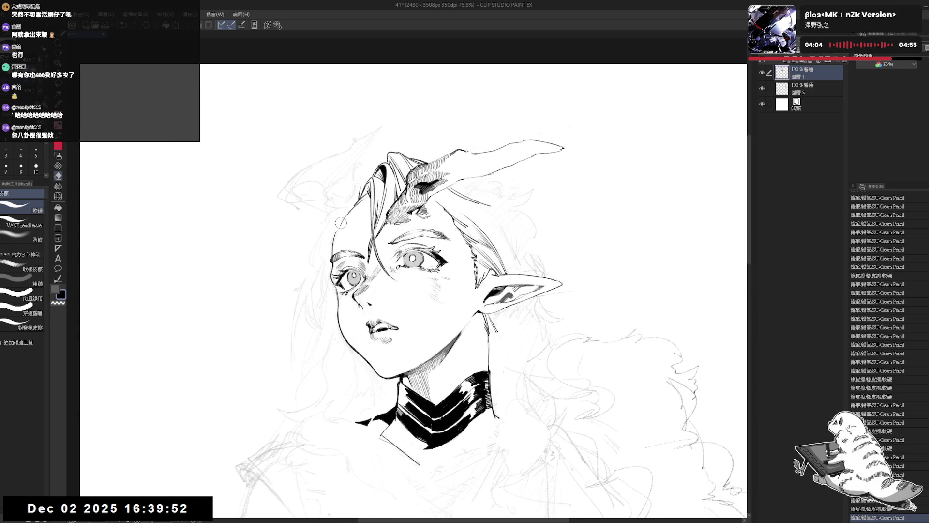
drag(338, 228, 343, 221)
drag(344, 220, 347, 219)
key(p)
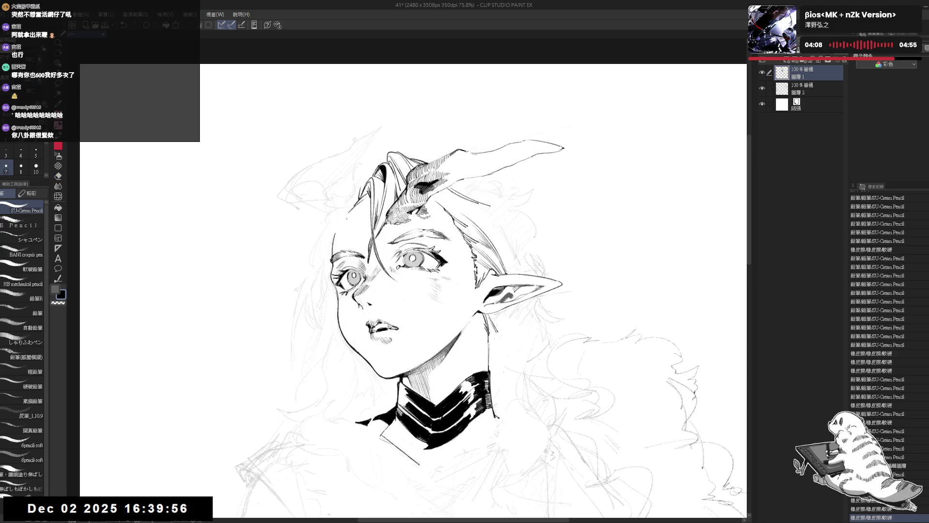
key(h)
key(h)
drag(345, 219, 366, 232)
- Remove two more small stray marks, then check the face in a mirrored view
key(e)
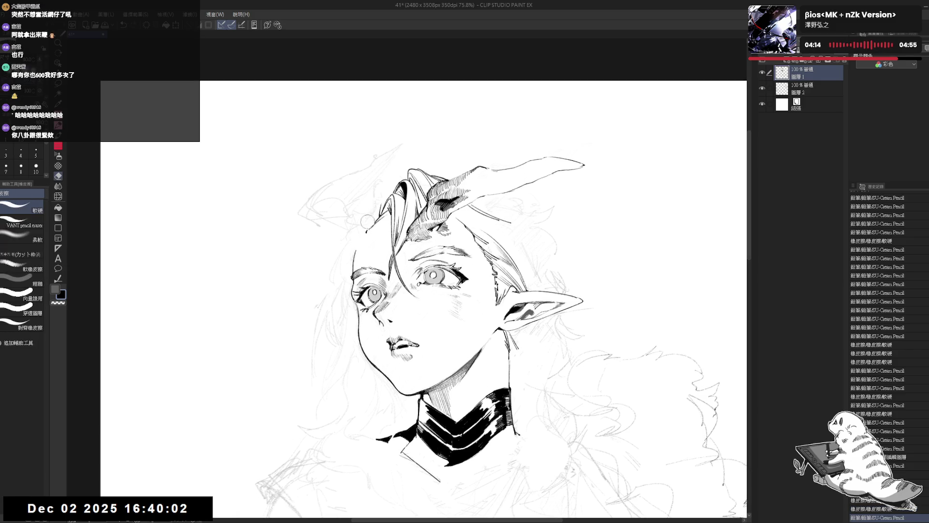
drag(374, 185, 375, 180)
key(p)
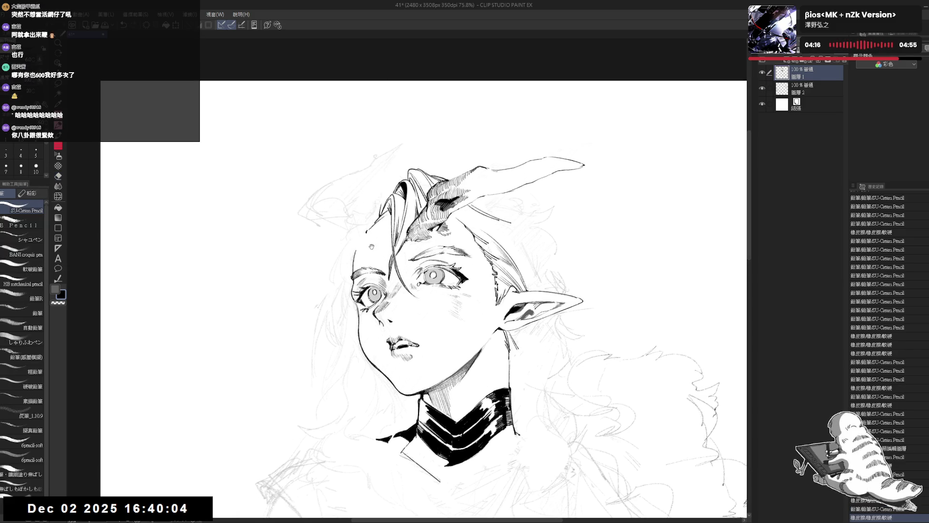
drag(345, 268, 340, 257)
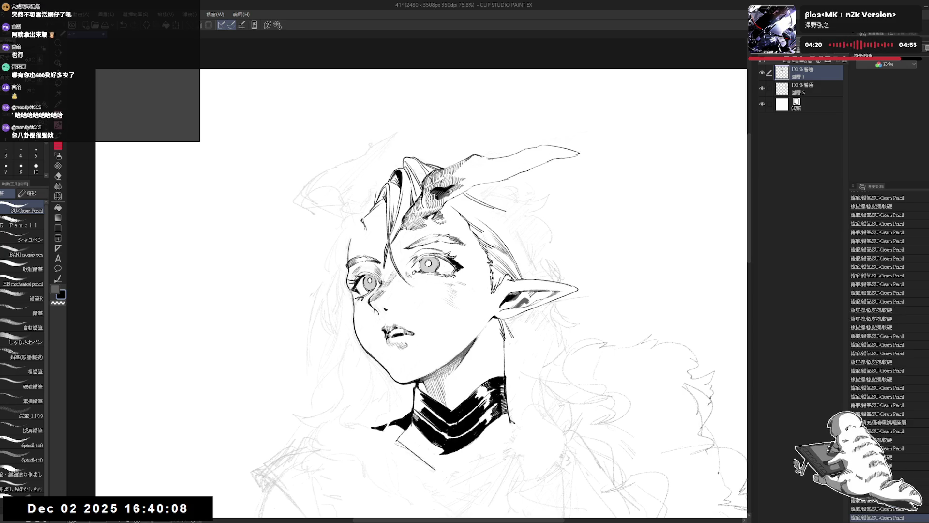
key(h)
key(h)
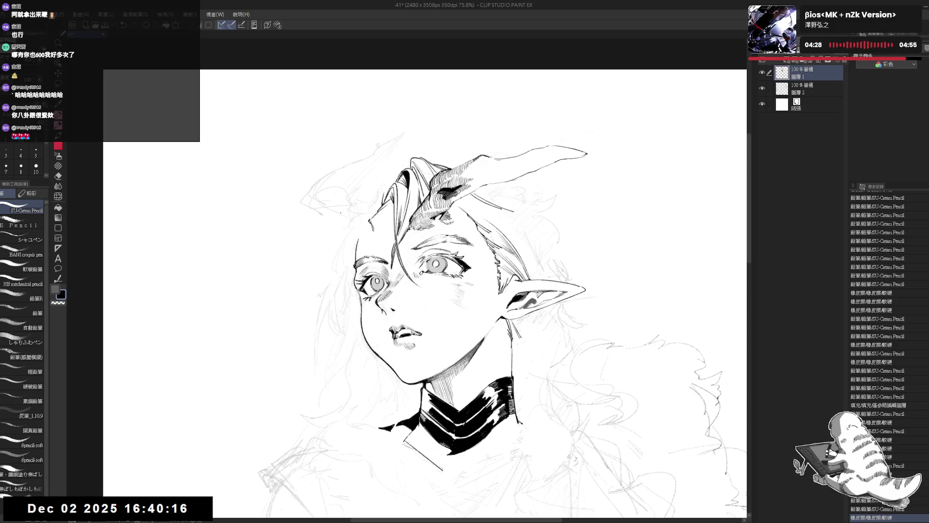
- Erase a stray mark near the forehead and add a pencil stroke right of the collar
key(e)
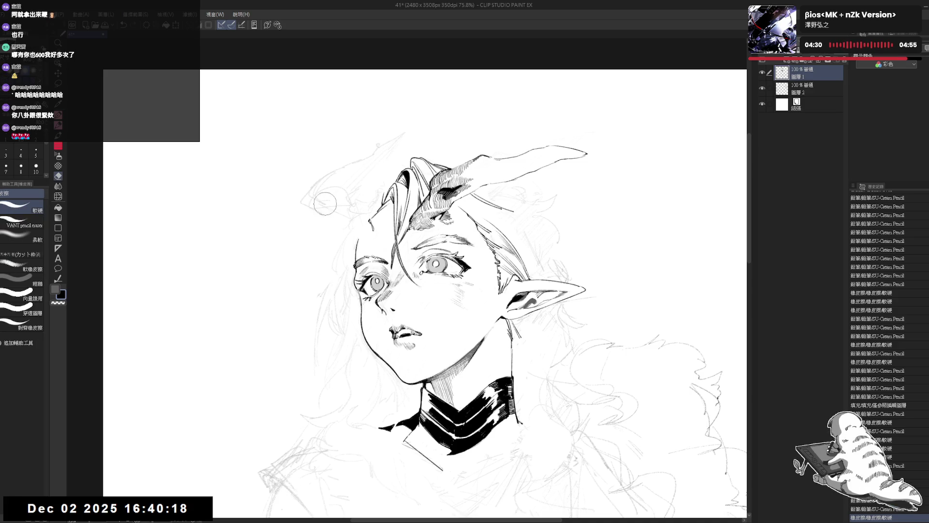
drag(351, 191, 339, 205)
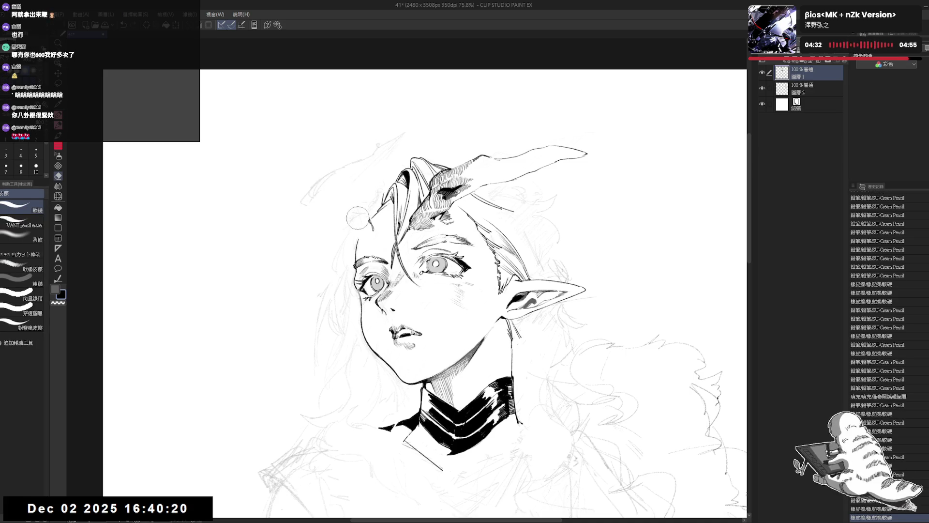
key(p)
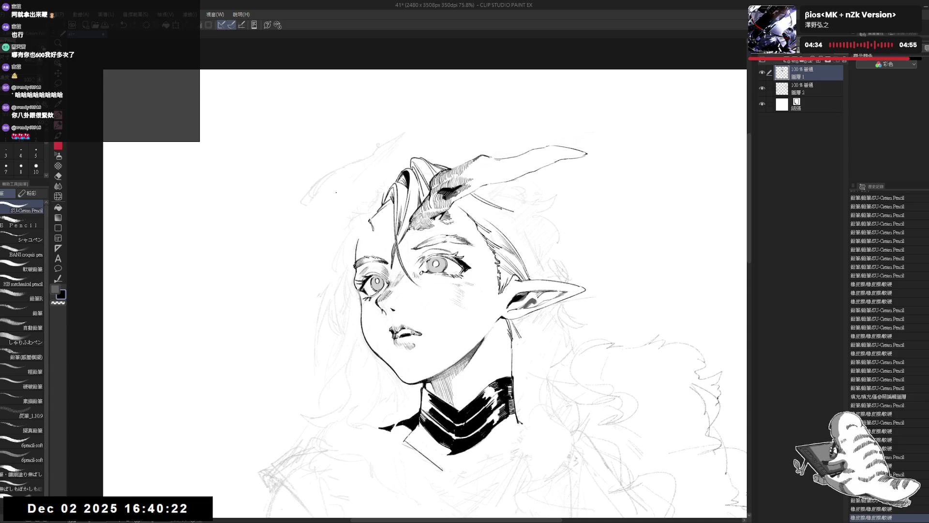
drag(321, 203, 338, 223)
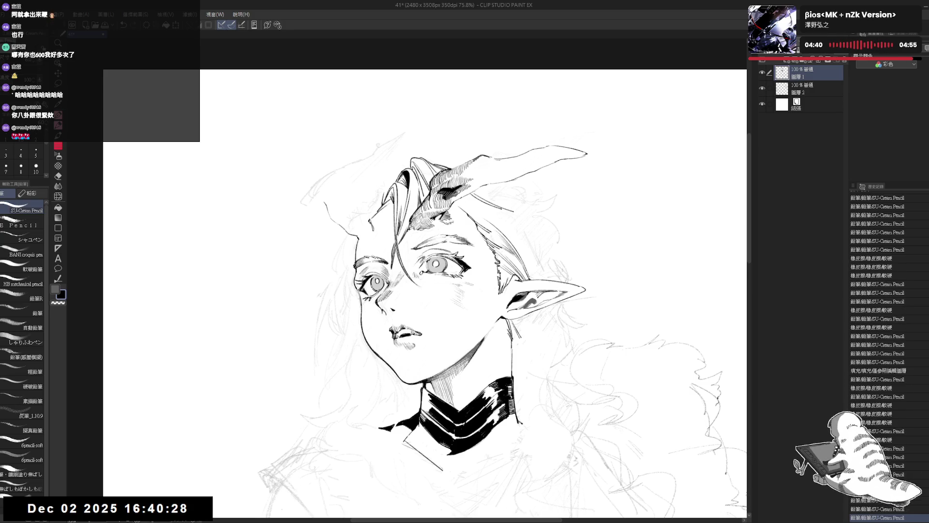
- Erase stray lines in the hair and flip the view to check the proportions
key(e)
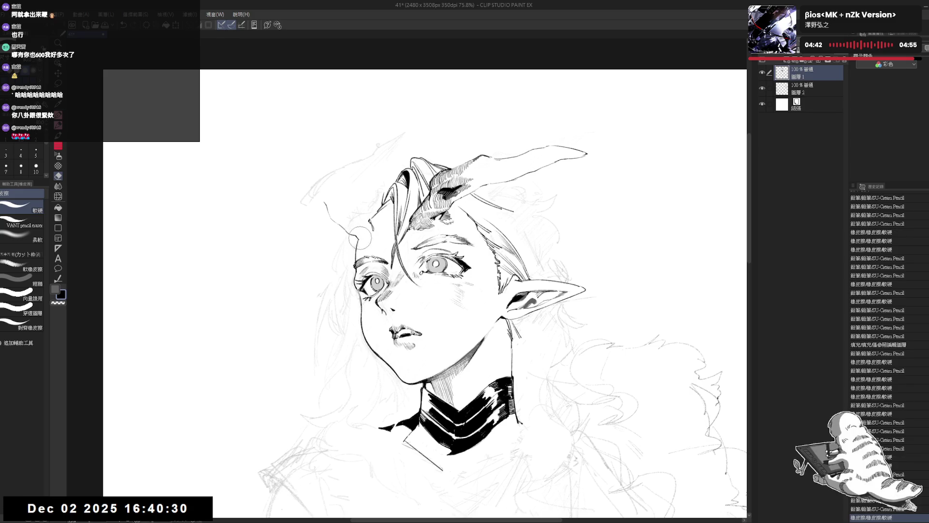
drag(351, 221, 364, 196)
key(p)
key(h)
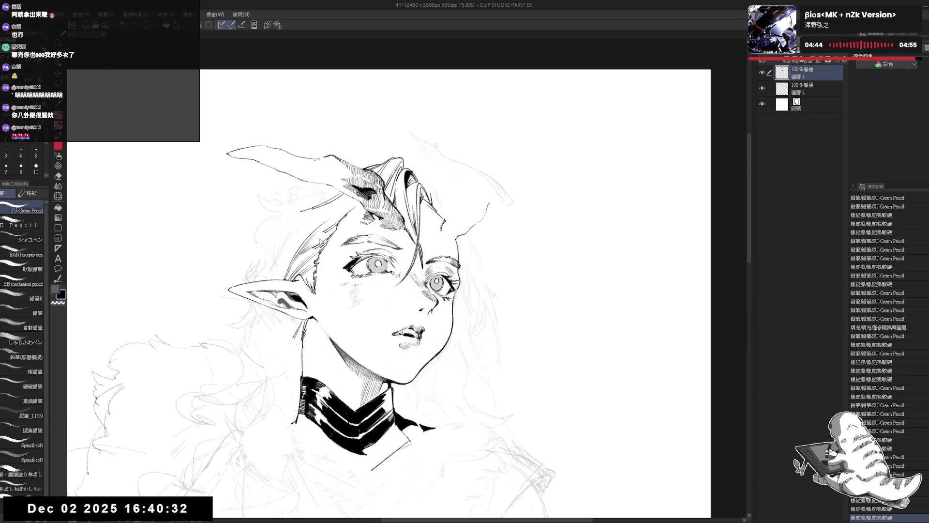
key(h)
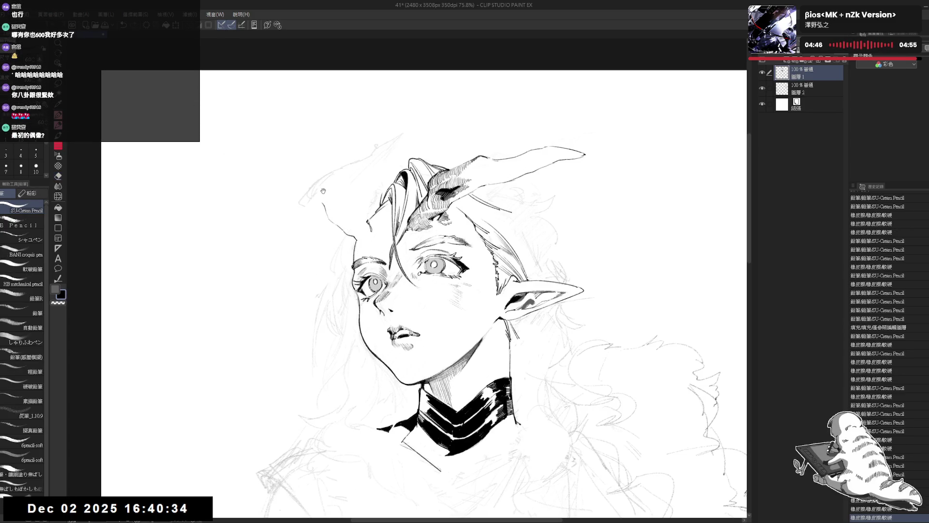
- Erase the stray sketch strokes across the upper and upper-left hair near the temple
key(e)
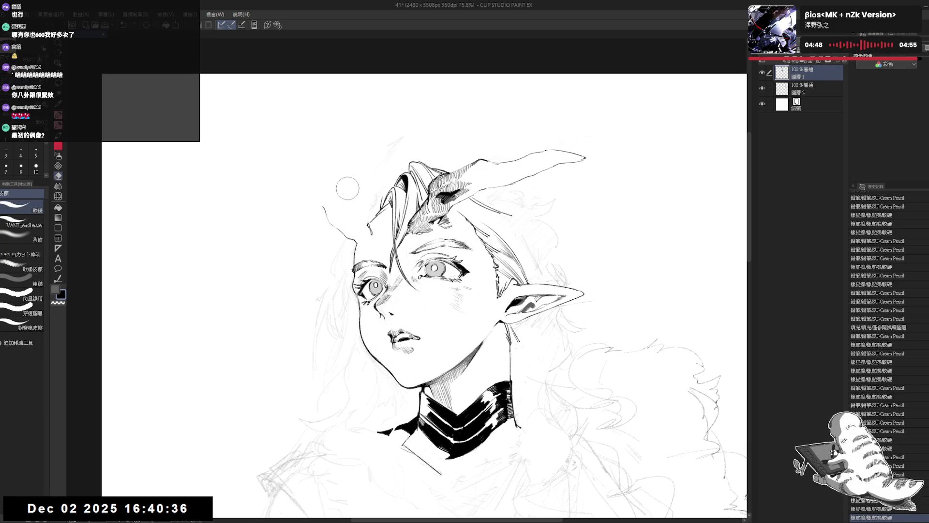
drag(360, 185, 398, 161)
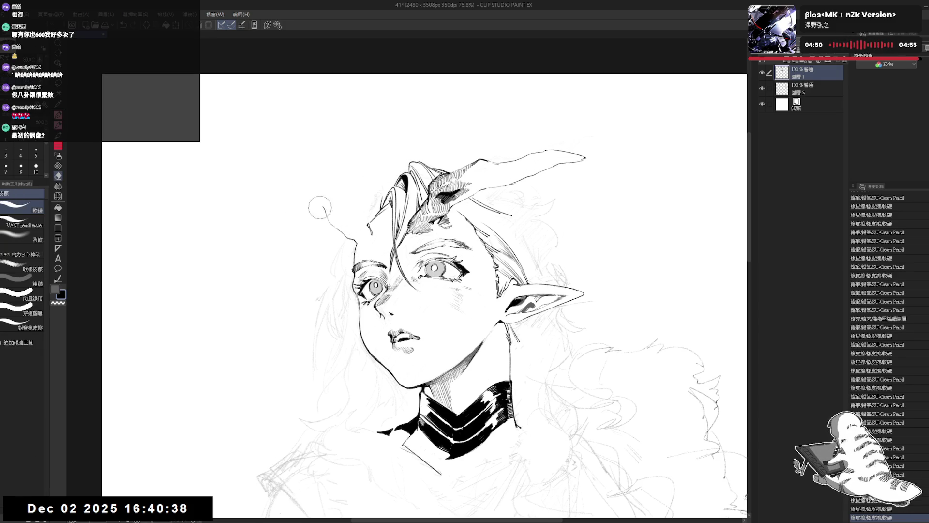
mouse_move(342, 230)
mouse_down()
mouse_move(375, 192)
mouse_move(358, 242)
mouse_move(334, 227)
mouse_move(363, 236)
mouse_move(380, 211)
mouse_up()
key(p)
key(e)
key(p)
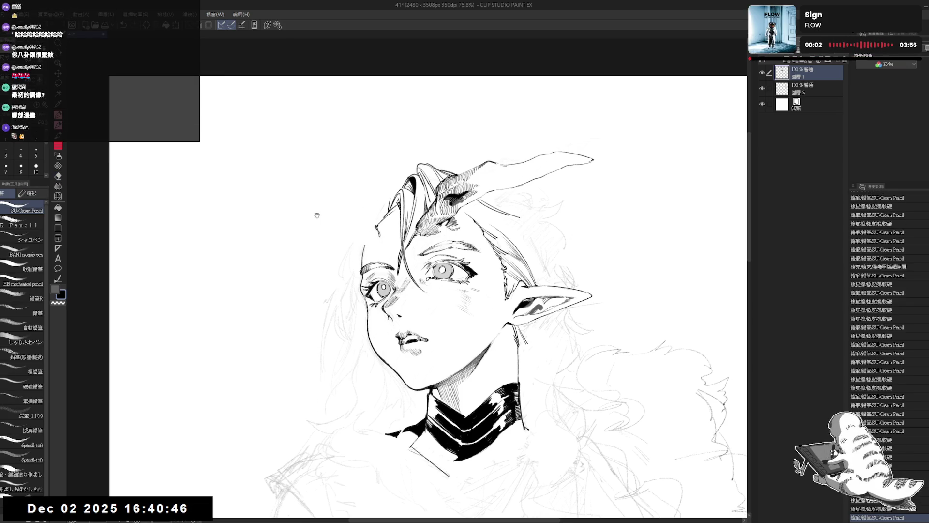
- Clean up the small leftover marks near the hair
drag(334, 177, 337, 178)
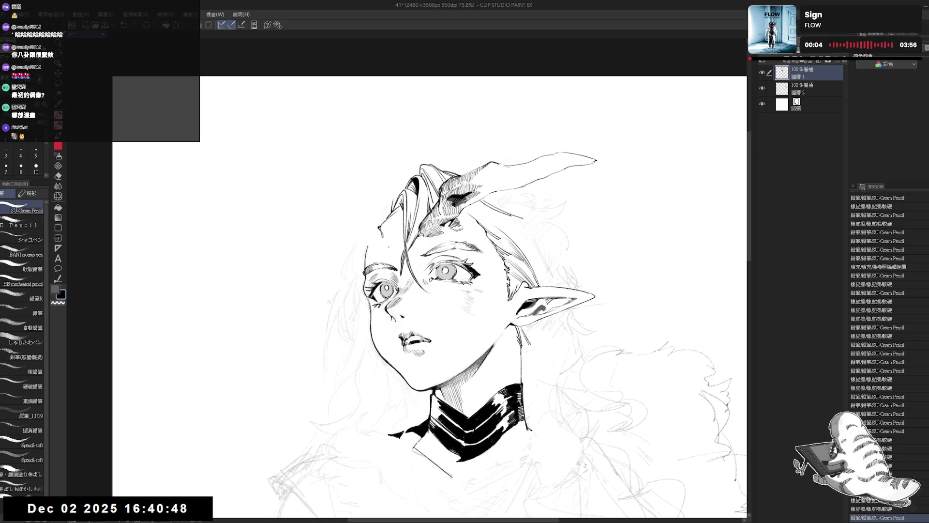
key(e)
mouse_move(380, 234)
mouse_down()
mouse_move(387, 244)
mouse_move(382, 237)
mouse_up()
key(p)
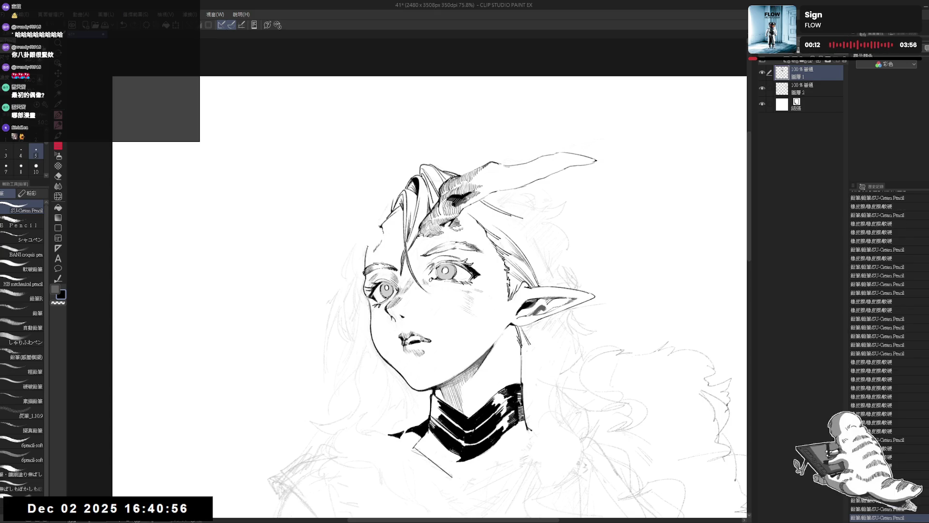
- Sketch light grey strokes near the hair with a smaller brush, then check mirrored
click(21, 152)
click(55, 289)
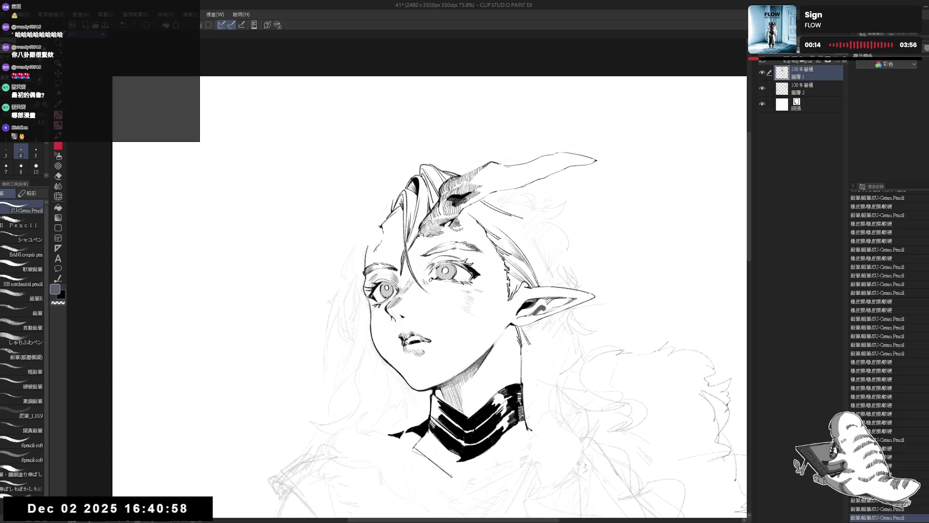
drag(564, 276, 571, 283)
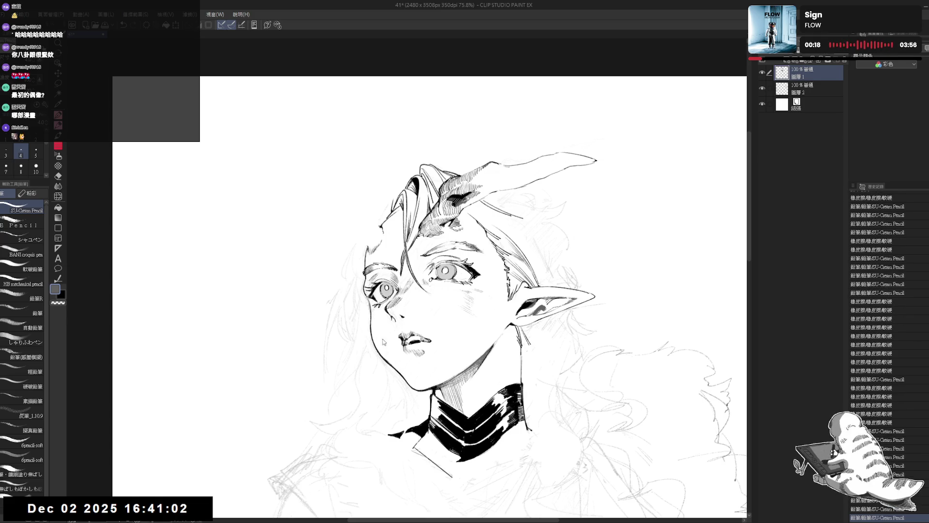
key(h)
key(h)
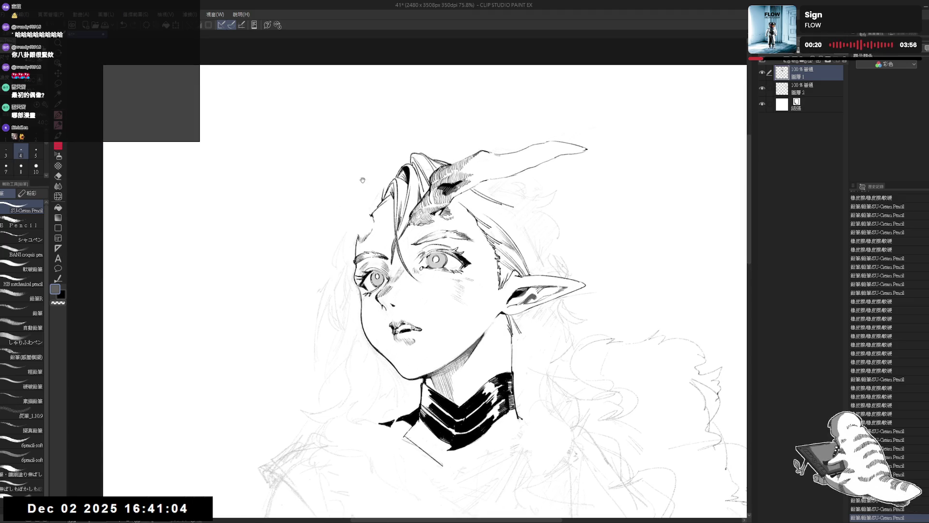
- Ink a small curved horn in black on the left side of the head
drag(418, 189, 371, 165)
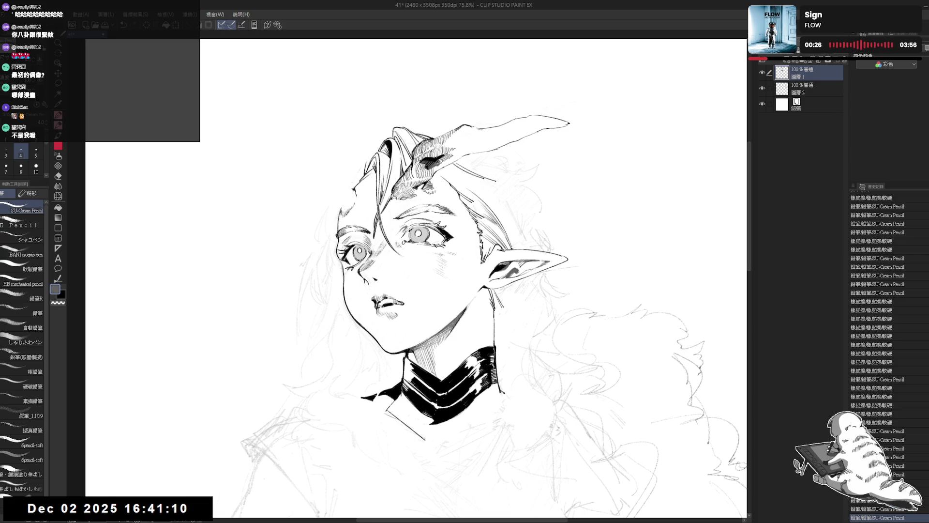
key(x)
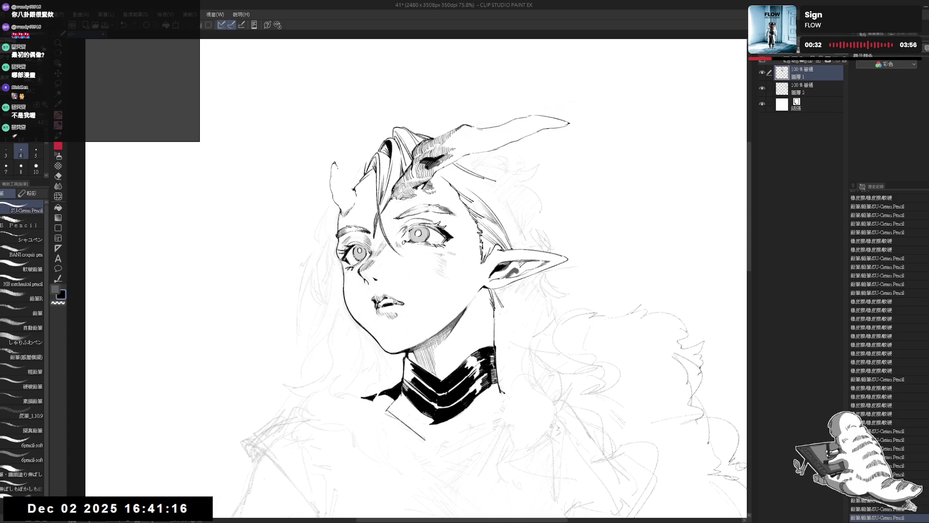
drag(324, 167, 339, 184)
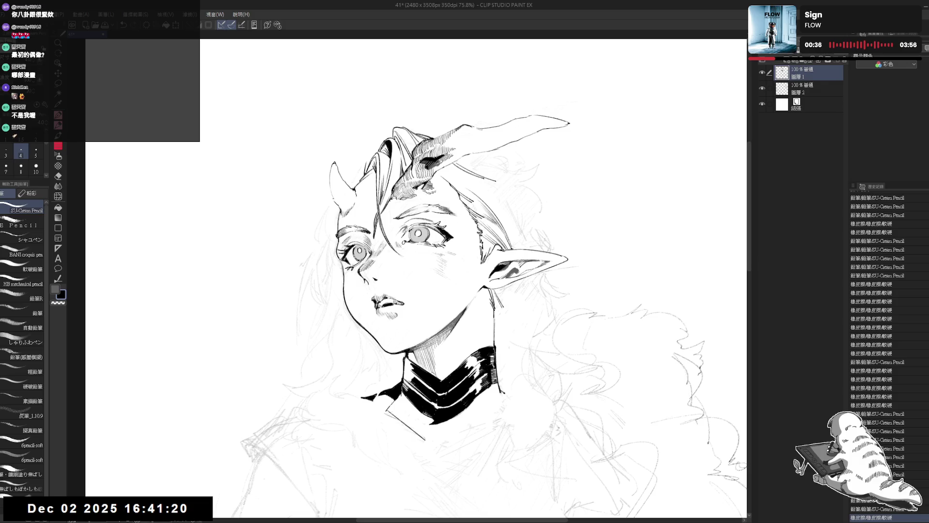
key(h)
key(h)
- Erase the excess lines around the horn base
drag(342, 170, 320, 158)
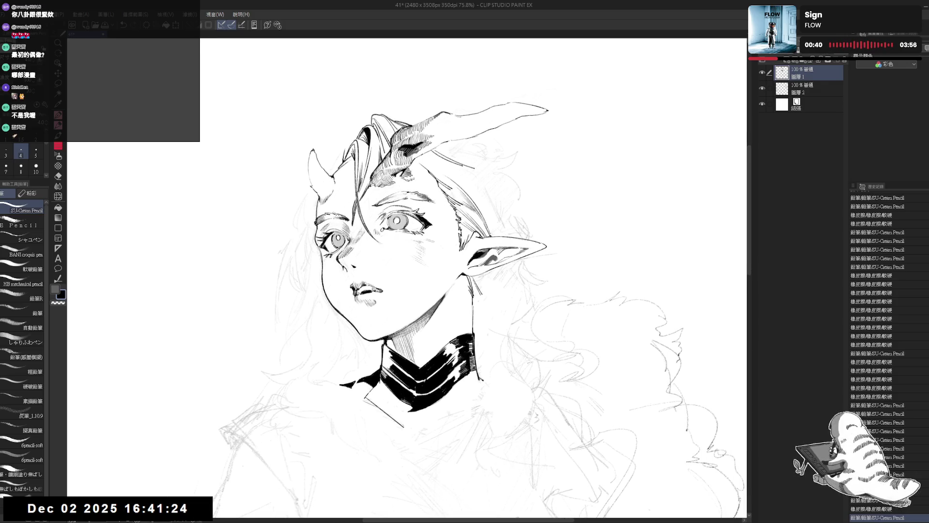
scroll(345, 193, up, 2)
key(e)
mouse_move(484, 140)
mouse_down()
mouse_move(443, 124)
mouse_move(465, 136)
mouse_move(450, 130)
mouse_move(431, 159)
mouse_move(428, 142)
mouse_move(407, 164)
mouse_move(440, 155)
mouse_move(424, 169)
mouse_move(556, 123)
mouse_move(466, 124)
mouse_move(414, 153)
mouse_move(432, 169)
mouse_up()
key(p)
- Thin out the heavy hatching on top of the hair
key(h)
key(e)
key(h)
mouse_move(415, 164)
mouse_down()
mouse_move(412, 154)
mouse_move(398, 157)
mouse_move(409, 153)
mouse_move(405, 189)
mouse_move(421, 177)
mouse_move(415, 199)
mouse_move(400, 194)
mouse_move(416, 198)
mouse_up()
key(p)
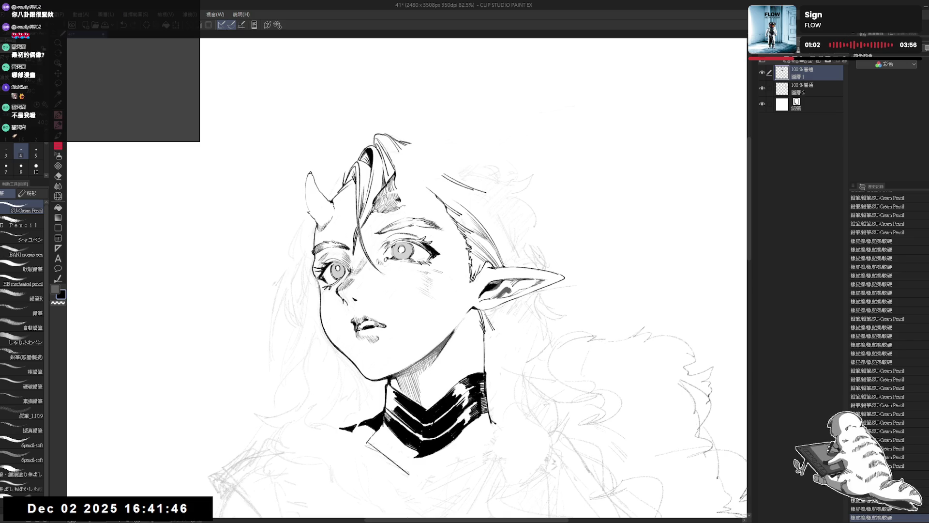
- Erase small marks in the hair and check the drawing in a mirrored view
key(e)
mouse_move(399, 179)
mouse_down()
mouse_move(391, 167)
mouse_move(414, 198)
mouse_up()
key(p)
key(e)
key(p)
key(e)
key(p)
key(h)
key(h)
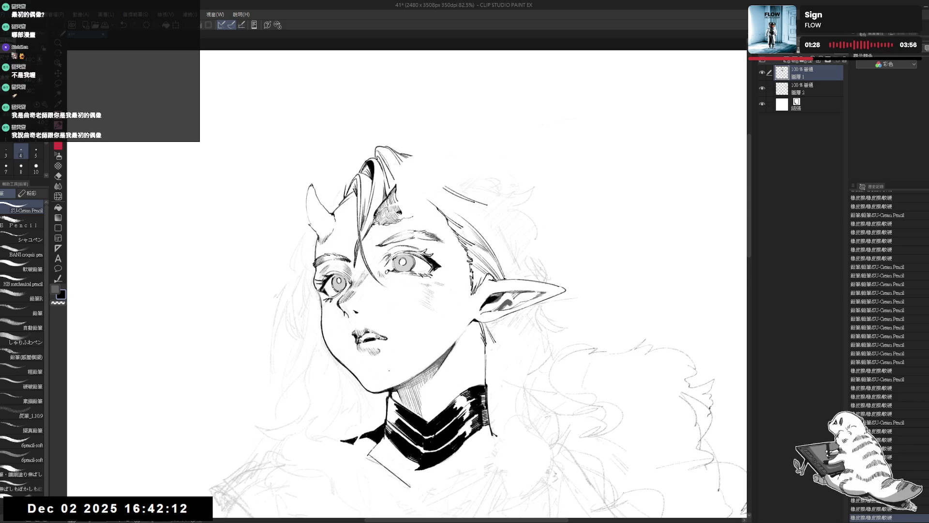
- Clean up the hair tip and a small spot in the hair
key(e)
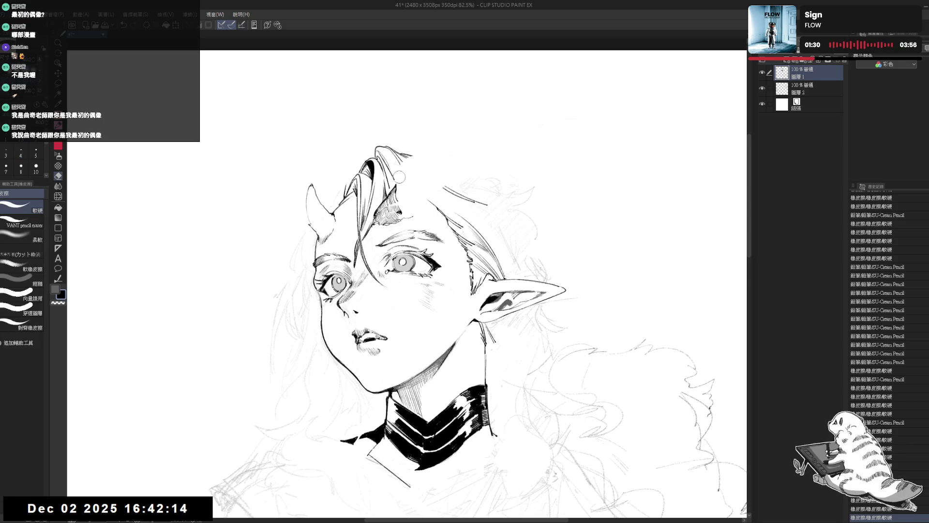
drag(395, 164, 385, 157)
drag(386, 156, 387, 159)
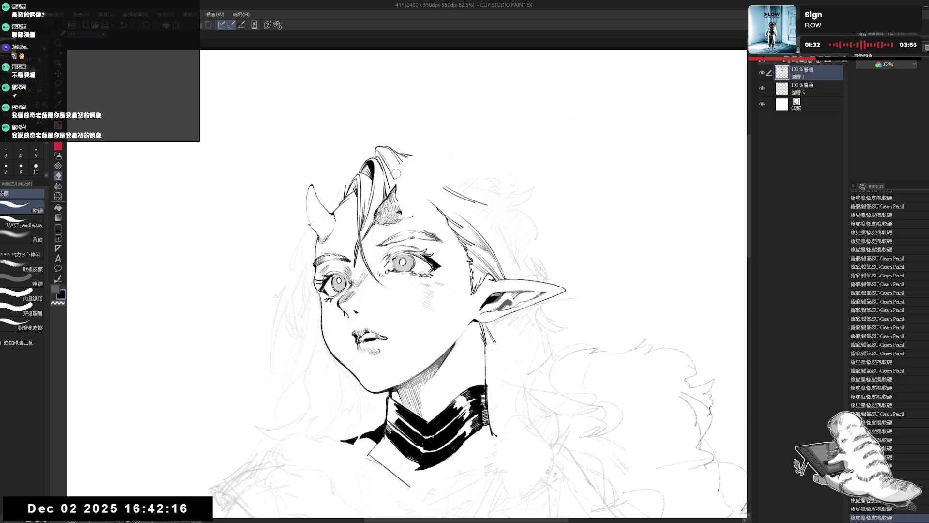
drag(381, 150, 403, 179)
key(p)
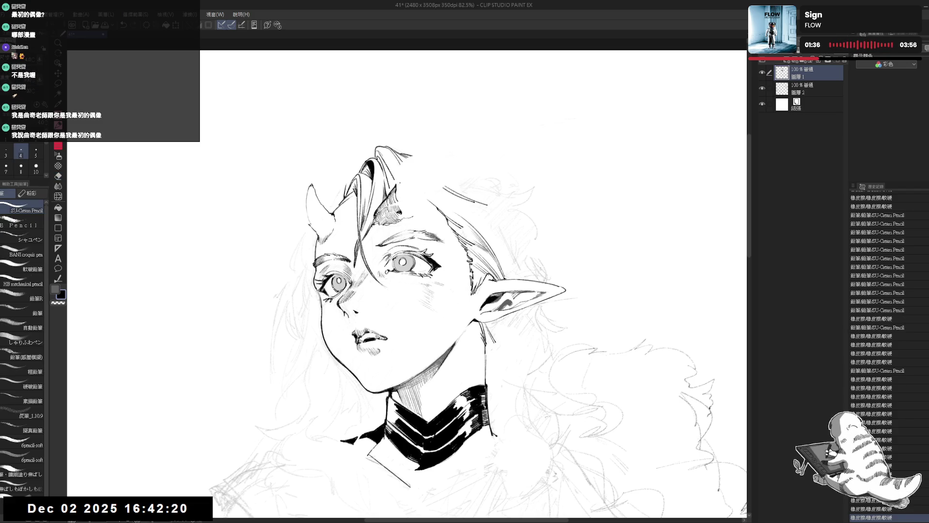
key(e)
drag(391, 181, 397, 188)
key(p)
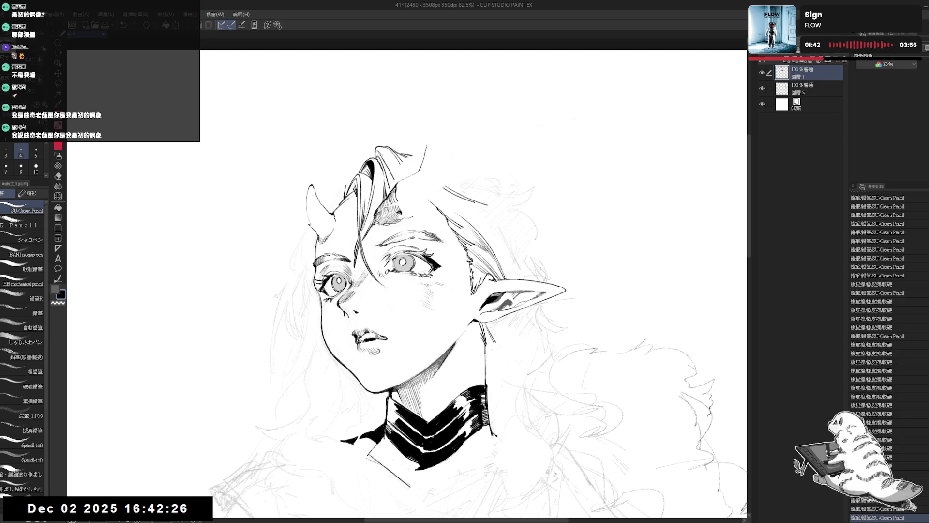
- Draw the second horn on top of the head, tidy its edge, and zoom out
mouse_move(429, 144)
mouse_down()
mouse_move(435, 160)
mouse_move(424, 198)
mouse_up()
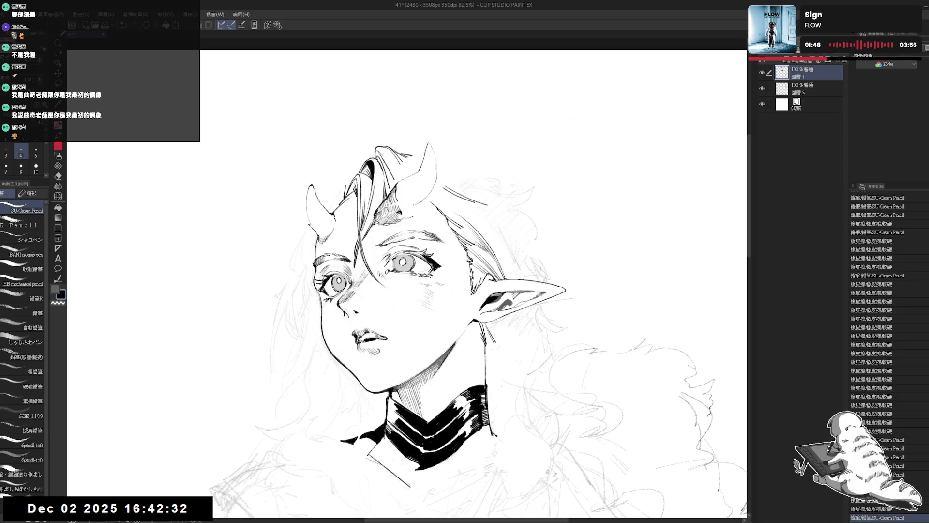
key(e)
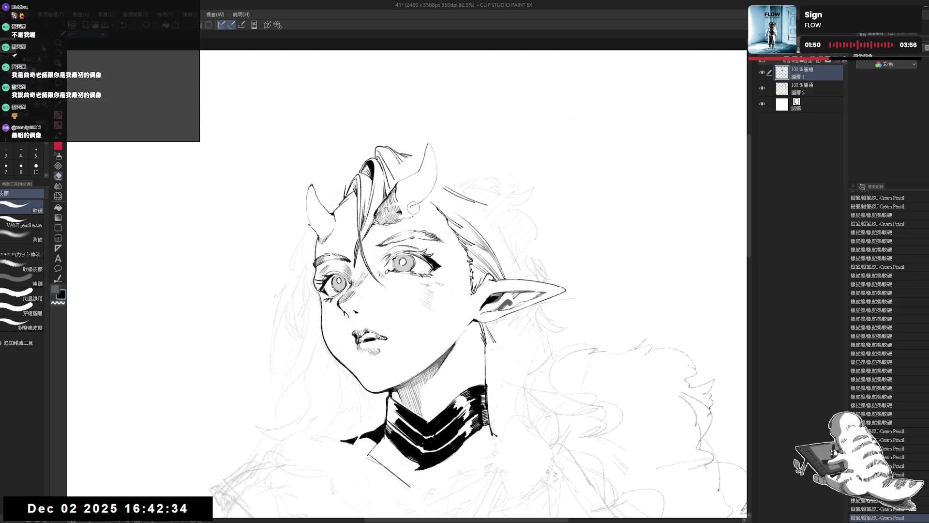
drag(412, 203, 416, 213)
key(p)
key(ctrl+z)
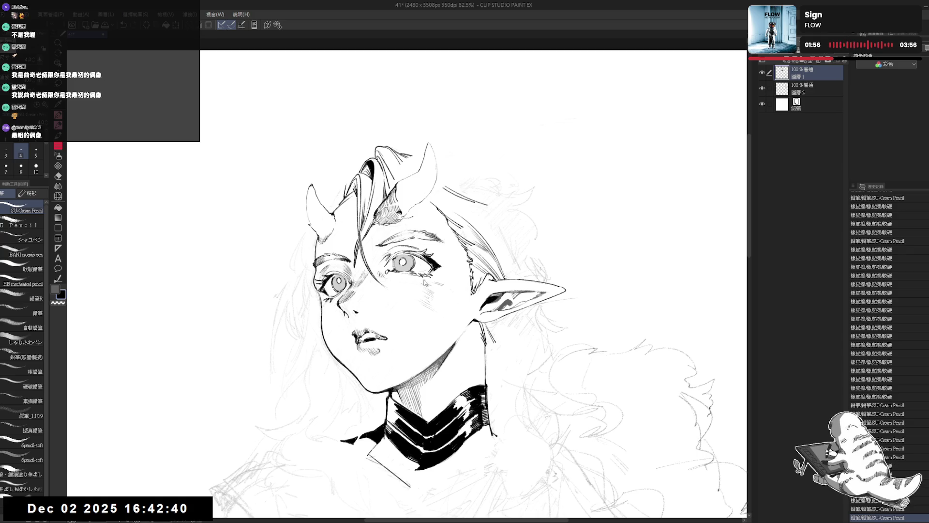
key(h)
key(h)
drag(412, 212, 409, 223)
scroll(425, 179, down, 1)
scroll(425, 180, down, 2)
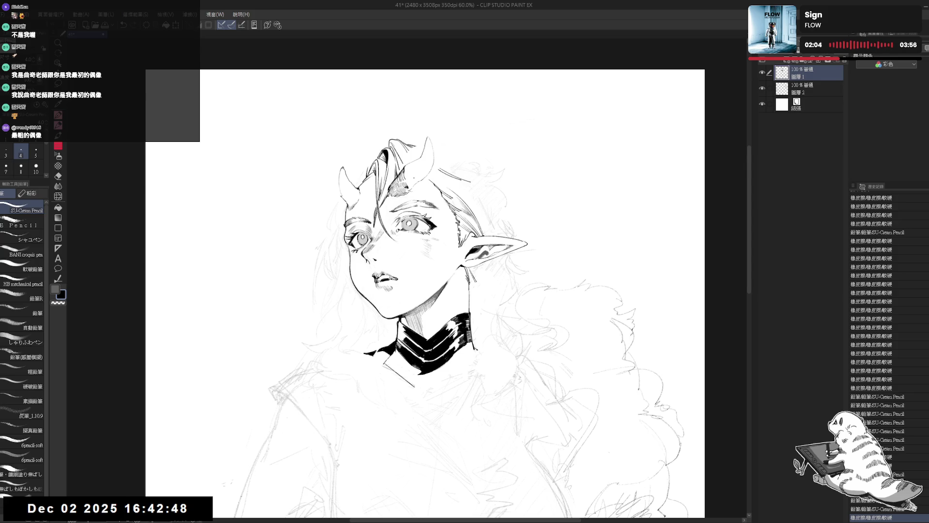
- Erase a small mark beside the hair, then undo the erasure
drag(365, 196, 424, 231)
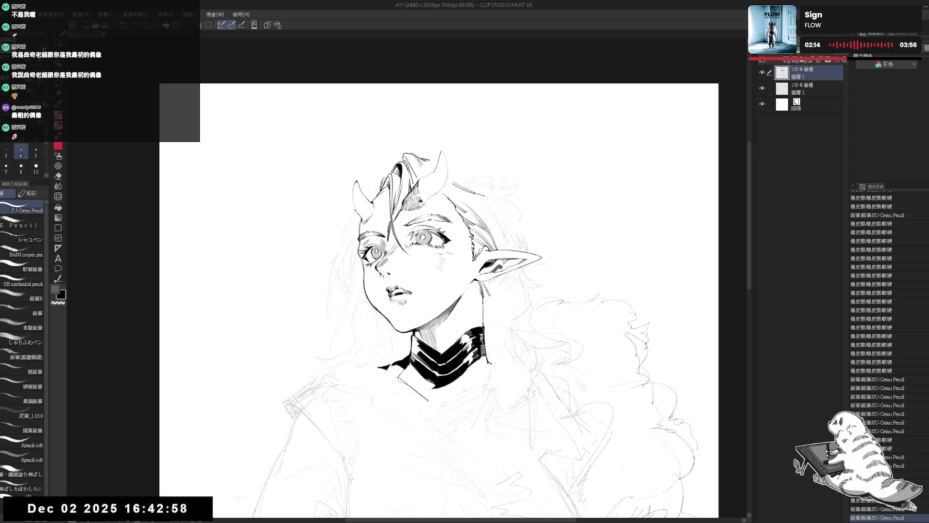
drag(368, 187, 373, 193)
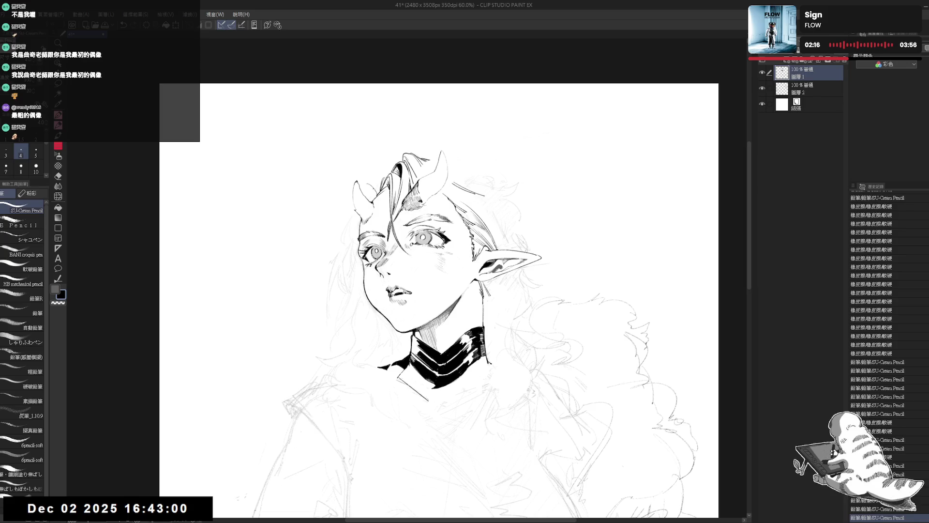
key(ctrl+z)
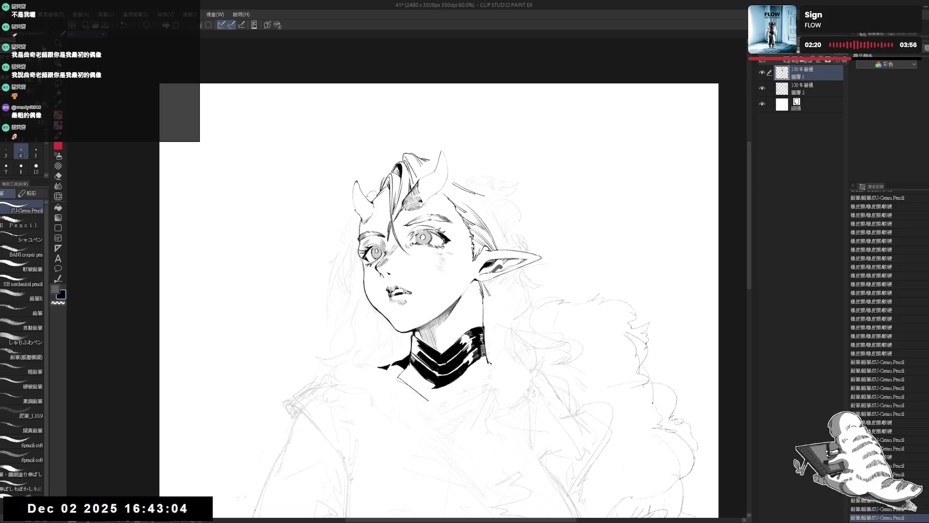
- Add small pencil touch-ups near the horn, rotating the canvas to a comfortable angle
drag(368, 188, 373, 193)
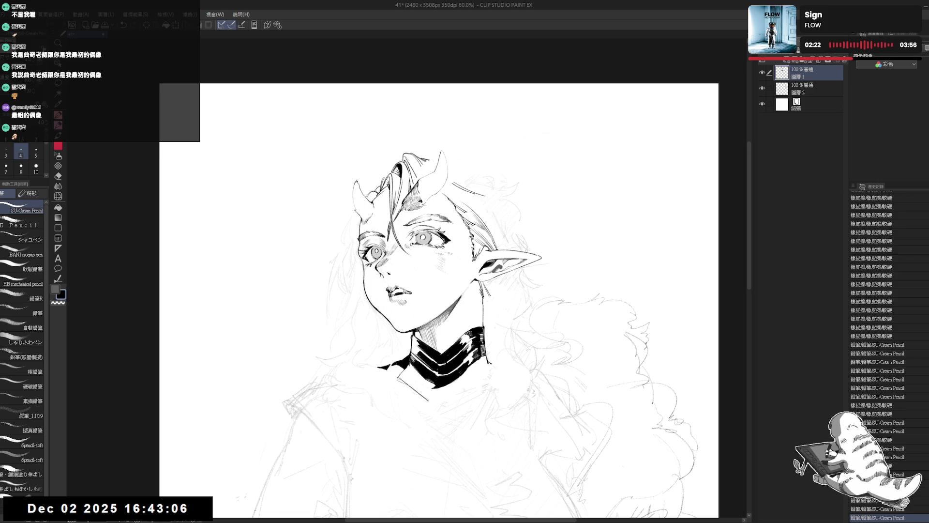
key(h)
drag(532, 145, 503, 223)
key(p)
drag(415, 197, 419, 205)
- Reset the canvas rotation upright and mirror the view, positioning the drawing right of centre
key(e)
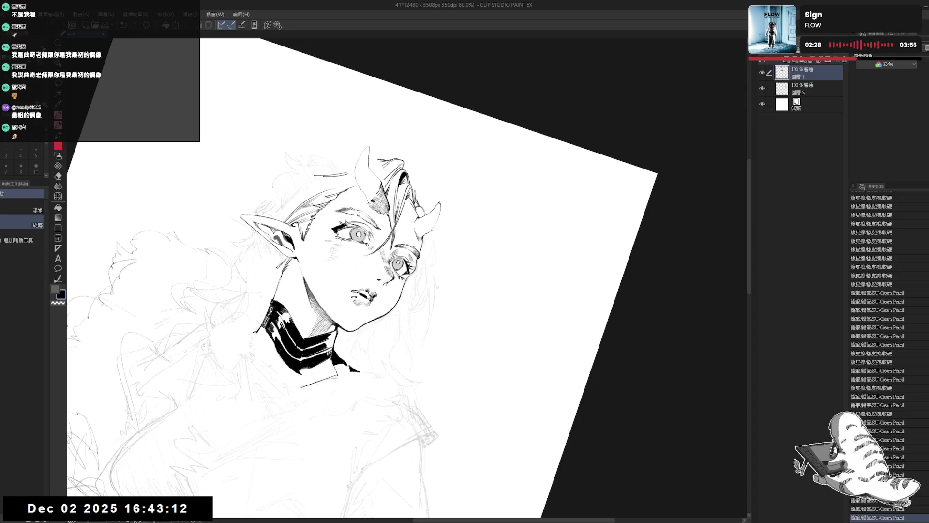
key(h)
key(p)
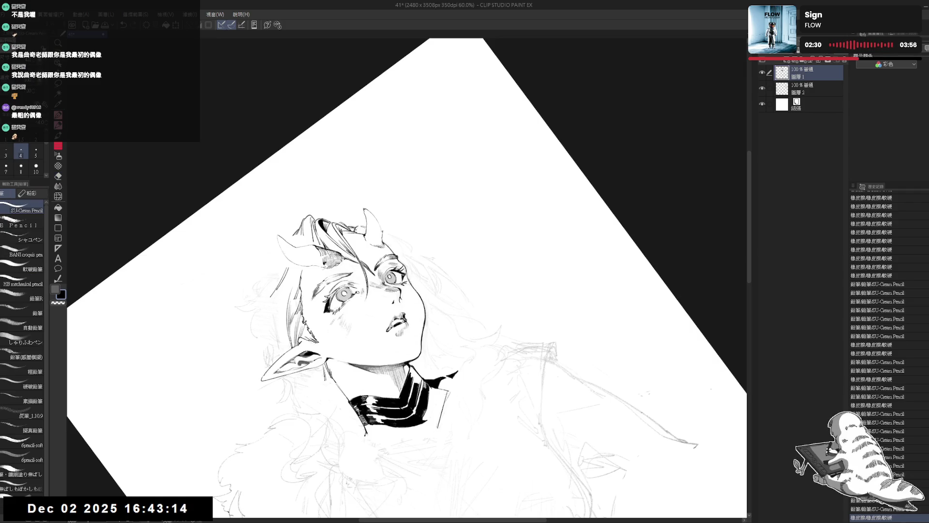
key(ctrl+z)
key(ctrl+y)
key(ctrl+y)
key(ctrl+y)
key(ctrl+shift+r)
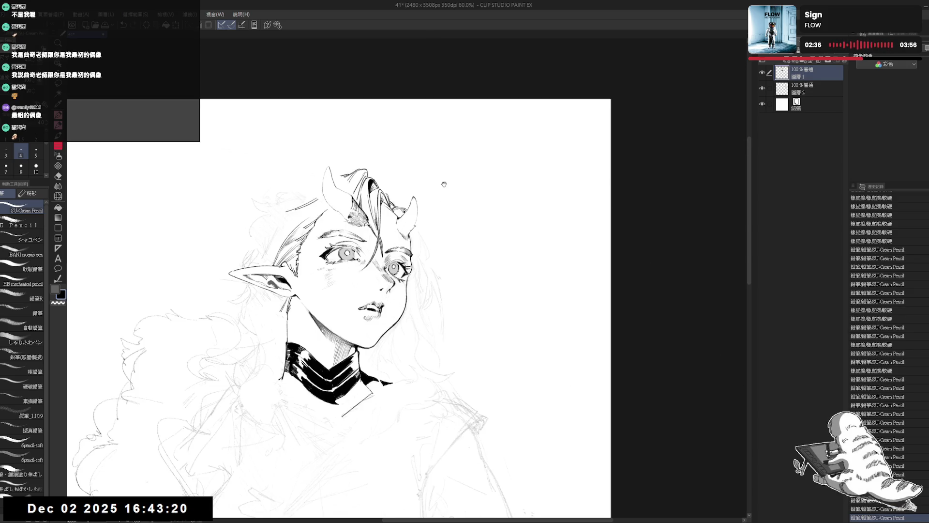
drag(445, 183, 446, 182)
key(h)
mouse_move(455, 228)
mouse_down()
mouse_move(426, 239)
mouse_move(479, 315)
mouse_up()
key(r)
- Erase a small mark near the hair and ink a strand near the horns
key(e)
drag(373, 255, 383, 247)
key(r)
drag(465, 291, 489, 334)
key(p)
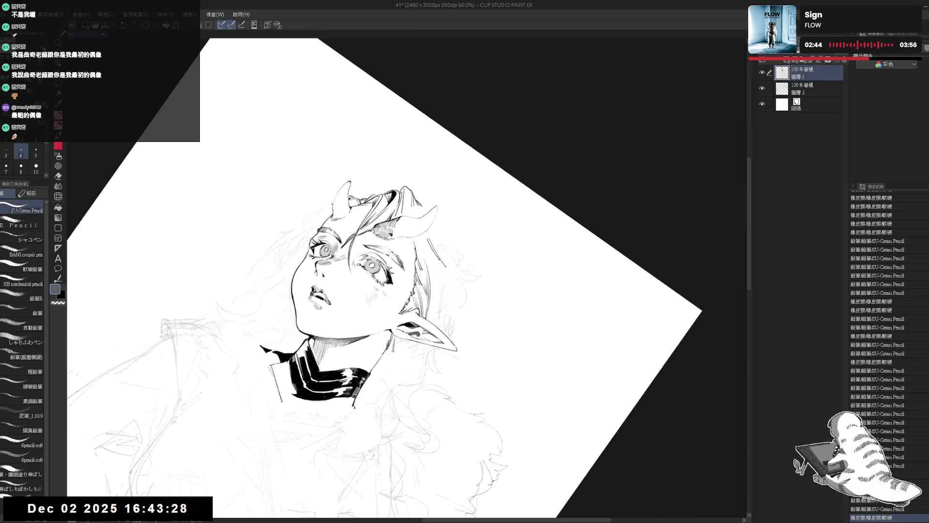
drag(401, 242, 410, 247)
- Swap the colour to black and redraw part of a hair line near the horns
key(e)
key(p)
key(x)
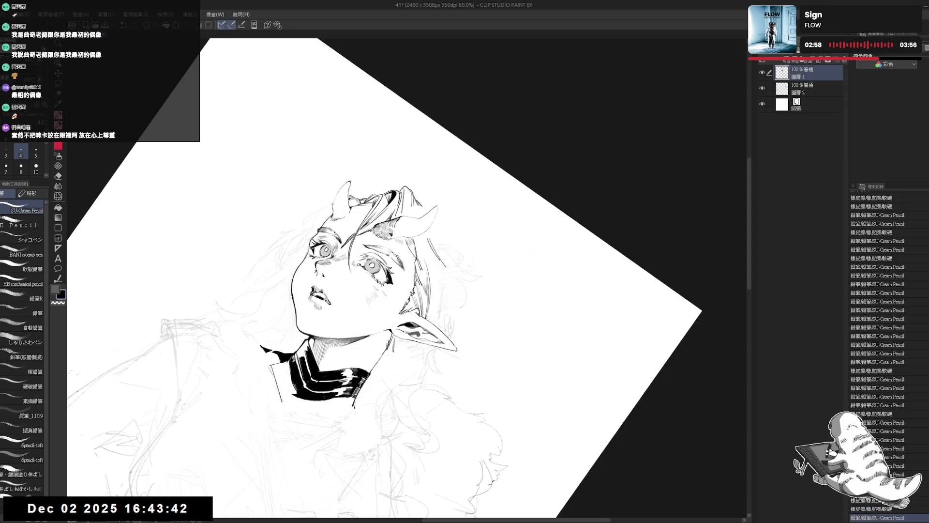
key(e)
drag(406, 244, 415, 250)
key(p)
key(ctrl+z)
key(ctrl+y)
key(ctrl+z)
key(ctrl+y)
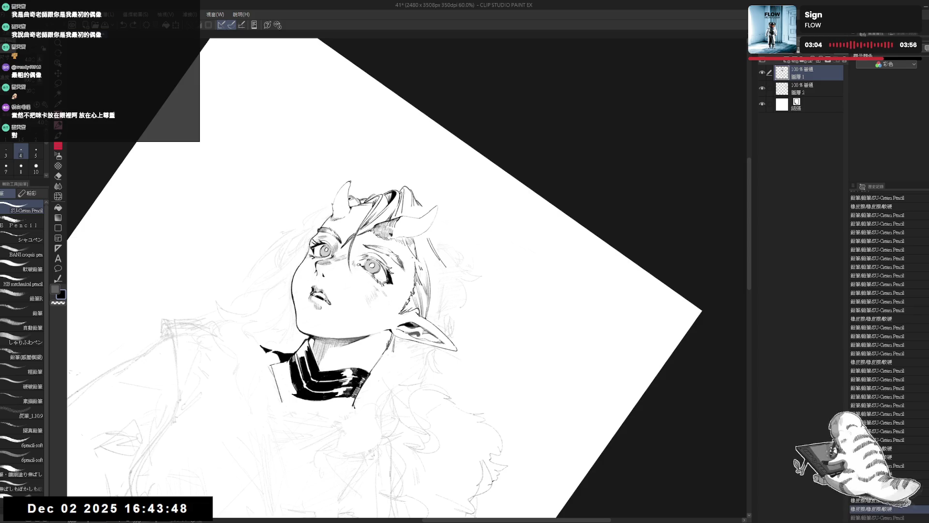
drag(407, 244, 414, 250)
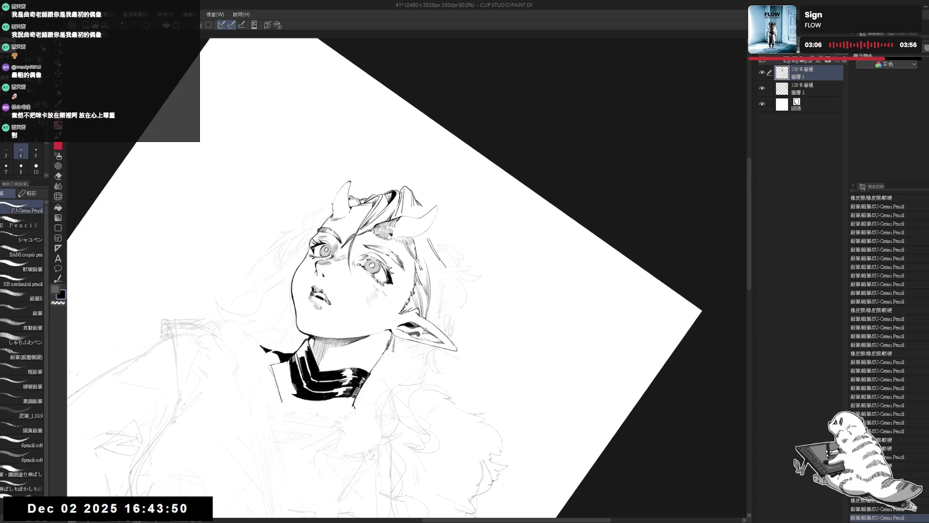
- Rotate the view counter-clockwise and erase a small mark on the hair
key(ctrl+z)
mouse_move(532, 194)
mouse_down()
mouse_move(563, 305)
mouse_move(542, 338)
mouse_up()
key(e)
drag(377, 257, 386, 264)
key(p)
key(e)
key(p)
key(e)
key(p)
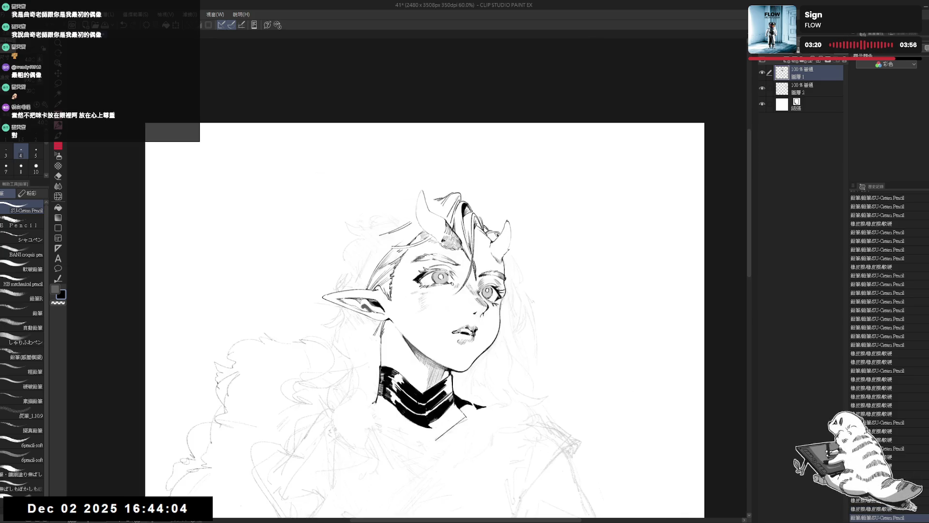
- Reset the rotation, zoom in, and draw a hair strand line near the horns
key(ctrl+at)
key(asciicircum)
key(asciicircum)
key(asciicircum)
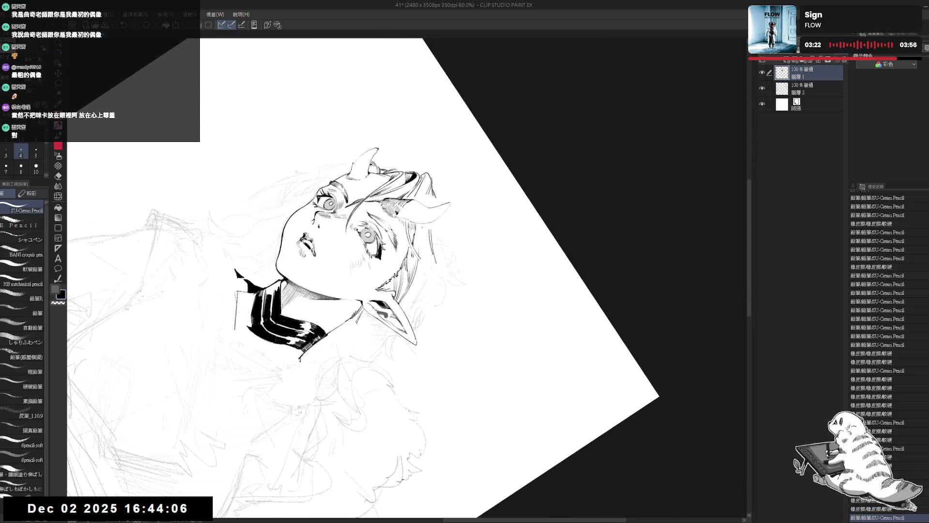
drag(418, 226, 419, 253)
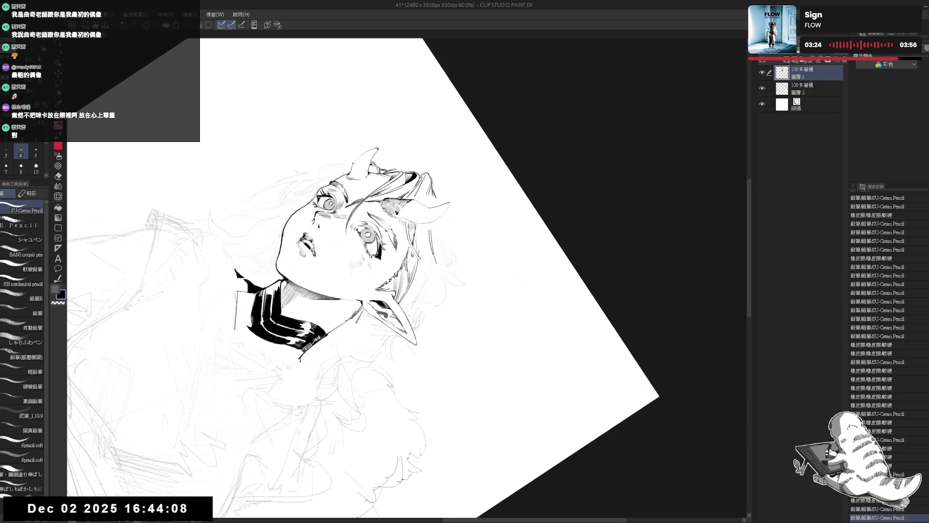
key(ctrl+z)
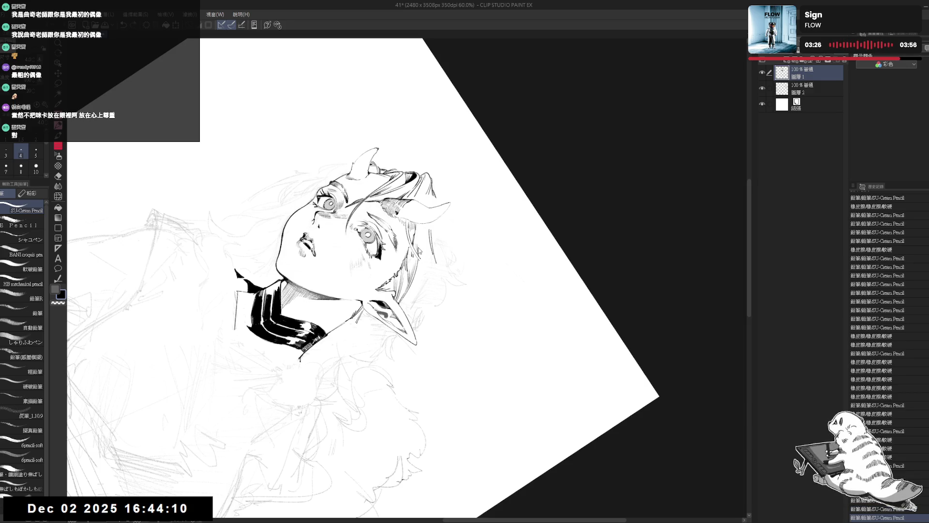
key(ctrl+y)
drag(418, 233, 419, 252)
key(ctrl+z)
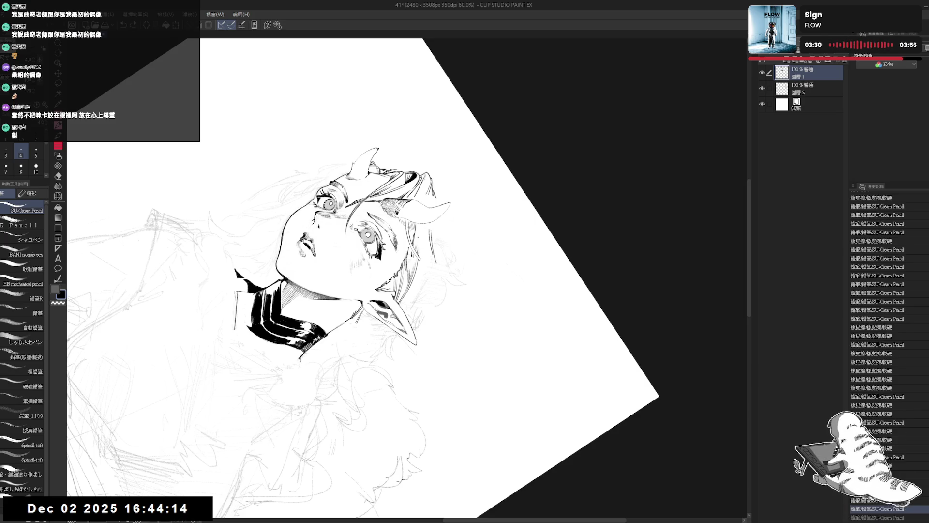
- Erase part of the hair strand lines, then tilt the view the other way and recentre
key(e)
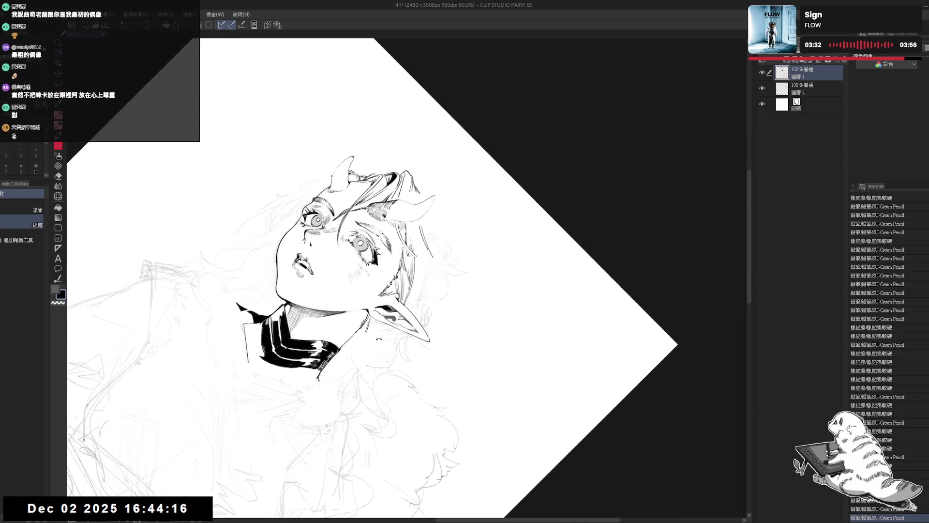
drag(417, 234, 430, 259)
key(p)
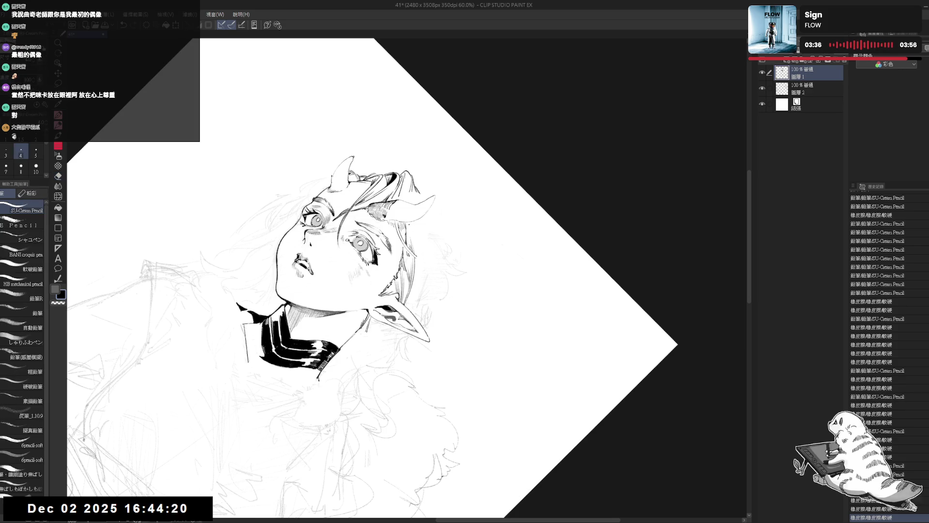
key(ctrl+z)
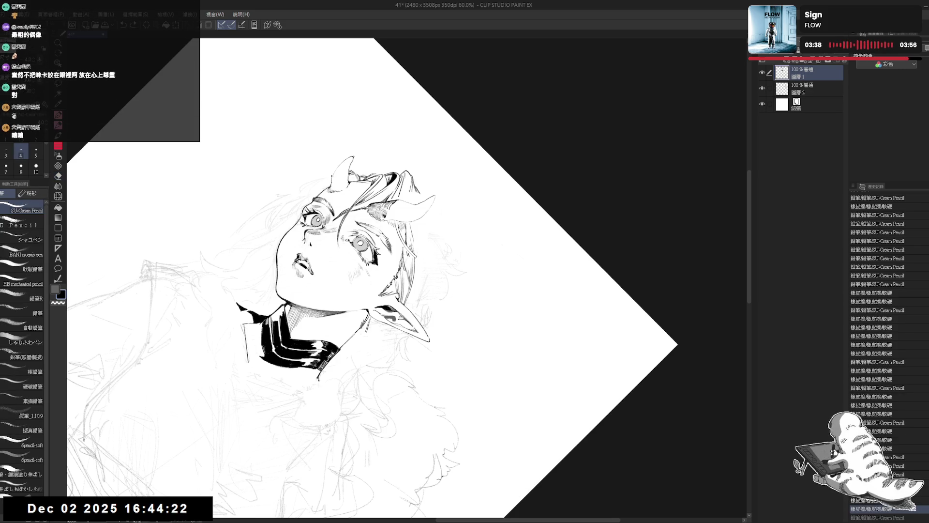
key(ctrl+y)
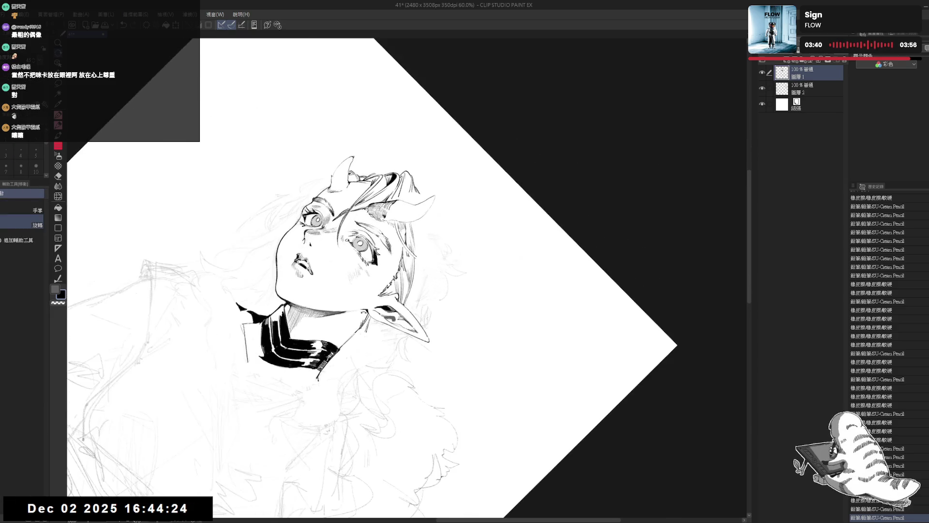
key(ctrl+y)
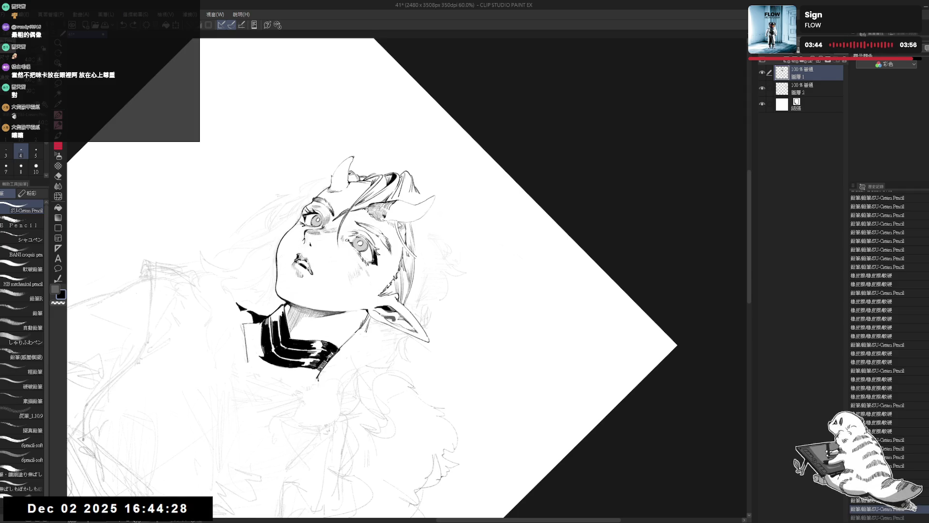
key(r)
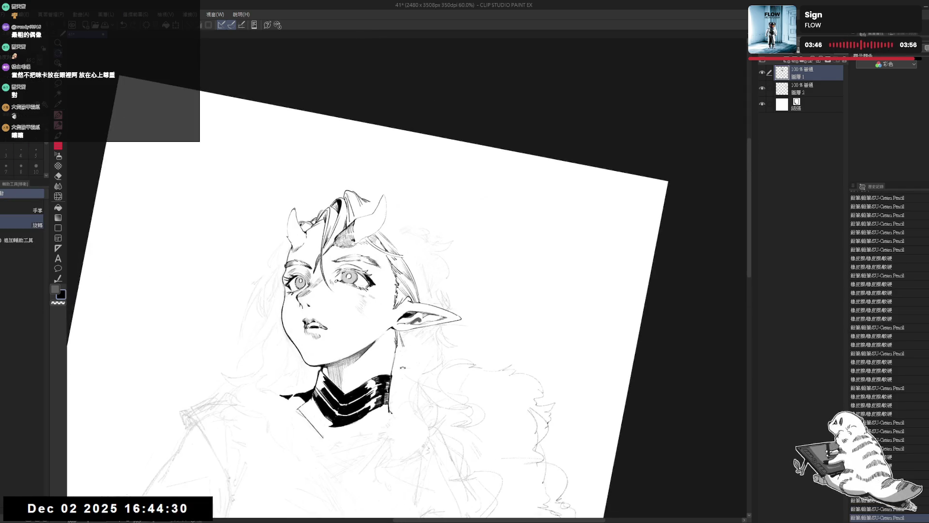
key(p)
key(ctrl+z)
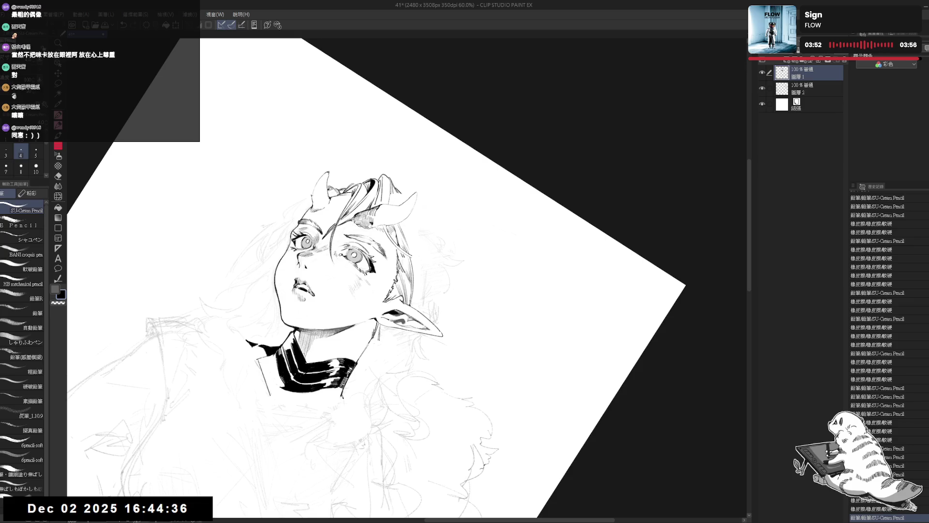
drag(435, 339, 498, 271)
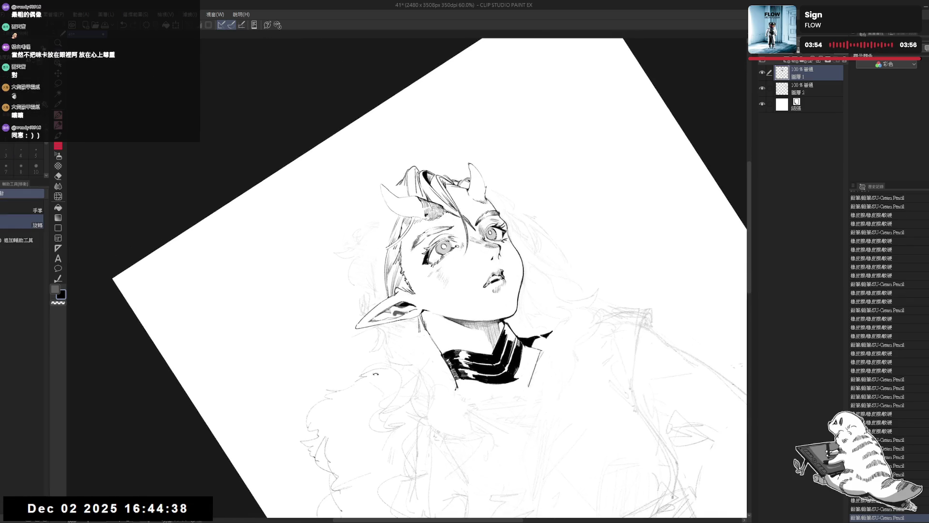
key(e)
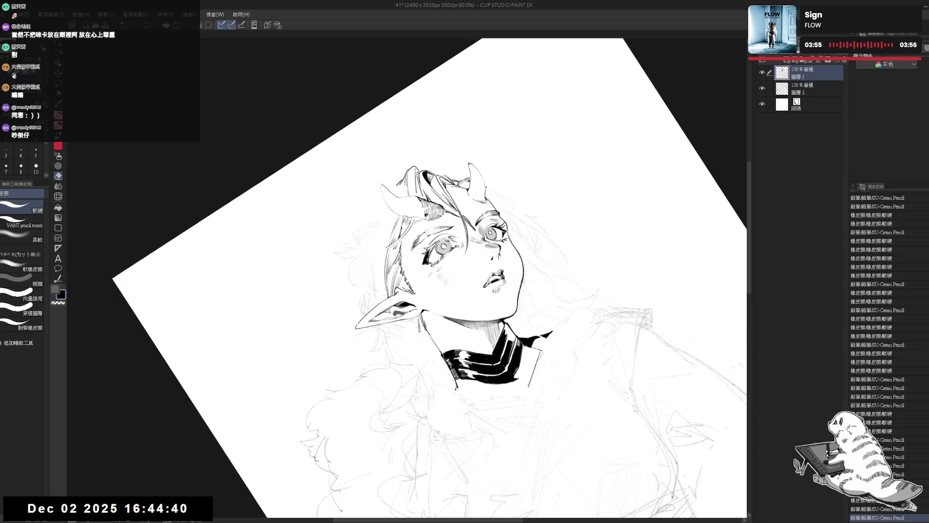
- Tilt the canvas about 30° clockwise and erase a small stray mark near the hair
key(p)
mouse_move(465, 290)
mouse_down()
mouse_move(475, 309)
mouse_move(486, 292)
mouse_up()
key(e)
mouse_move(398, 304)
mouse_down()
mouse_move(426, 272)
mouse_move(418, 316)
mouse_up()
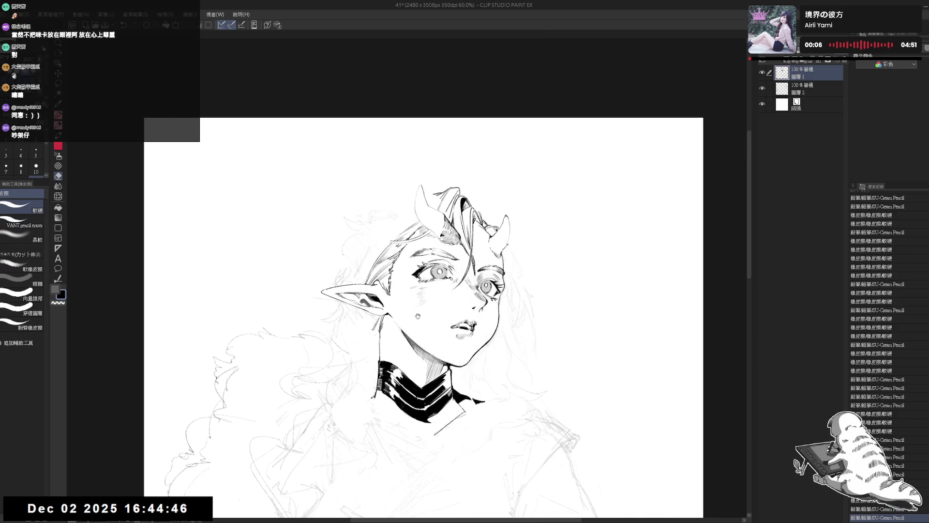
key(h)
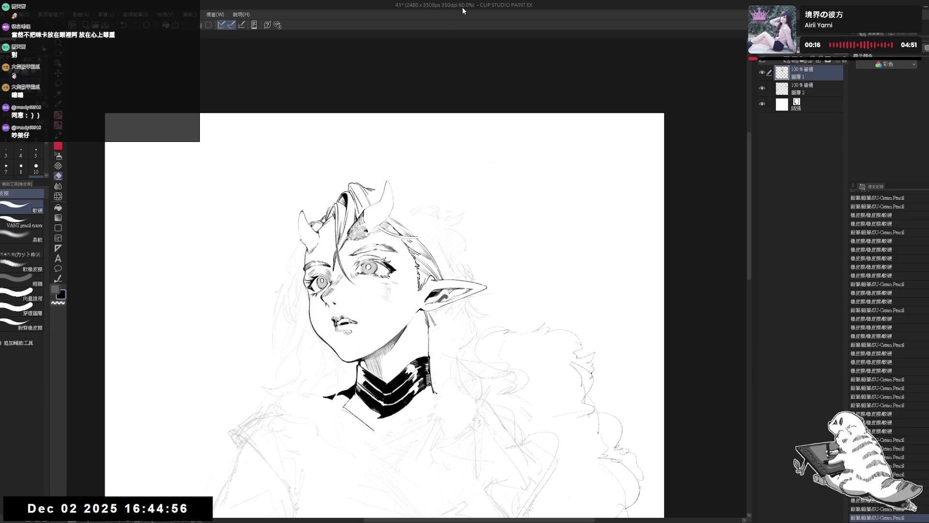
key(r)
drag(484, 194, 518, 234)
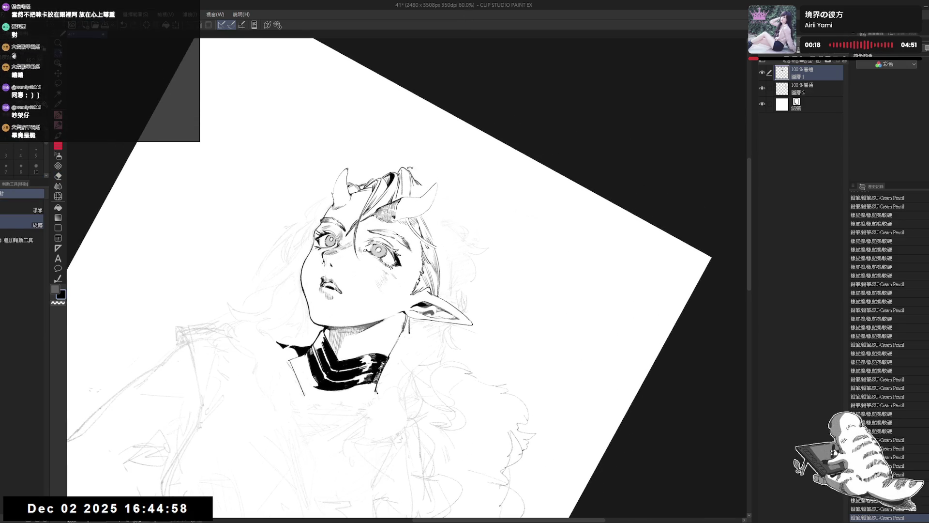
key(e)
drag(415, 178, 413, 184)
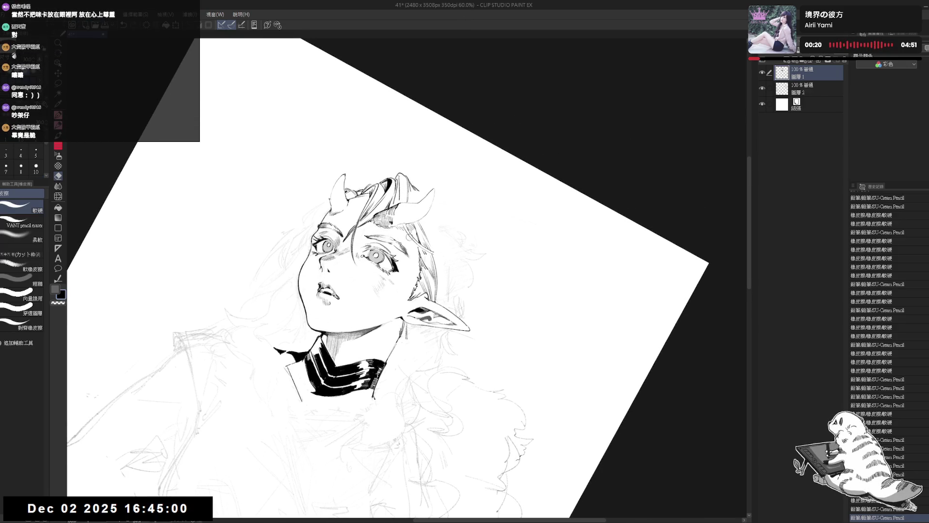
drag(408, 228, 407, 224)
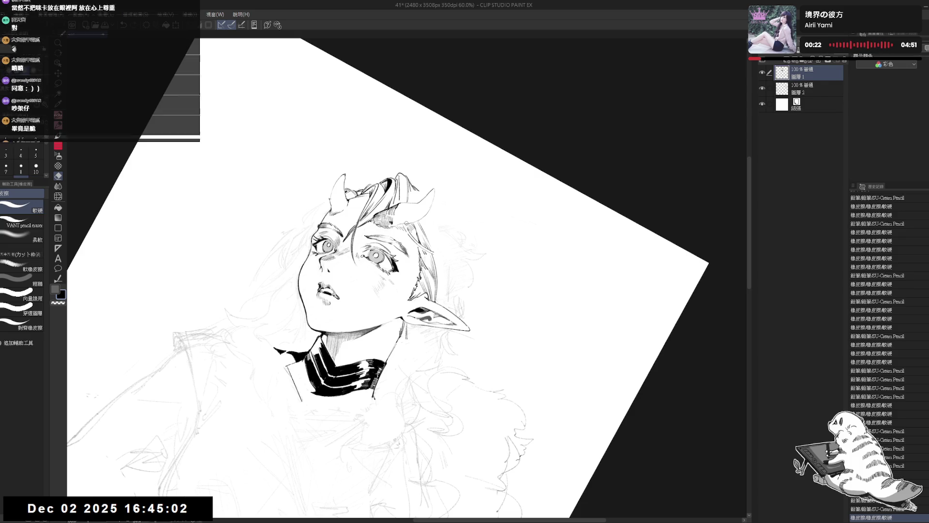
- Add a tiny pencil mark in the hair, then try and undo a short left-hair stroke
key(p)
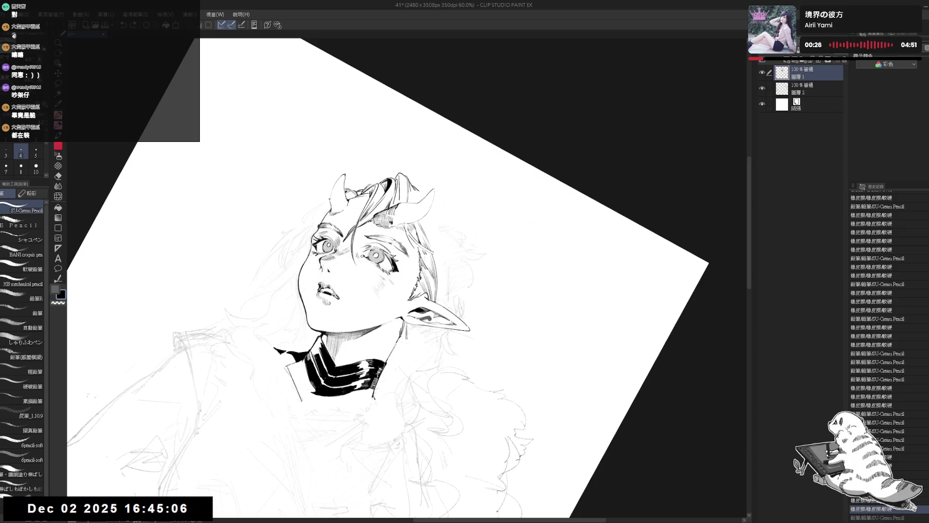
drag(409, 236, 411, 238)
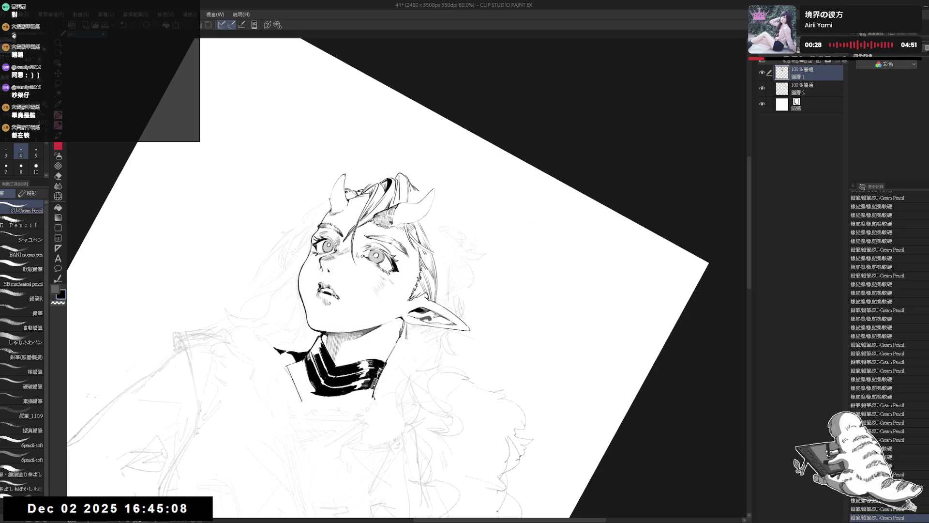
key(ctrl+at)
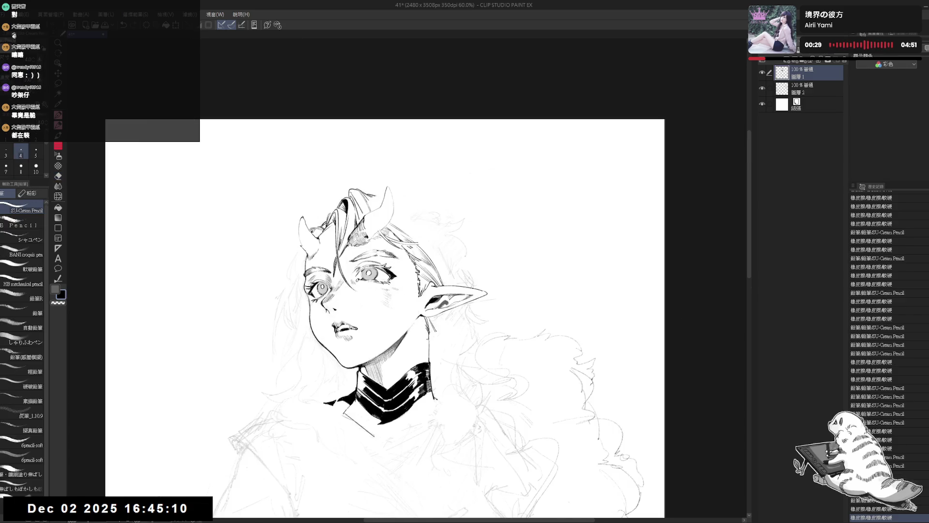
key(minus)
key(minus)
key(minus)
mouse_move(373, 242)
mouse_down()
mouse_move(374, 278)
mouse_move(365, 284)
mouse_move(371, 272)
mouse_up()
key(ctrl+z)
key(ctrl+z)
- Tilt the view about 40°, erase small marks near the hair, and reset the view upright
key(ctrl+0)
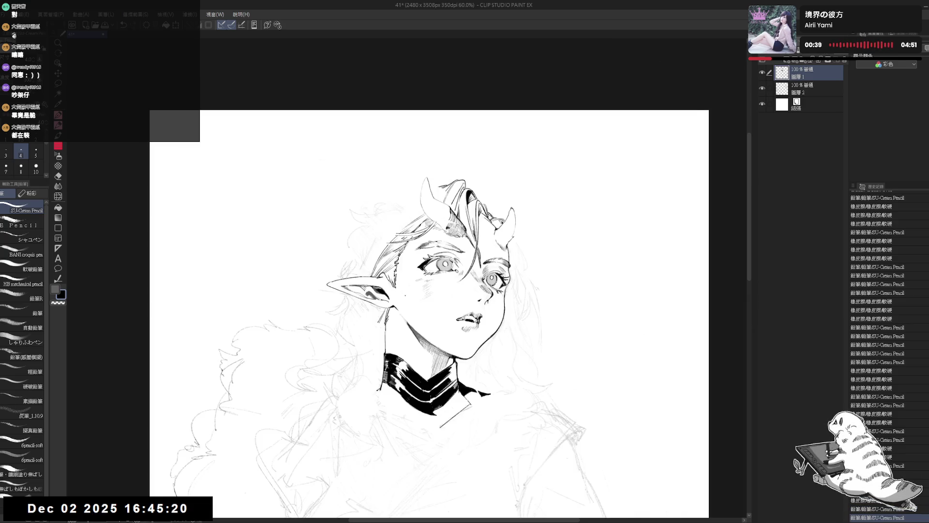
drag(439, 392, 416, 244)
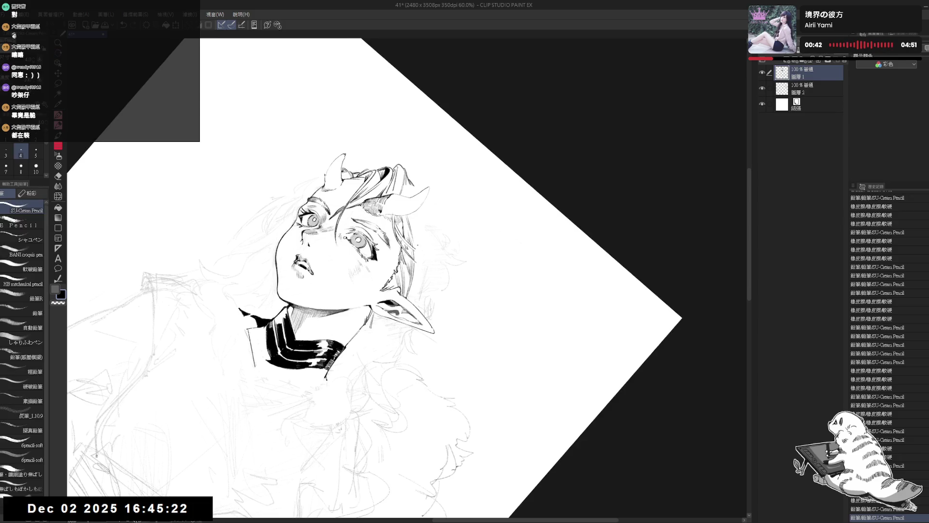
click(415, 248)
click(414, 247)
key(p)
mouse_move(415, 248)
mouse_down()
mouse_move(397, 203)
mouse_move(426, 227)
mouse_move(402, 208)
mouse_move(434, 203)
mouse_up()
key(ctrl+@)
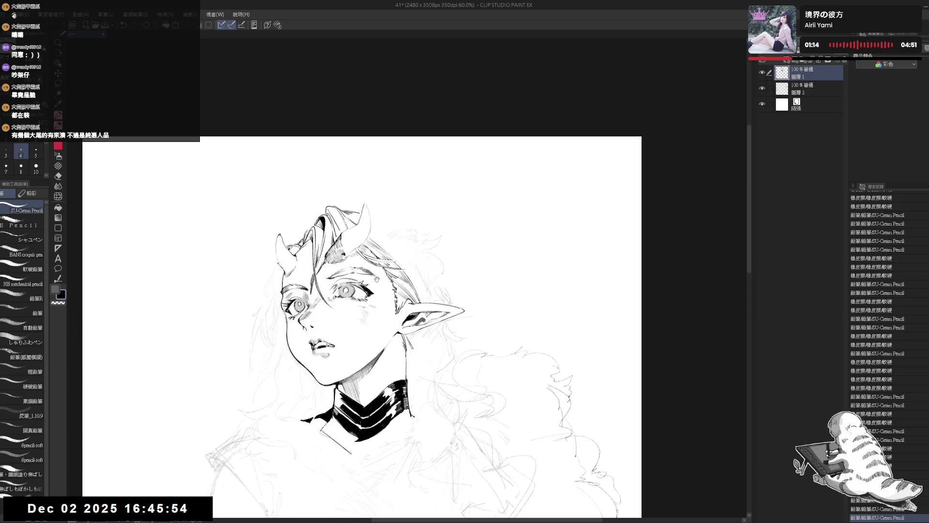
- Add a pencil stroke to the left-horn linework and erase a small stray bit beside it
drag(355, 270, 382, 273)
drag(383, 197, 392, 201)
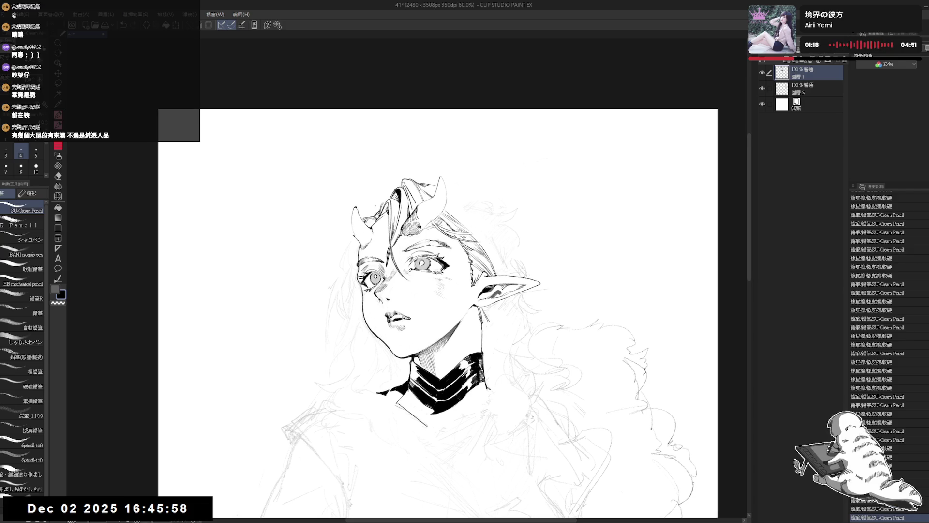
key(e)
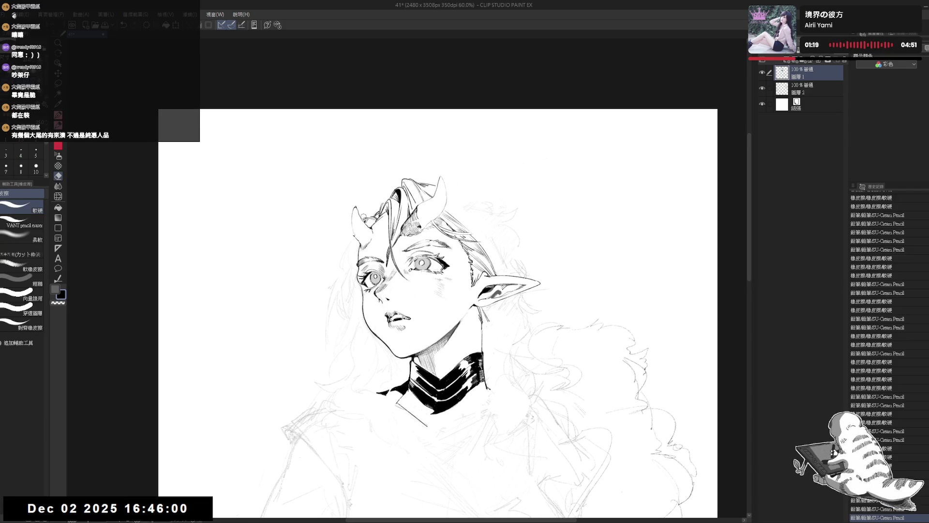
key(p)
drag(357, 217, 363, 225)
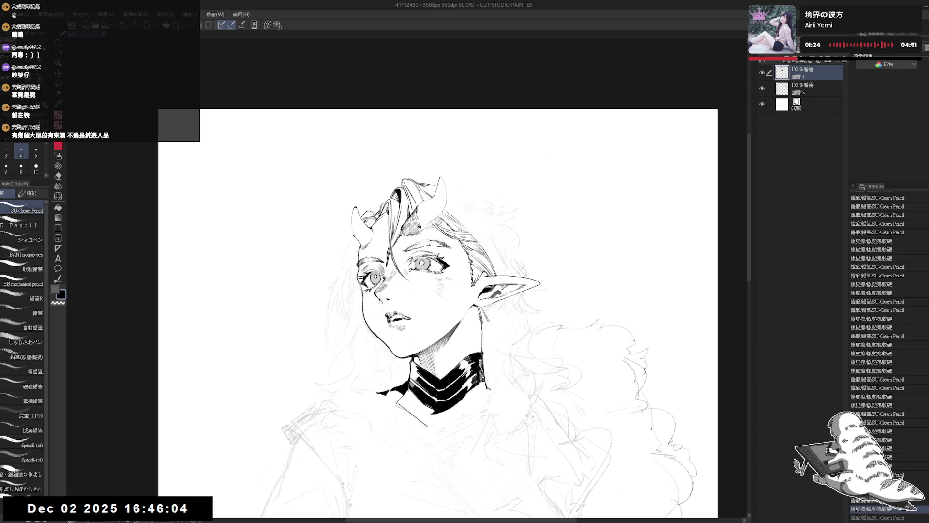
drag(361, 216, 367, 221)
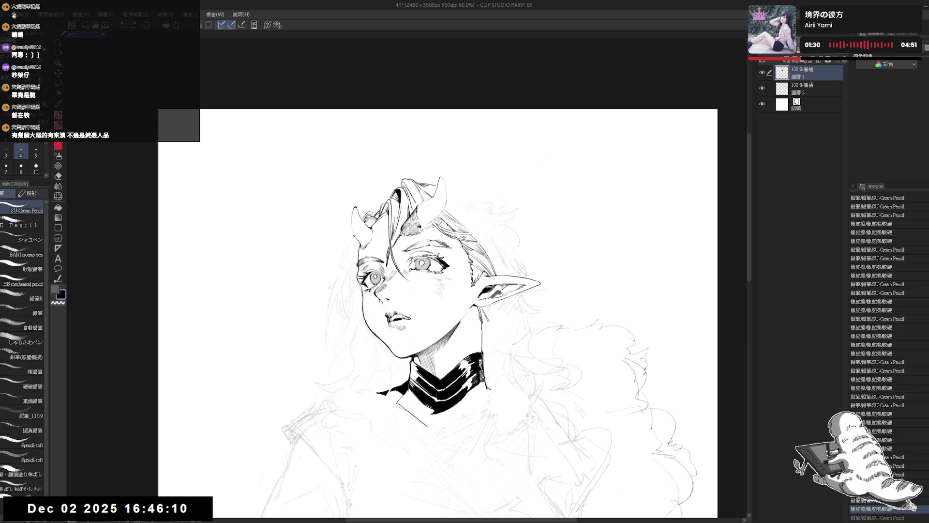
- Mirror and tilt the view, then undo the trial line beside the left horn
key(h)
key(h)
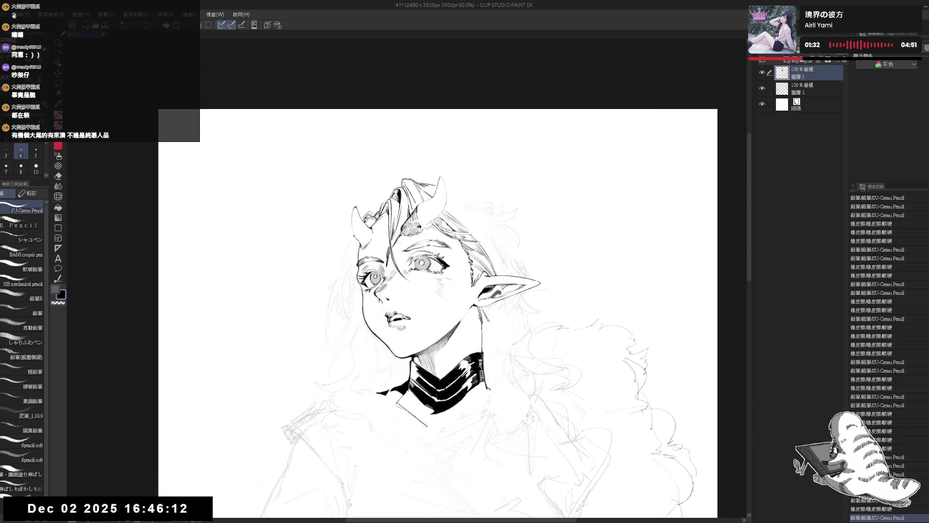
drag(436, 290, 442, 295)
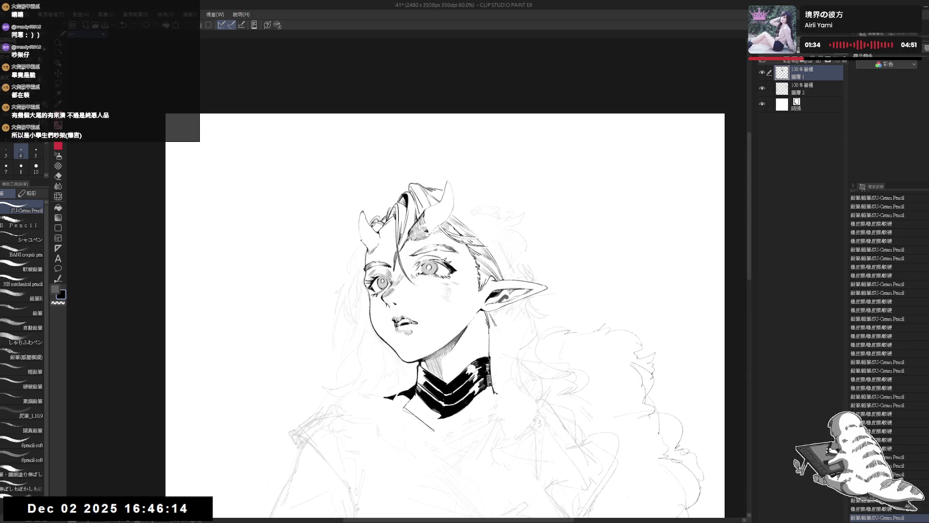
mouse_move(366, 220)
mouse_down()
mouse_move(357, 278)
mouse_move(371, 264)
mouse_move(368, 289)
mouse_up()
key(minus)
key(asciicircum)
key(ctrl+z)
key(minus)
key(minus)
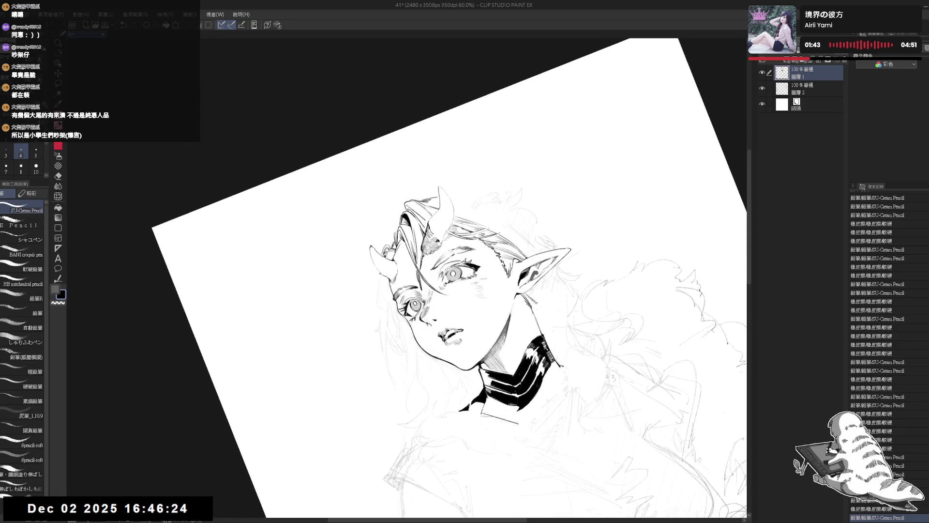
- Undo the latest pencil stroke and rotate the view back to level
key(e)
key(p)
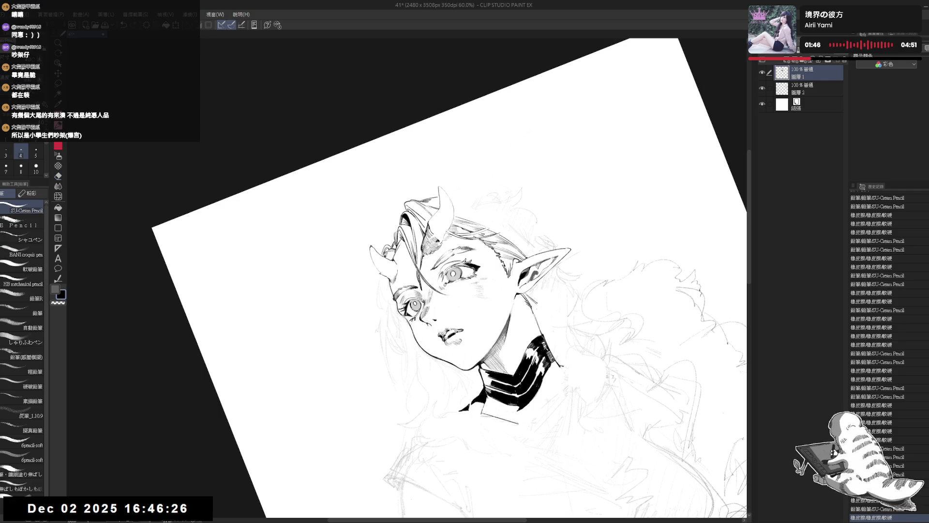
key(ctrl+z)
key(ctrl+y)
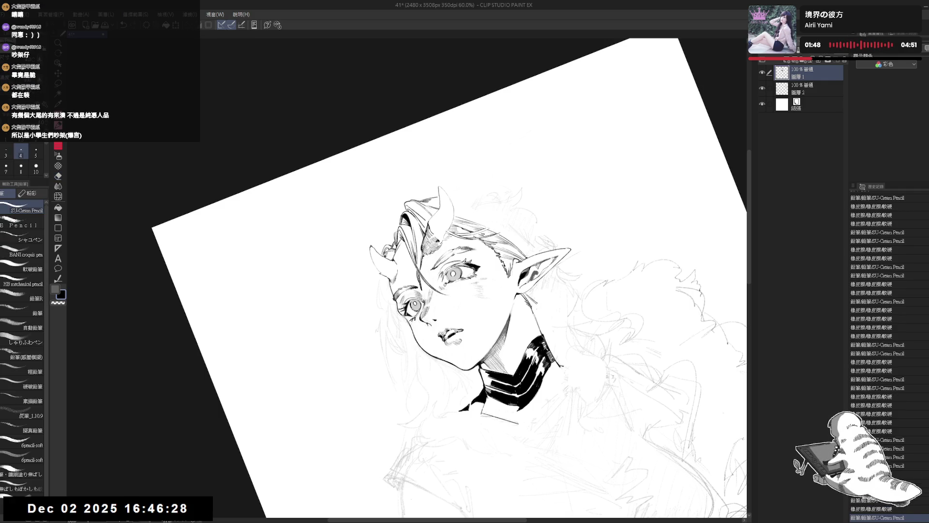
key(ctrl+z)
key(ctrl+z)
key(asciicircum)
key(asciicircum)
key(asciicircum)
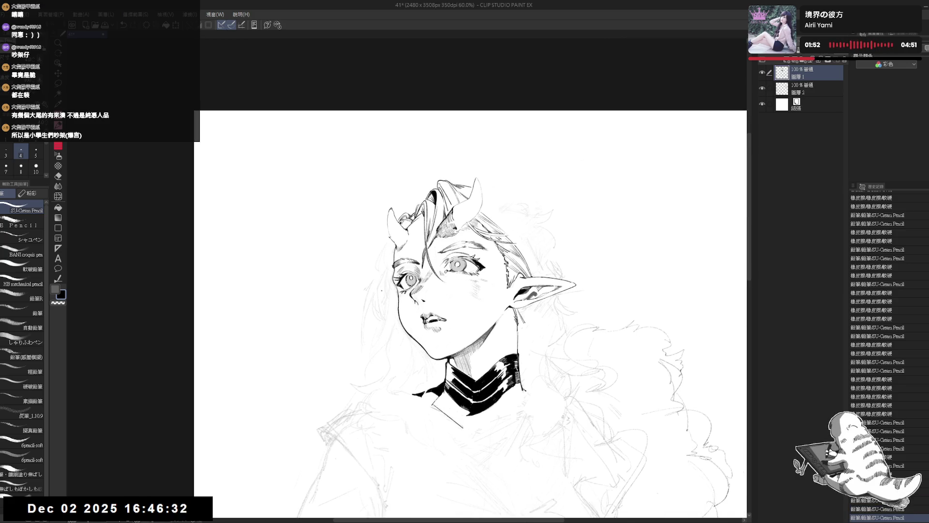
- Erase stray marks near the cheek and at the horn base
key(e)
drag(395, 290, 396, 299)
click(396, 300)
mouse_move(389, 251)
mouse_down()
mouse_move(389, 291)
mouse_move(385, 238)
mouse_up()
click(389, 286)
click(385, 235)
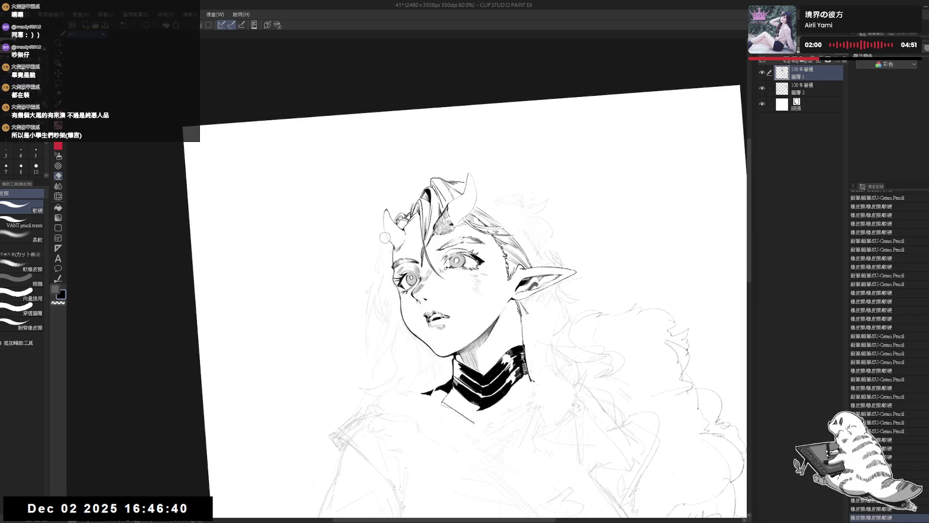
- Try small pencil marks at the horn base and undo the faint hair strokes
key(p)
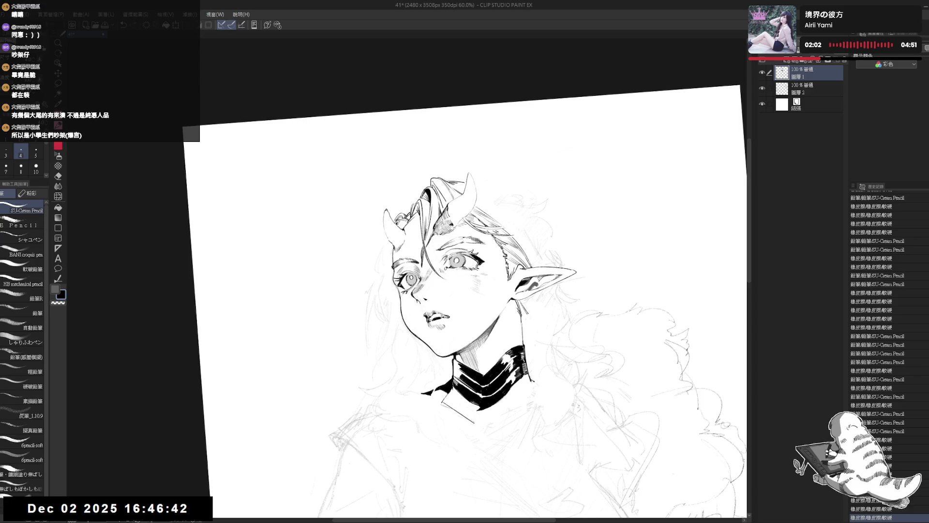
drag(393, 219, 398, 230)
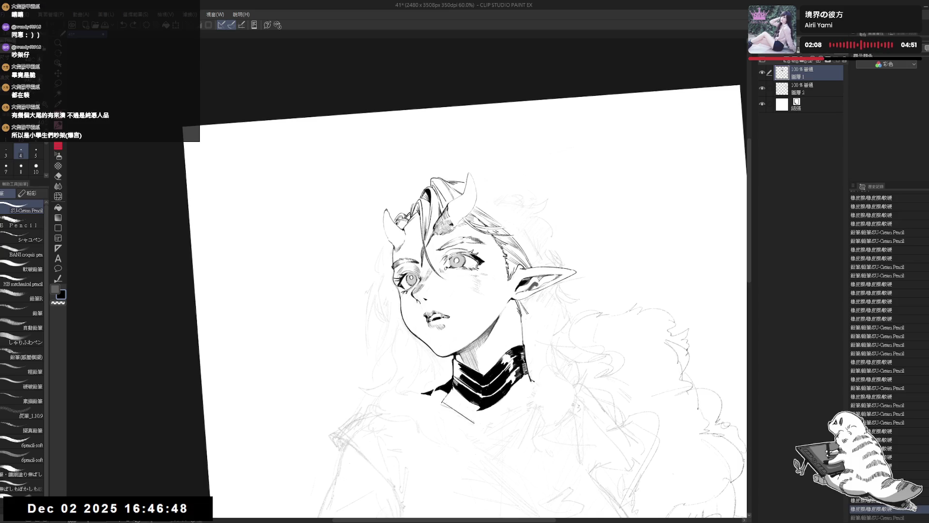
mouse_move(394, 221)
mouse_down()
mouse_move(387, 256)
mouse_move(387, 248)
mouse_move(370, 268)
mouse_move(381, 268)
mouse_move(371, 271)
mouse_move(381, 289)
mouse_up()
key(ctrl+z)
key(e)
key(p)
key(ctrl+z)
key(ctrl+z)
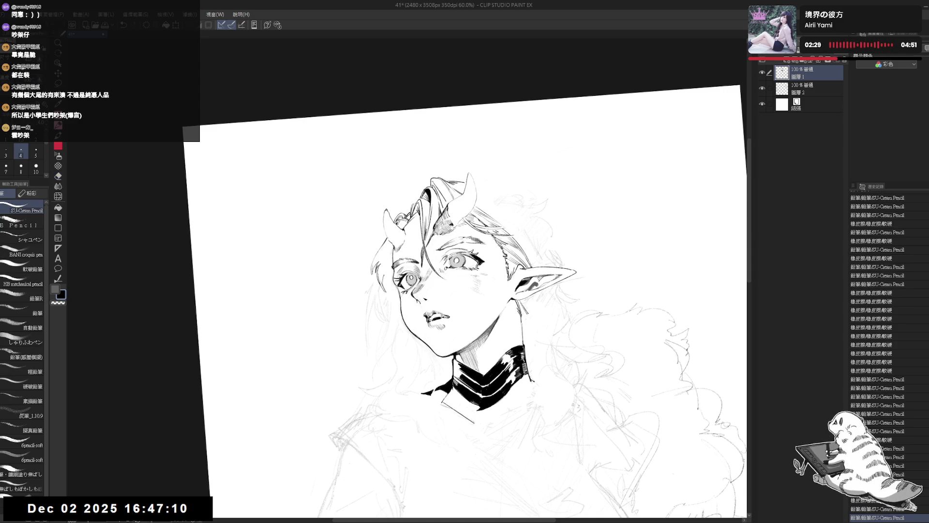
- Level, mirror and re-tilt the view, then erase small stray marks near the face
key(ctrl+@)
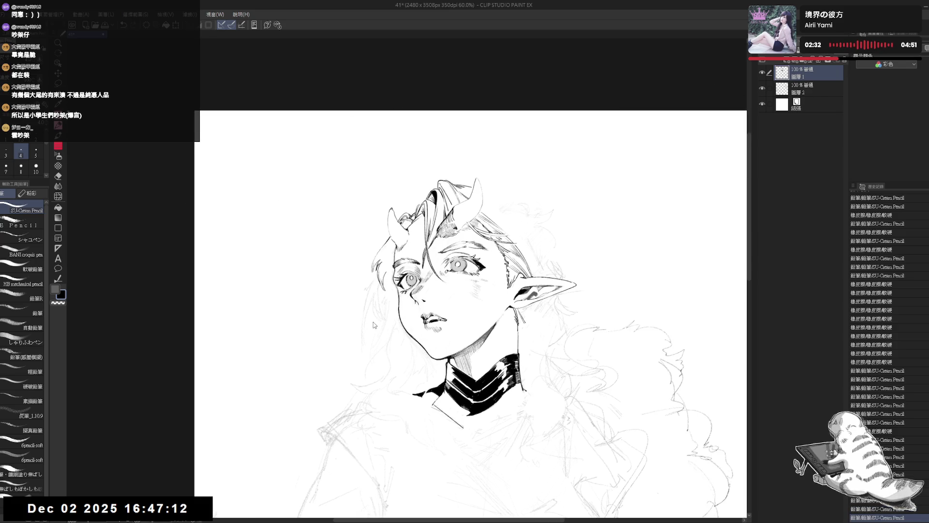
key(h)
key(r)
drag(374, 325, 414, 323)
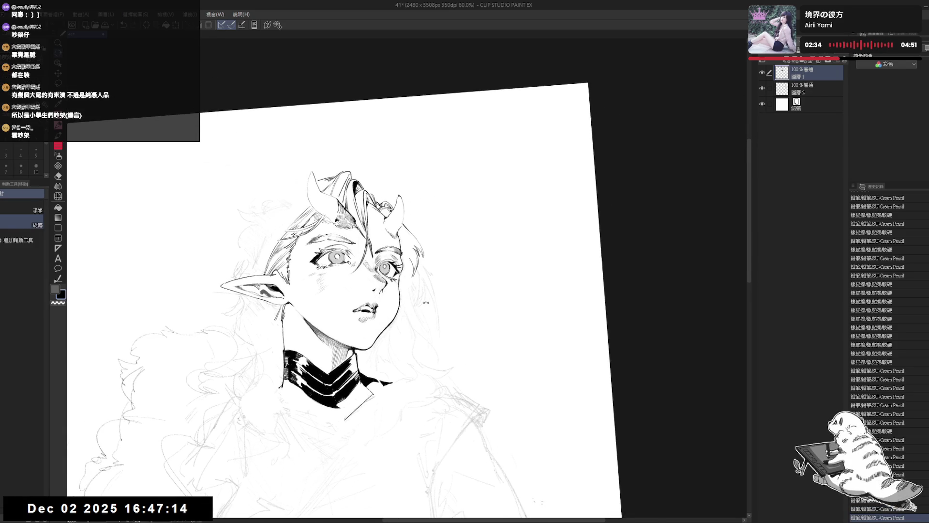
key(p)
key(ctrl+@)
key(e)
key(asciicircum)
mouse_move(430, 276)
mouse_down()
mouse_move(420, 339)
mouse_move(421, 259)
mouse_move(429, 311)
mouse_up()
- Drop a trial stroke beside the right hair and erase small marks beside the left hair
key(p)
key(ctrl+z)
mouse_move(420, 255)
mouse_down()
mouse_move(428, 318)
mouse_move(427, 298)
mouse_move(421, 305)
mouse_move(412, 296)
mouse_up()
key(ctrl+z)
key(e)
key(p)
key(h)
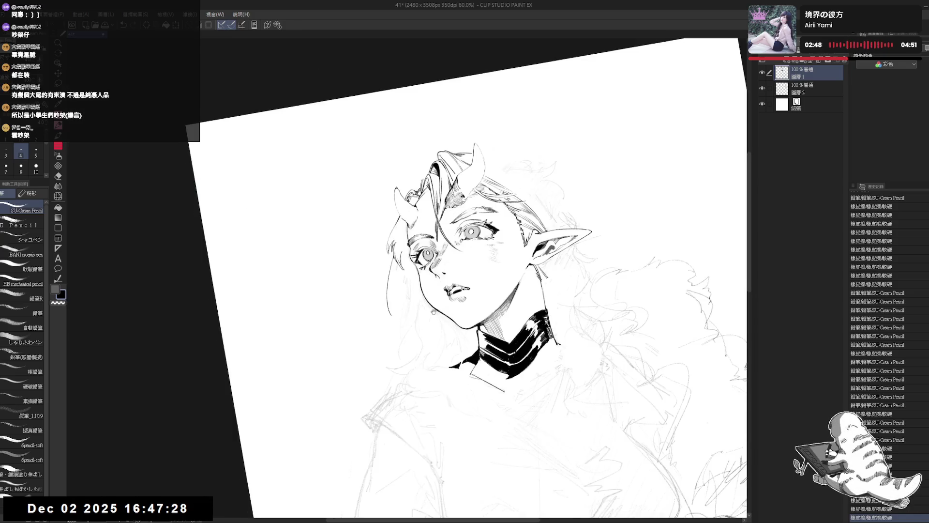
key(e)
mouse_move(385, 255)
mouse_down()
mouse_move(387, 287)
mouse_move(385, 245)
mouse_move(373, 287)
mouse_up()
- Draw the curved strand left of the face, redrawing and extending it with undo/redo
key(p)
key(ctrl+z)
drag(391, 225, 377, 288)
key(ctrl+z)
drag(379, 253, 377, 287)
key(ctrl+z)
key(ctrl+y)
drag(390, 240, 378, 277)
key(ctrl+z)
- Level and rotate the view, adding short strokes by the left hair strand
mouse_move(474, 271)
mouse_down()
mouse_move(484, 252)
mouse_move(476, 268)
mouse_up()
key(ctrl+at)
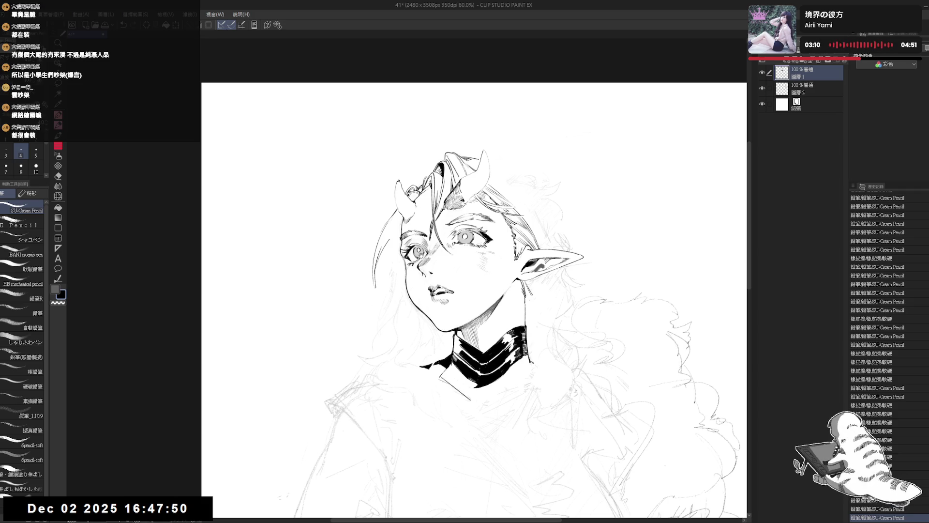
drag(368, 249, 375, 279)
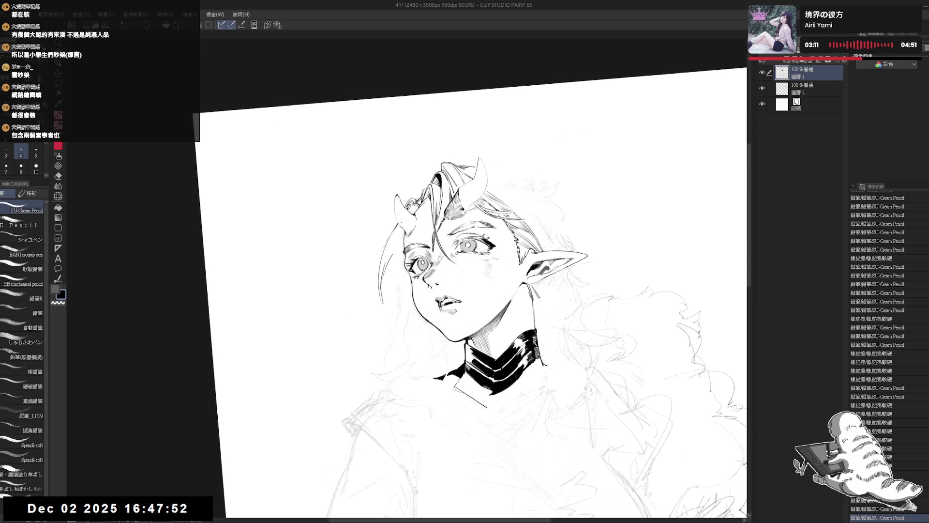
mouse_move(383, 232)
mouse_down()
mouse_move(394, 220)
mouse_move(393, 257)
mouse_move(393, 223)
mouse_up()
key(e)
key(p)
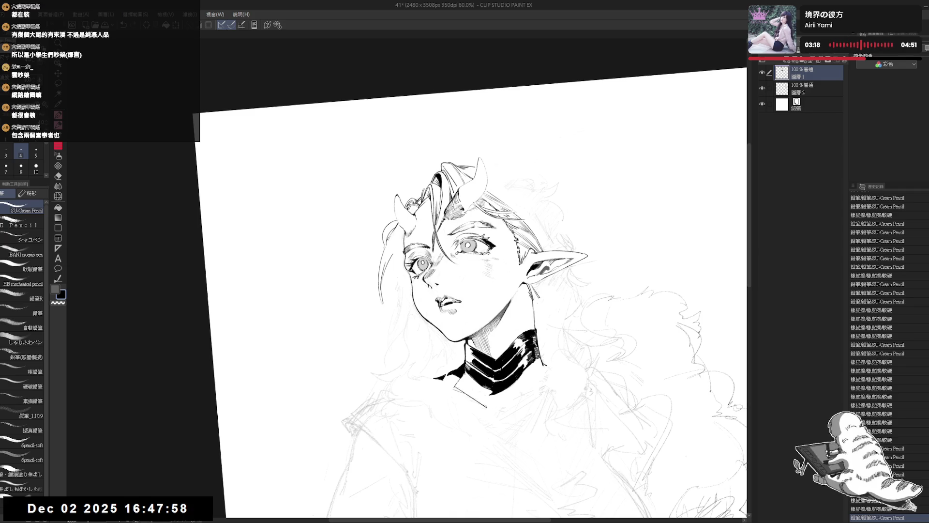
drag(402, 401, 372, 354)
drag(390, 230, 392, 247)
key(ctrl+z)
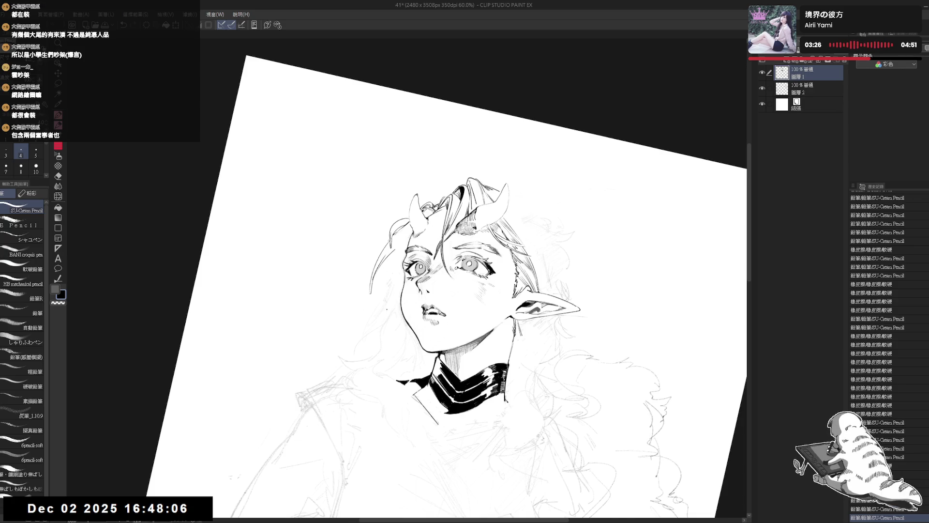
- Add tiny pencil touches and darken the short stroke along the left hair strand
key(h)
key(h)
key(r)
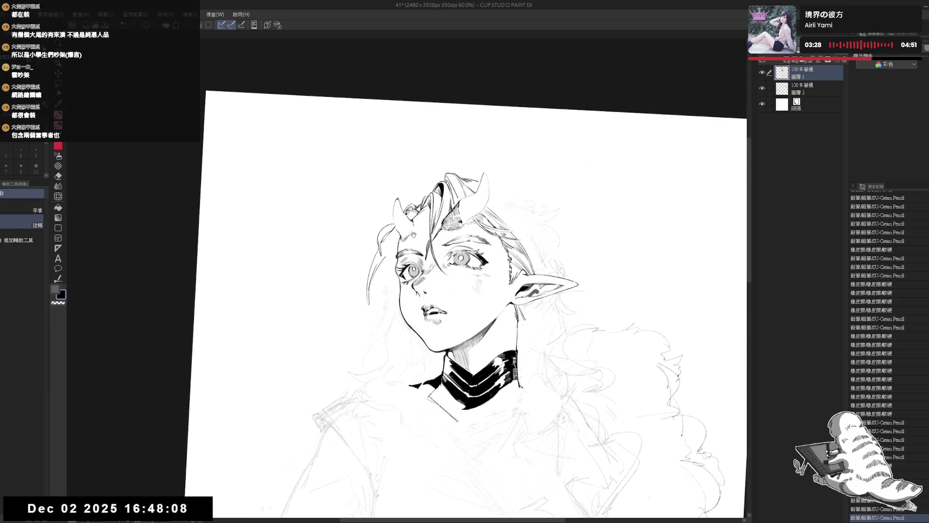
key(p)
click(183, 507)
click(374, 272)
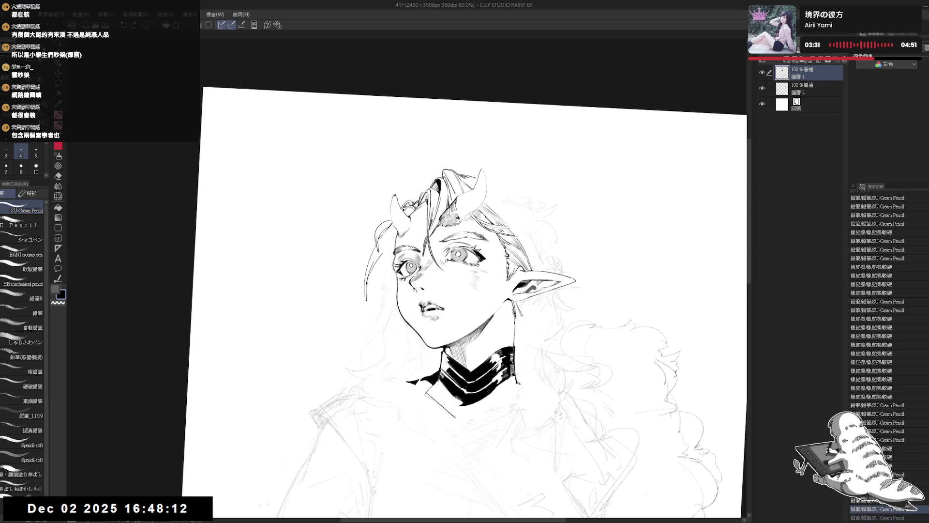
key(ctrl+y)
key(ctrl+z)
key(ctrl+y)
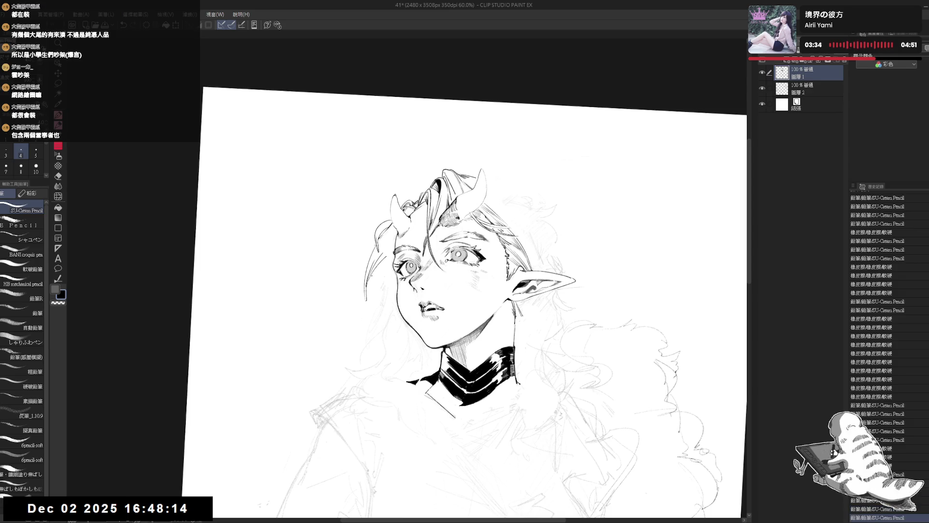
drag(376, 266, 369, 277)
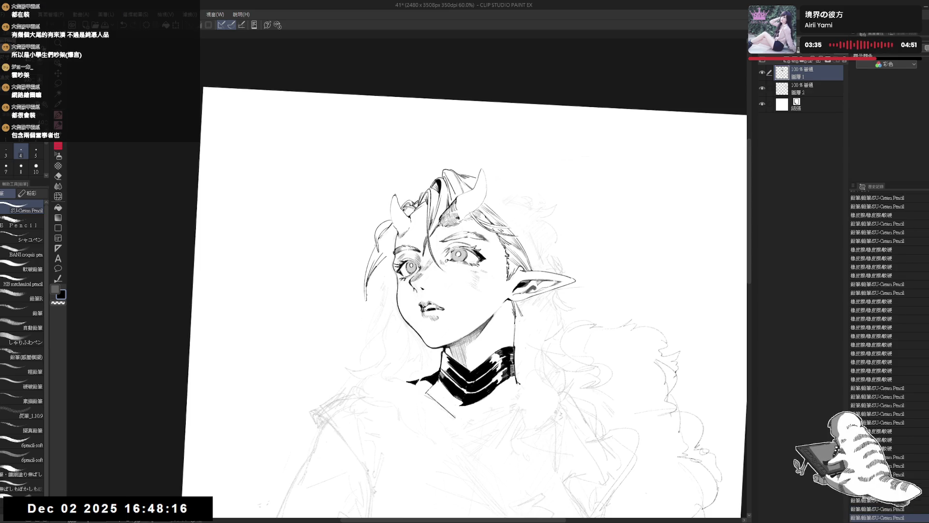
drag(375, 358, 353, 211)
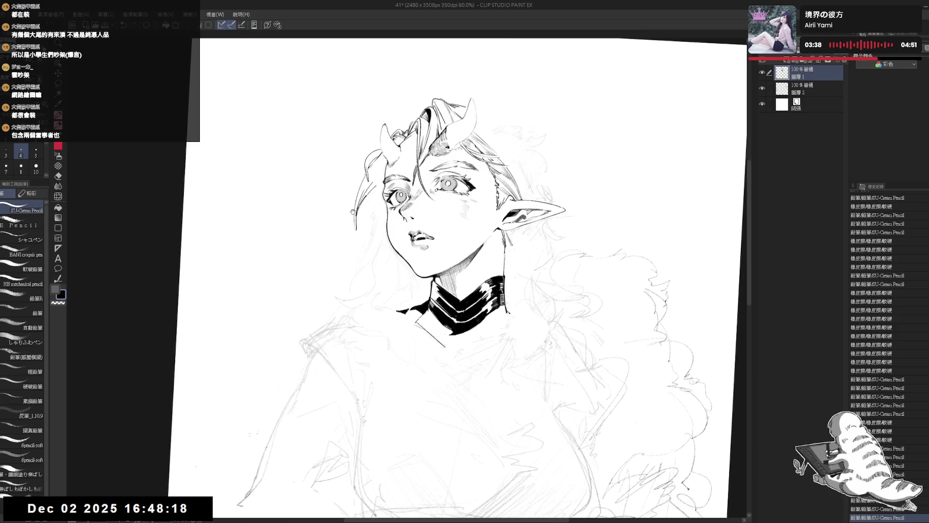
scroll(344, 207, down, 2)
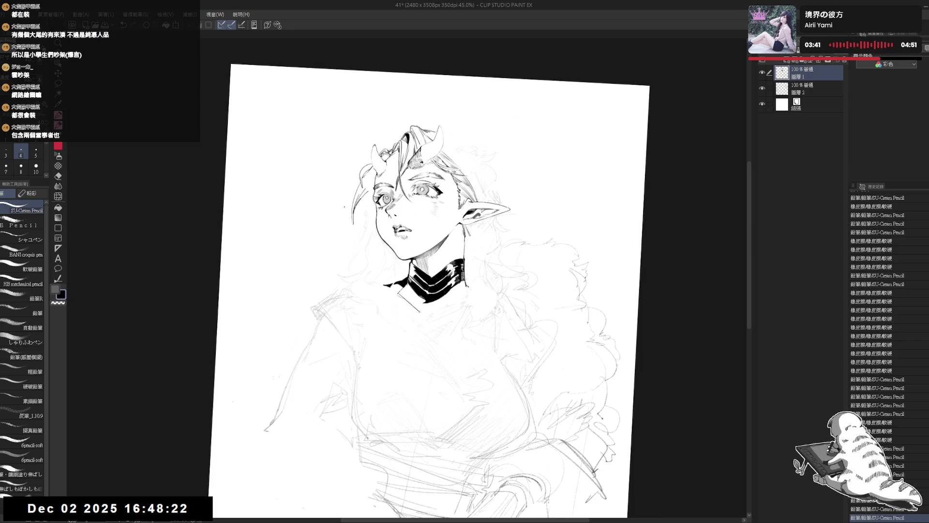
- Erase a small mark near the hair and refine the left strand near the horn
scroll(345, 207, up, 1)
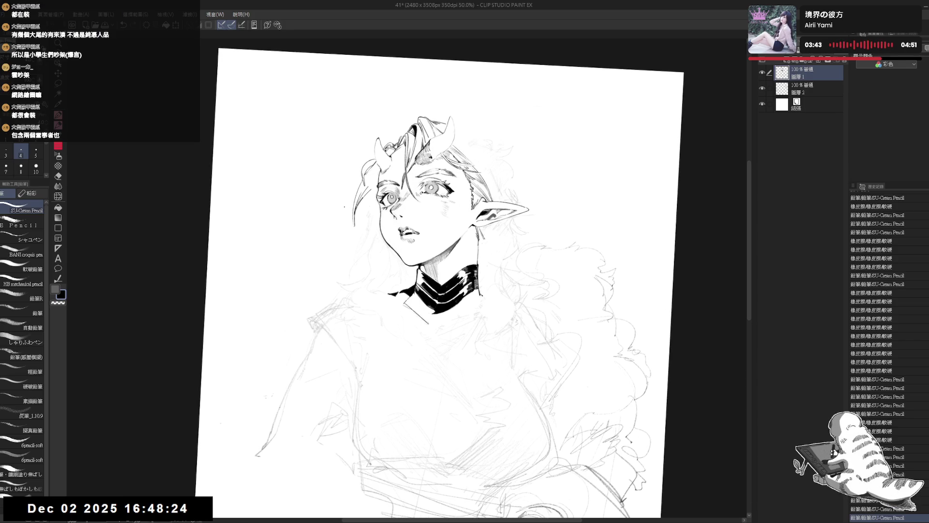
drag(376, 218, 389, 240)
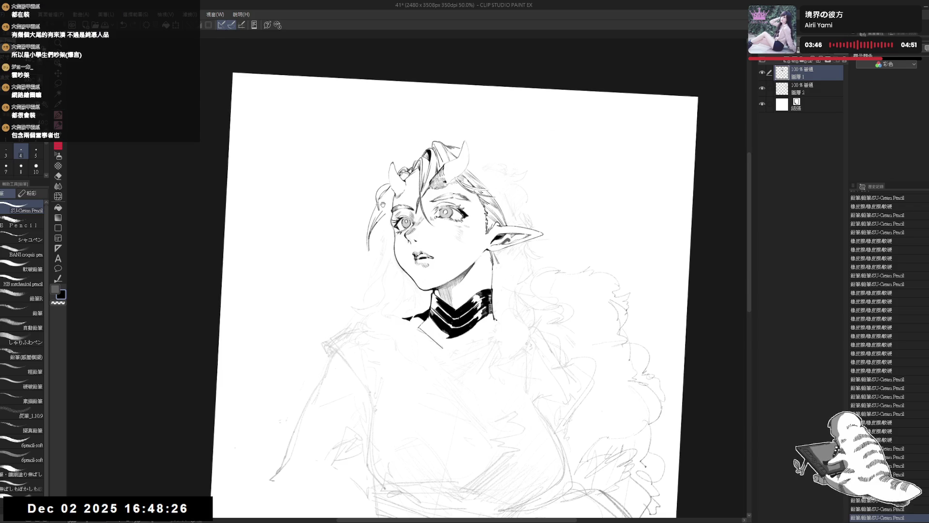
key(e)
drag(376, 204, 381, 199)
key(p)
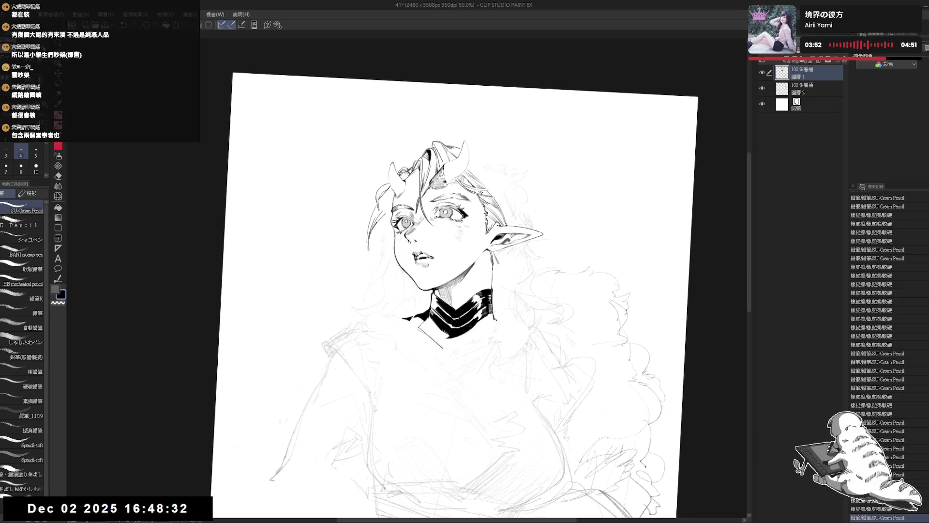
drag(375, 200, 361, 206)
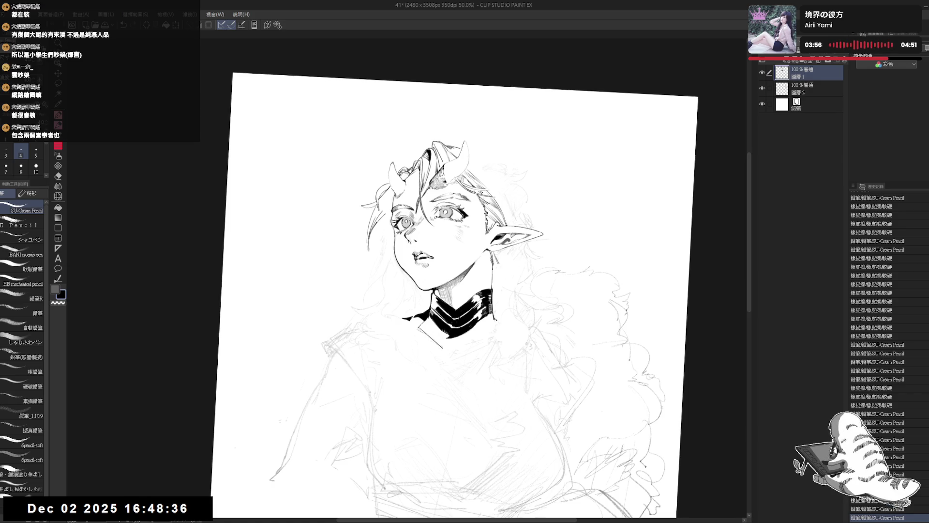
drag(372, 204, 366, 213)
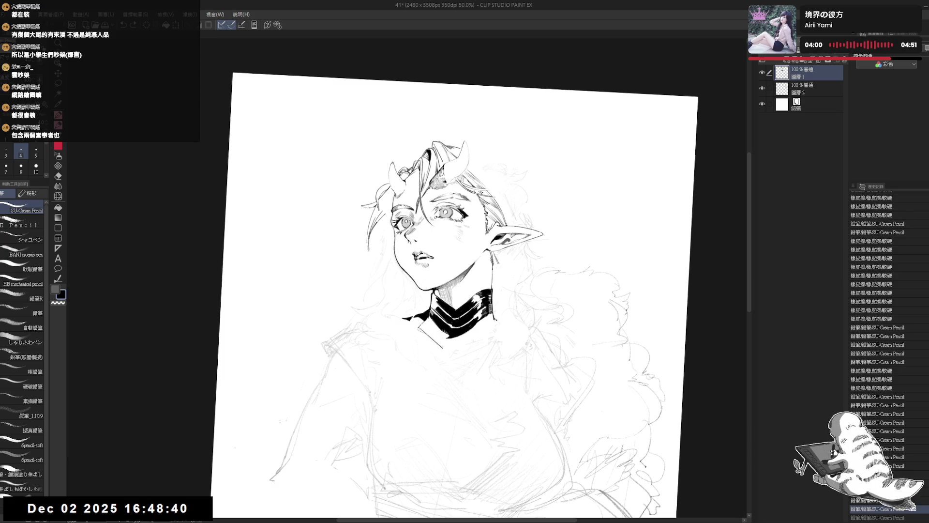
- Straighten the view and erase the bottom end of the left hair strand
key(ctrl+at)
key(h)
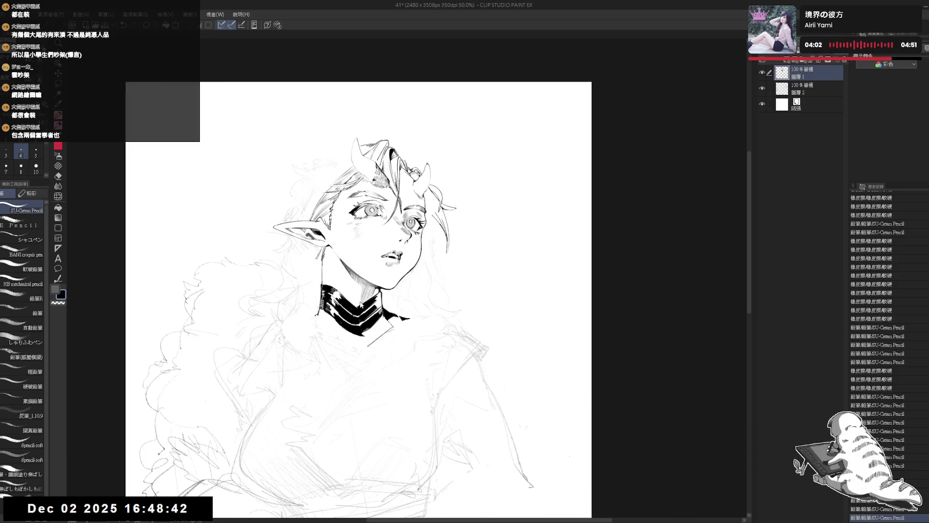
key(h)
scroll(368, 225, down, 1)
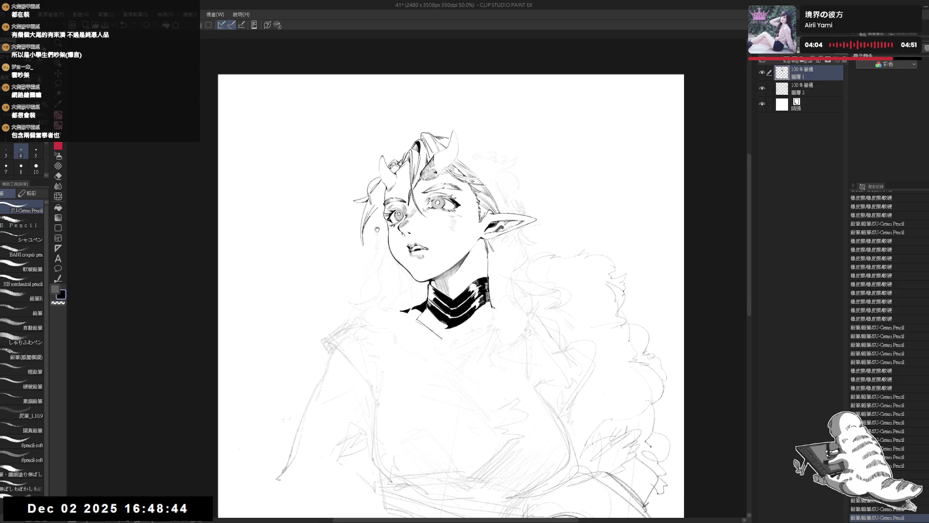
key(e)
drag(364, 227, 362, 250)
drag(375, 209, 357, 244)
key(p)
- With a slightly thicker pencil, redraw the strand along the left hair edge
key(ctrl+z)
key(bracketright)
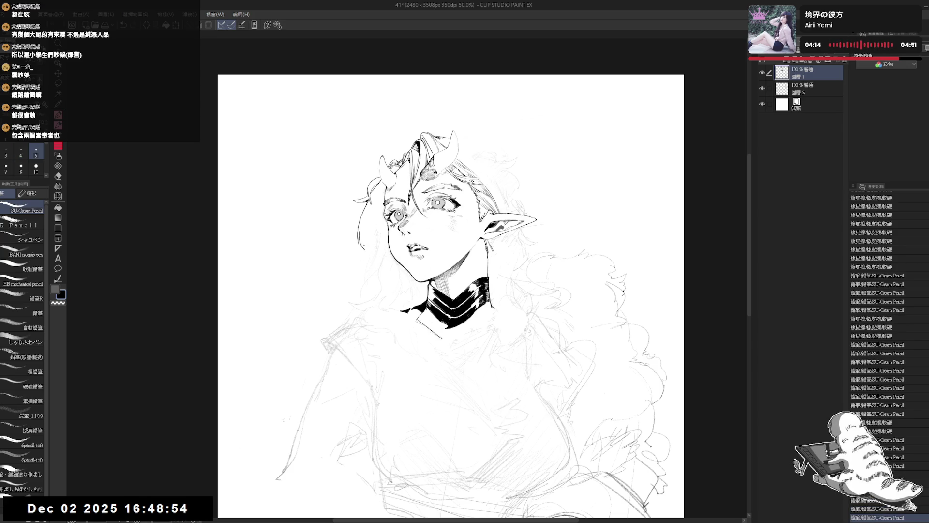
drag(379, 214, 368, 251)
key(ctrl+z)
drag(375, 220, 367, 252)
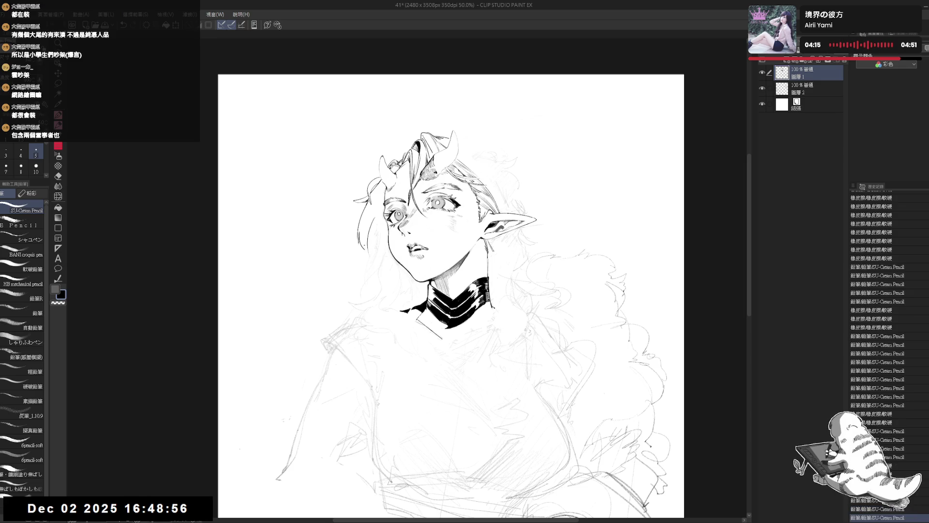
drag(374, 221, 367, 258)
key(ctrl+z)
key(ctrl+z)
key(ctrl+z)
key(ctrl+y)
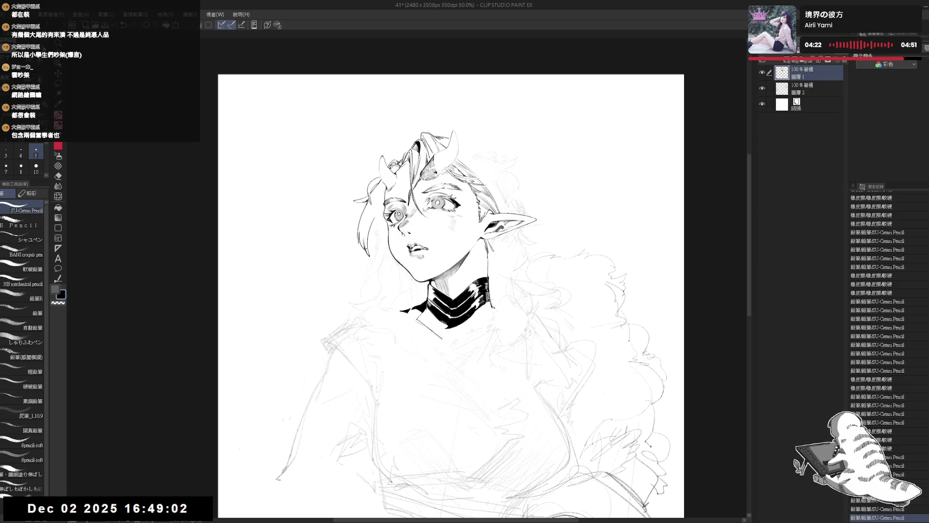
key(ctrl+y)
key(ctrl+z)
- Mirror the canvas, zoom in, and tilt the view counter-clockwise to check the strand
key(h)
key(ctrl+plus)
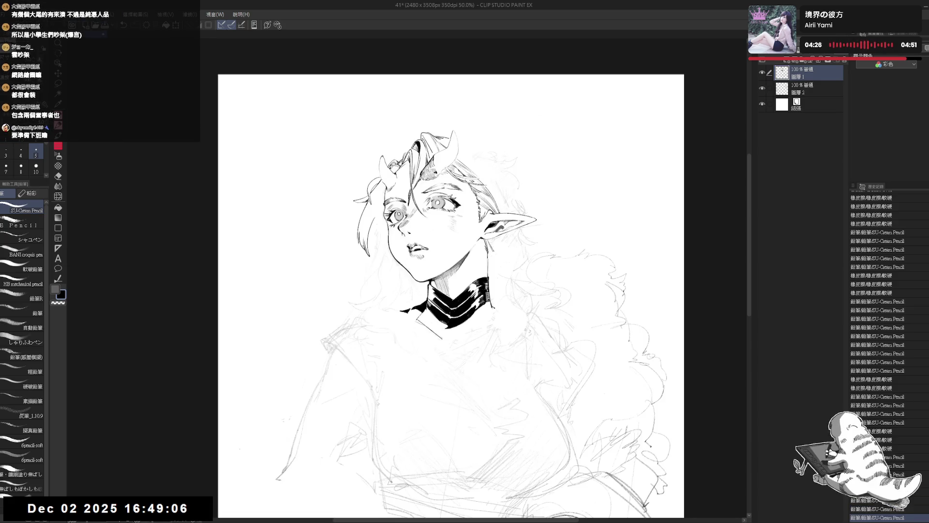
key(h)
drag(415, 152, 399, 159)
drag(375, 259, 373, 266)
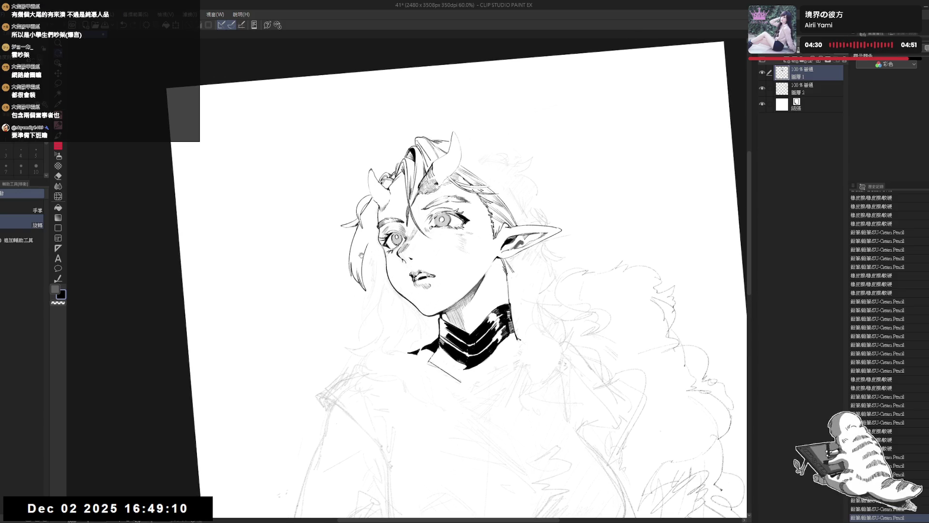
- Erase a stray pencil mark beside the face and restore the undone pencil stroke
key(p)
key(e)
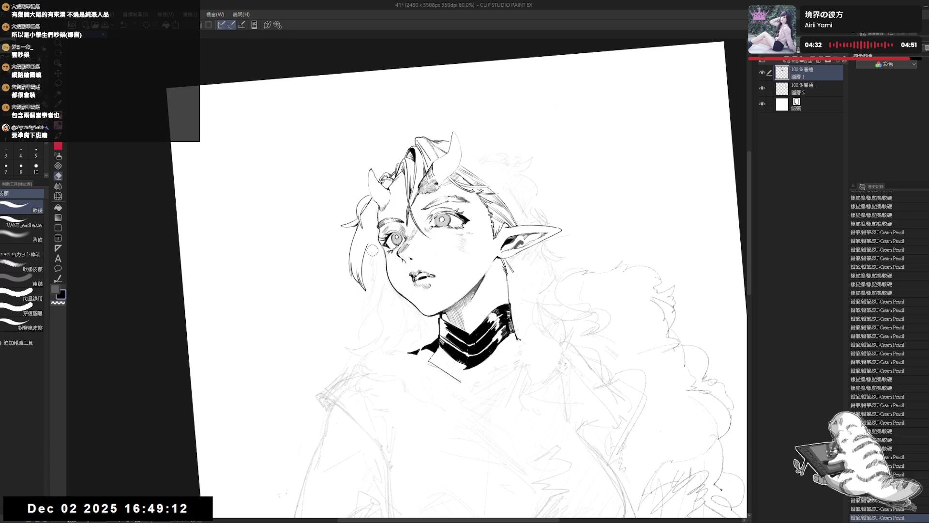
drag(373, 246, 368, 255)
key(p)
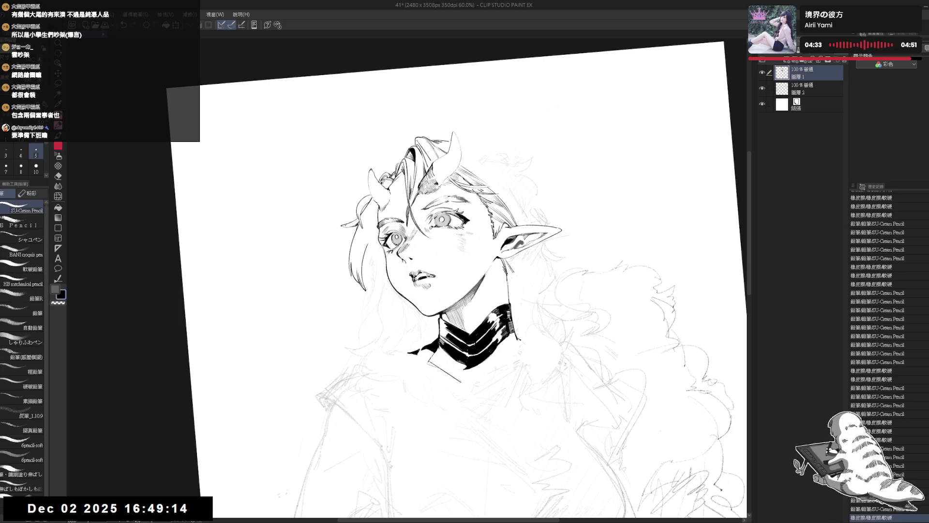
drag(183, 504, 187, 511)
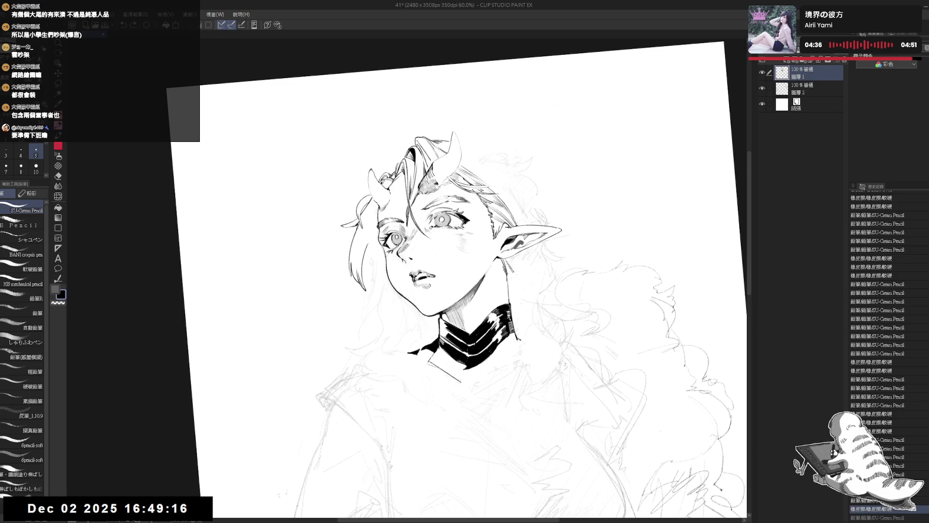
key(ctrl+y)
key(ctrl+y)
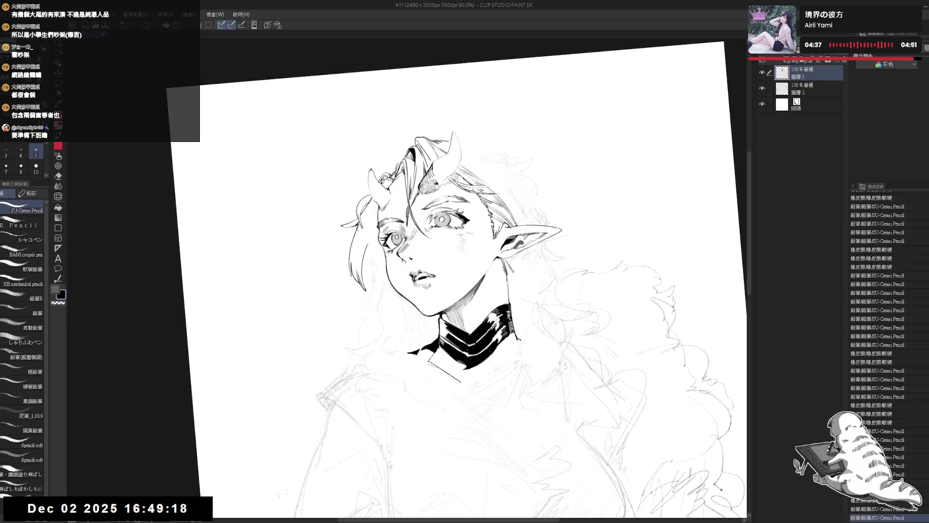
- Erase small strokes at the face's left edge and undo the test lines near the cheek
key(e)
drag(369, 232, 371, 275)
key(p)
key(ctrl+z)
key(ctrl+z)
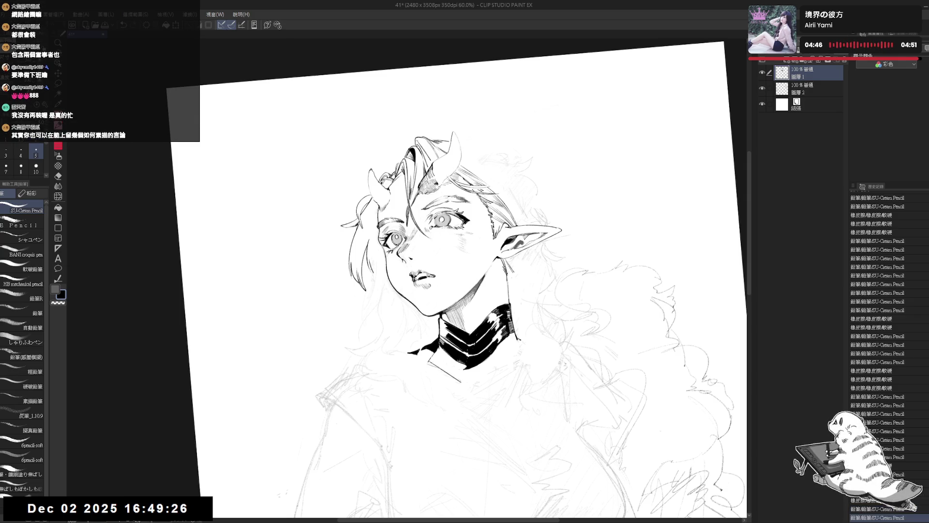
drag(370, 263, 372, 274)
key(ctrl+z)
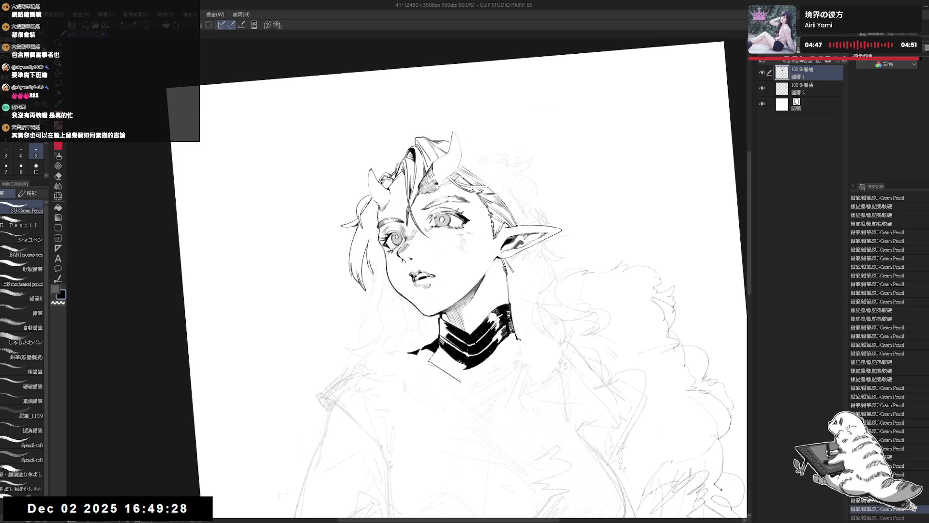
- Mirror the canvas, zoom in, and touch up a hair line beside the face
key(h)
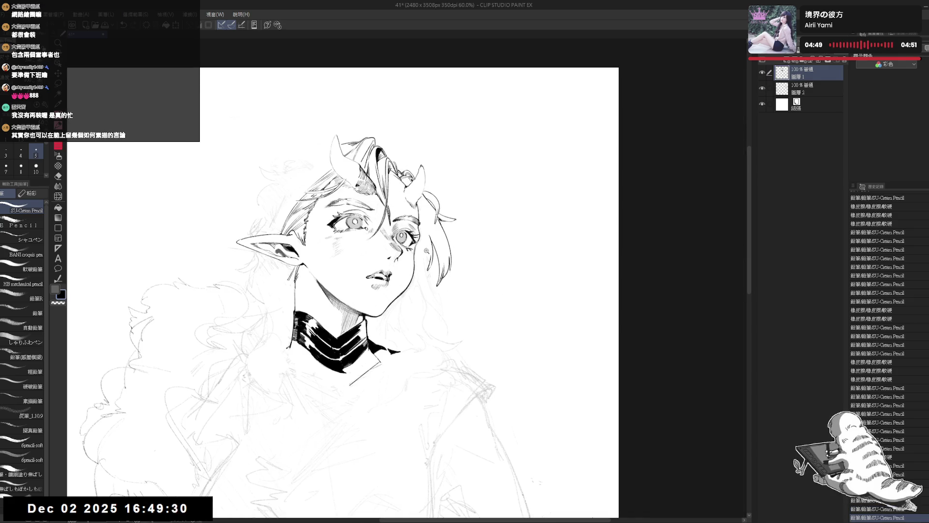
scroll(348, 281, up, 2)
drag(425, 249, 429, 271)
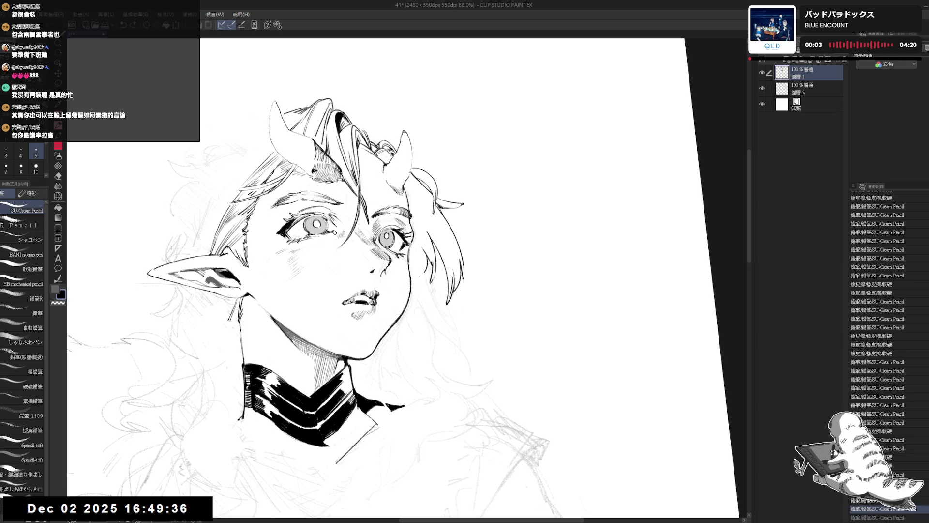
- Touch up the hair lines beside the face with the pencil
key(e)
key(p)
key(e)
key(p)
mouse_move(417, 251)
mouse_down()
mouse_move(419, 268)
mouse_move(419, 258)
mouse_up()
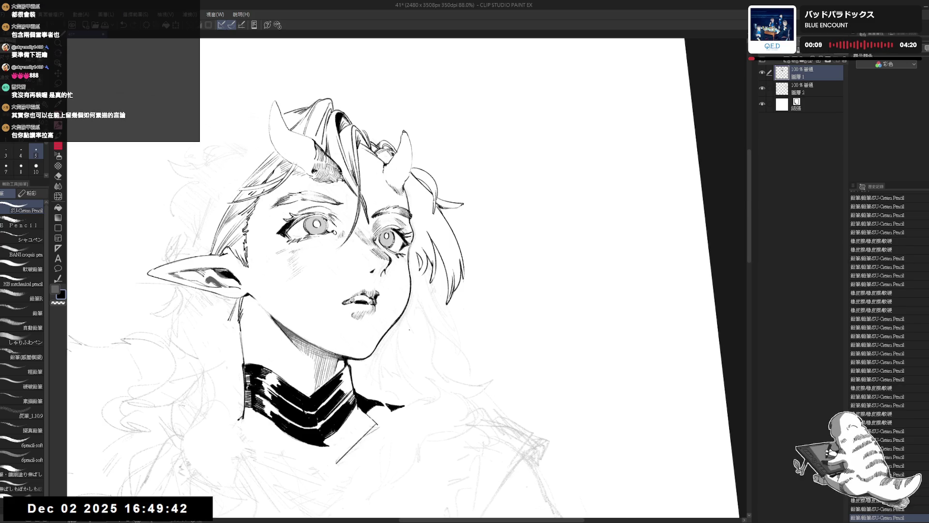
- Rotate and un-mirror the canvas, then erase a stray mark near the chin
key(minus)
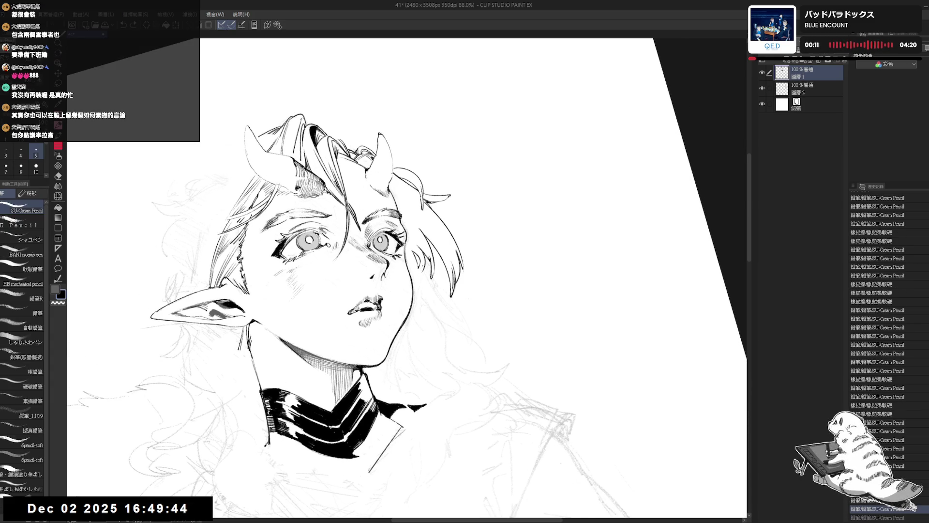
key(minus)
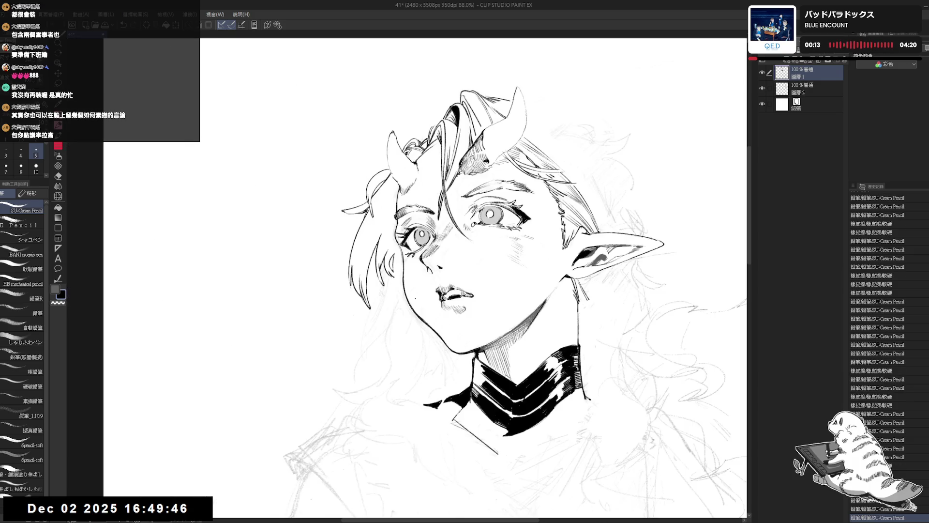
key(r)
key(e)
mouse_move(390, 282)
mouse_down()
mouse_move(384, 296)
mouse_move(385, 274)
mouse_move(384, 313)
mouse_move(387, 302)
mouse_up()
- Erase leftover sketch lines around the chin and neck
key(p)
key(e)
drag(383, 340, 400, 296)
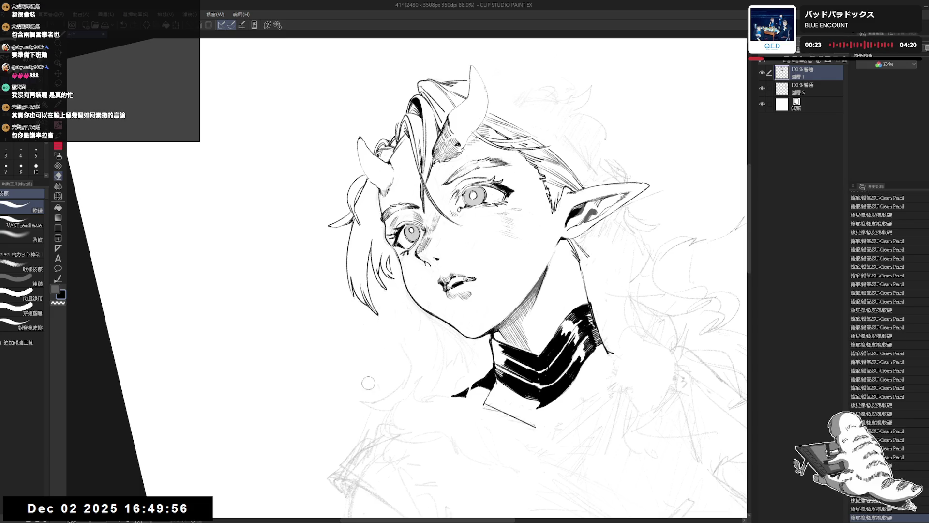
mouse_move(371, 378)
mouse_down()
mouse_move(392, 285)
mouse_move(406, 320)
mouse_up()
key(p)
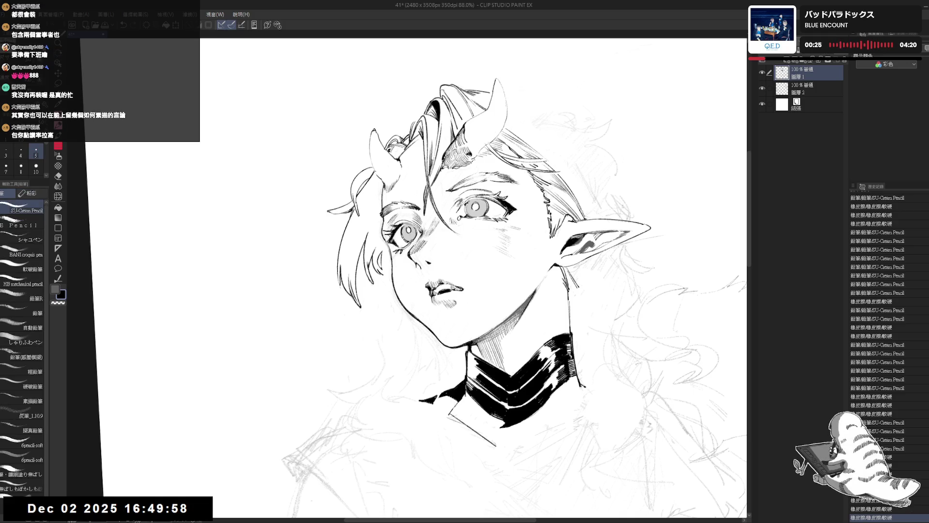
- Add small pencil strokes and dots on the hair, dropping the last stroke, and straighten the view
drag(436, 242, 433, 283)
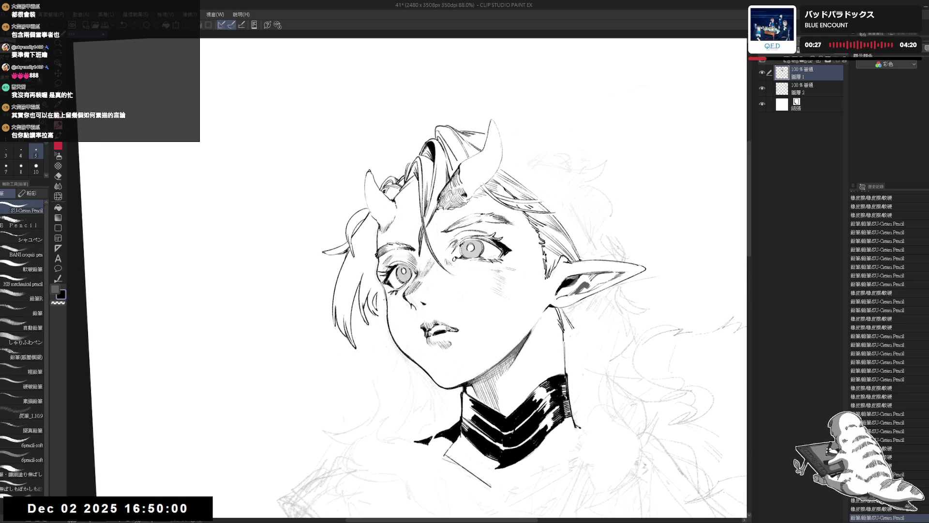
click(373, 333)
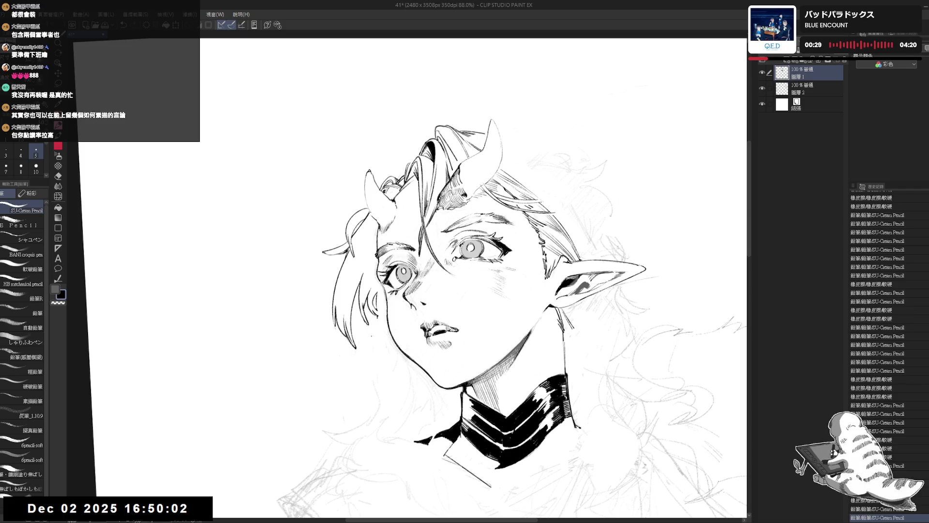
mouse_move(377, 317)
mouse_down()
mouse_move(359, 352)
mouse_move(376, 346)
mouse_up()
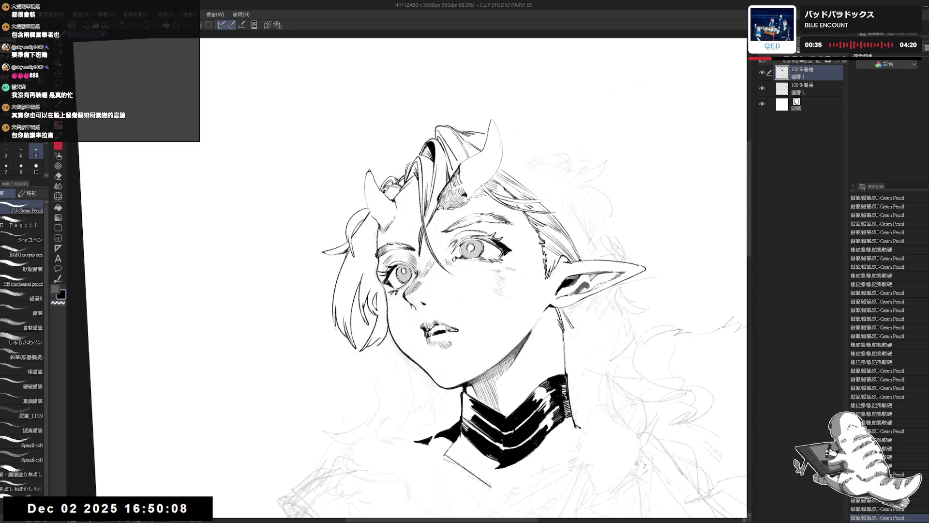
key(ctrl+z)
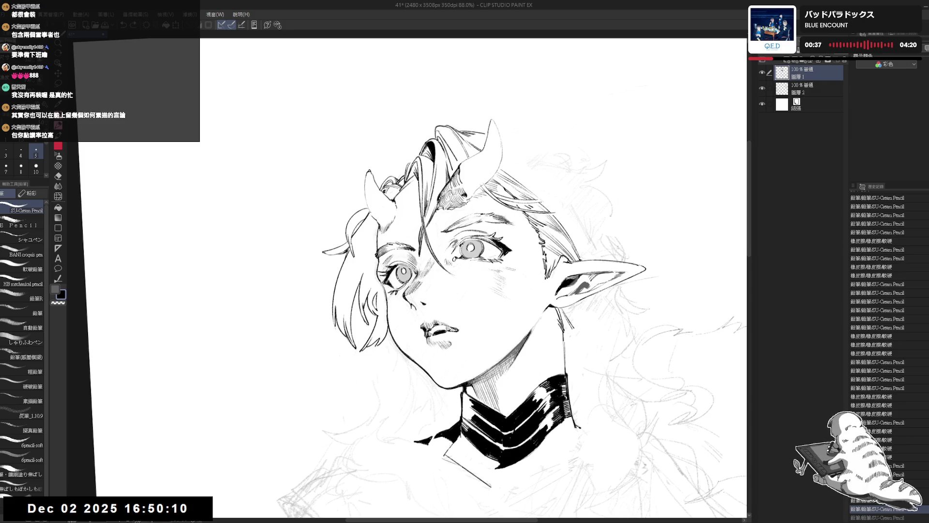
click(384, 390)
mouse_move(397, 321)
mouse_down()
mouse_move(398, 345)
mouse_move(482, 174)
mouse_move(459, 217)
mouse_up()
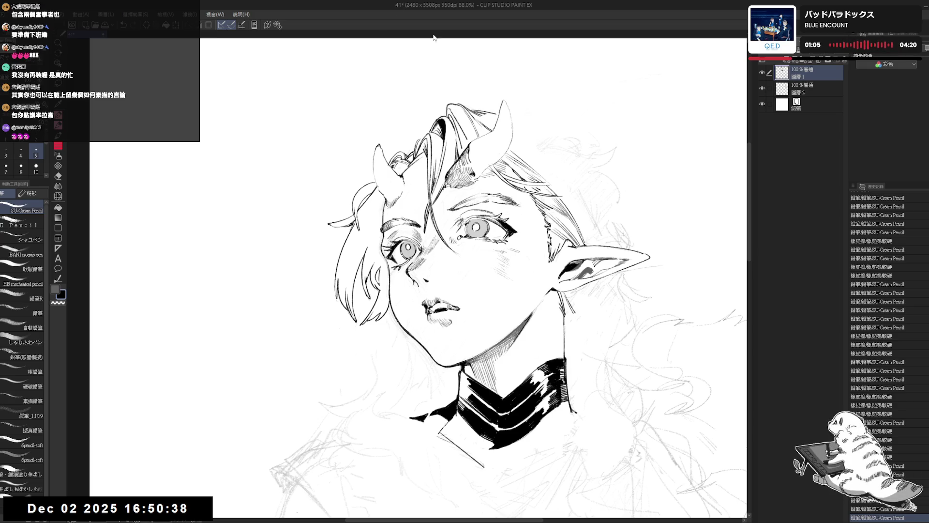
- Erase bits of hair near the left horn
key(e)
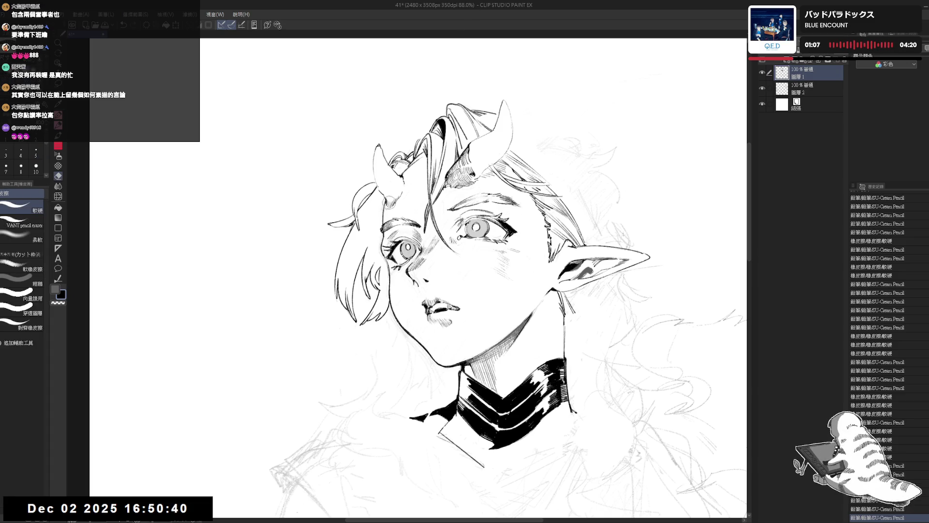
drag(376, 209, 380, 259)
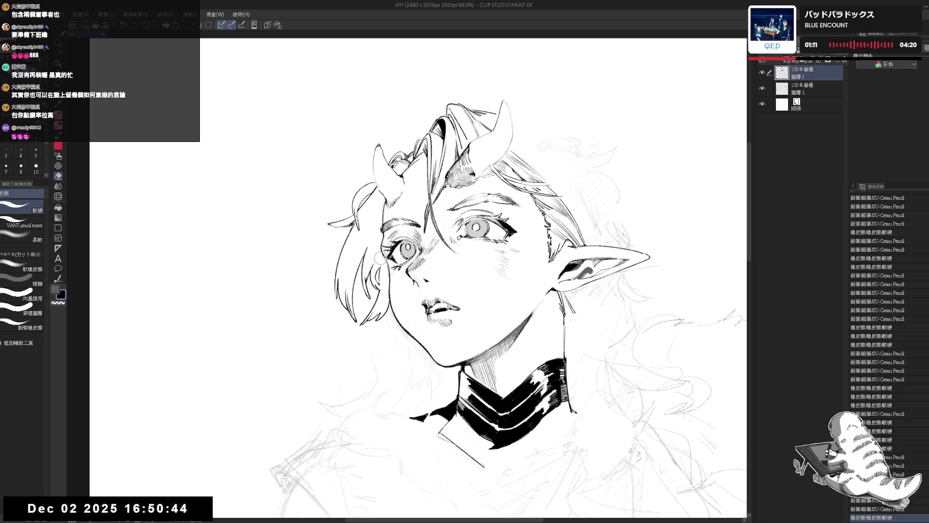
key(p)
drag(421, 168, 418, 178)
drag(395, 110, 394, 118)
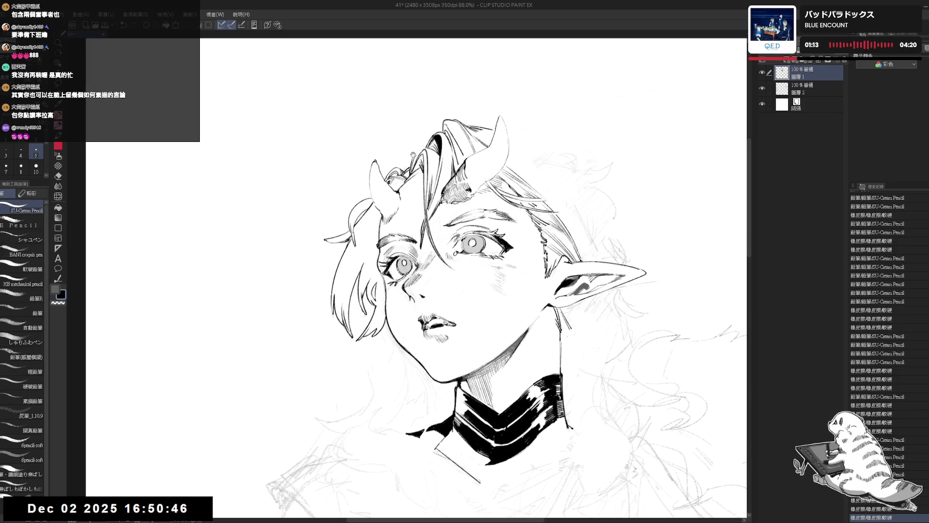
- Try a hair stroke above the left horn, undoing and redoing the hair strokes
drag(416, 156, 415, 140)
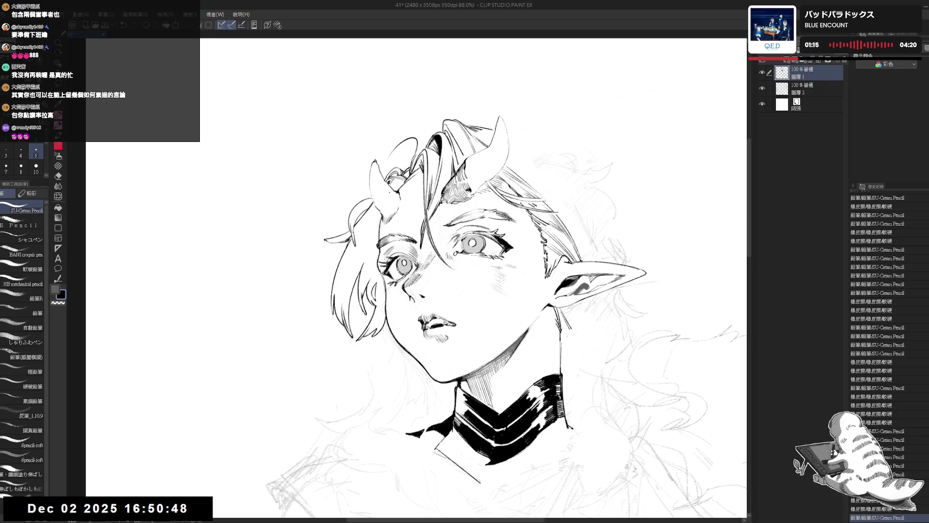
key(ctrl+z)
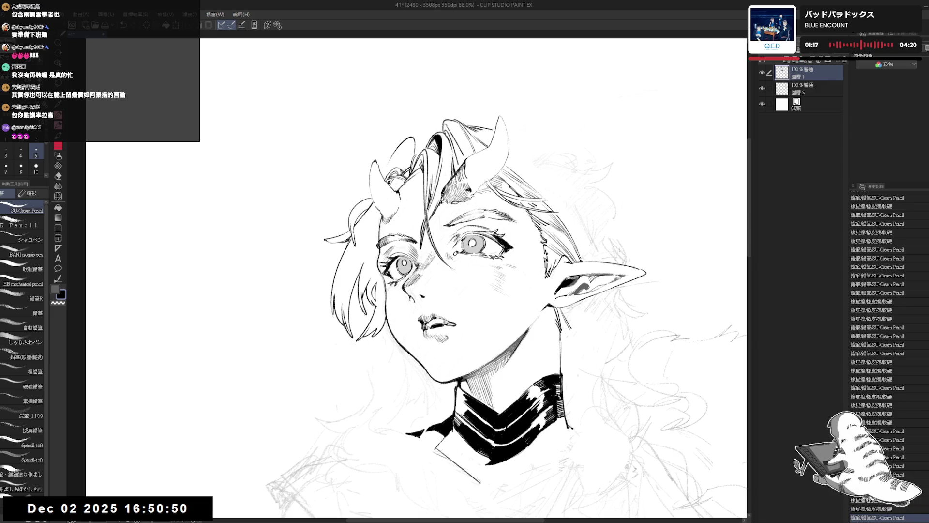
drag(394, 118, 397, 125)
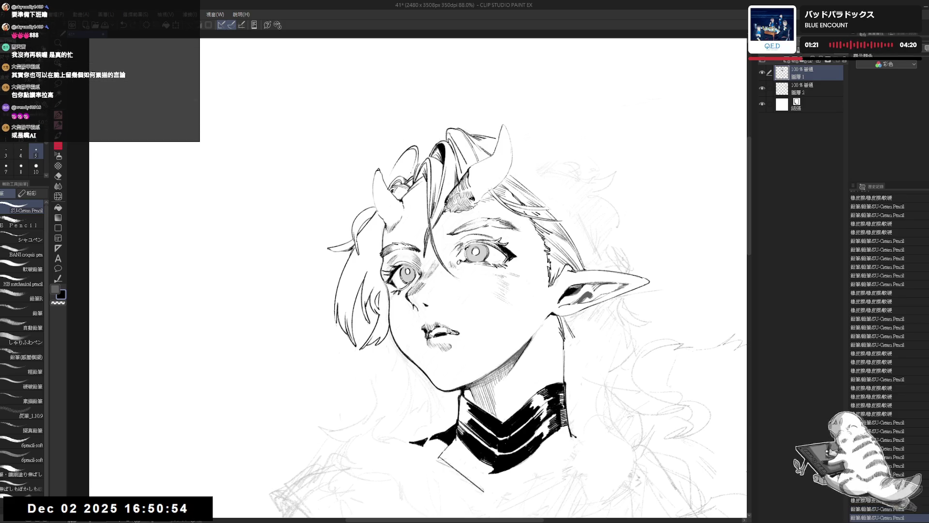
key(ctrl+z)
key(ctrl+y)
key(ctrl+z)
key(ctrl+z)
key(ctrl+z)
key(ctrl+y)
key(ctrl+y)
- Erase small hair strokes near the horn
key(e)
drag(405, 171, 411, 184)
key(p)
key(e)
key(p)
- Mirror and tilt the canvas to check, undo the last stroke, and zoom out to 66.7%
key(h)
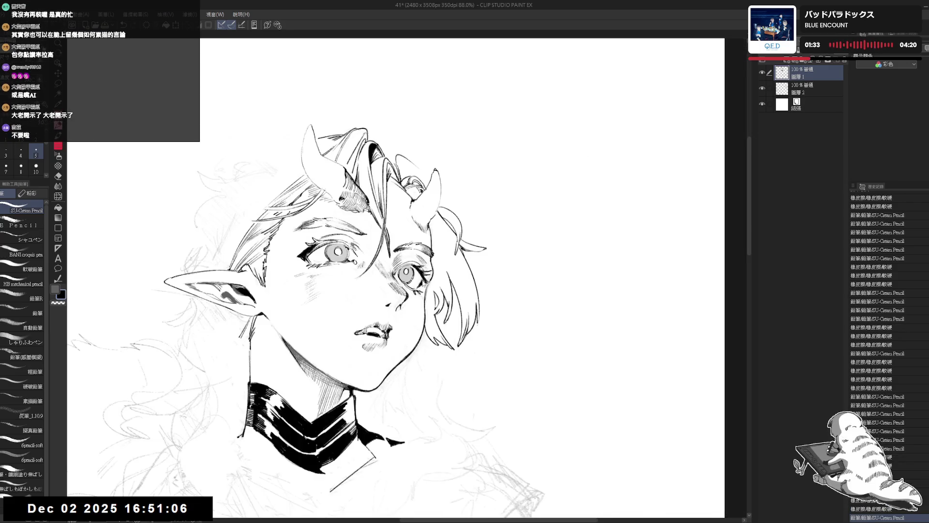
key(r)
key(h)
key(p)
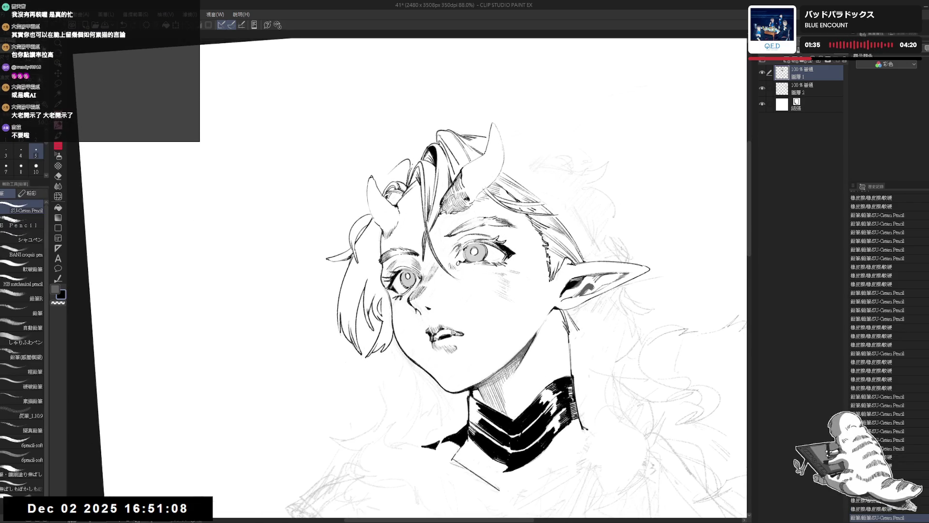
key(ctrl+z)
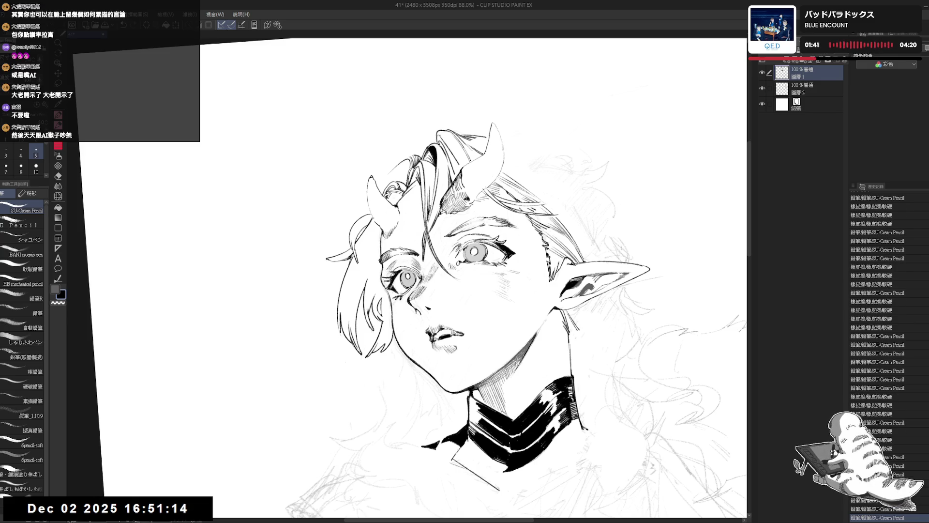
key(ctrl+minus)
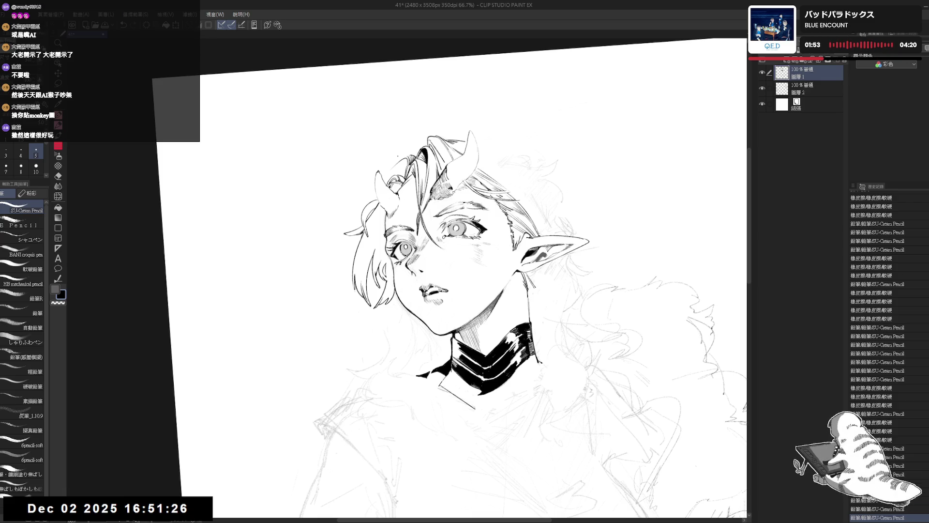
- Level and rotate the canvas, undo the last action, and fill a small linework area black
key(ctrl+at)
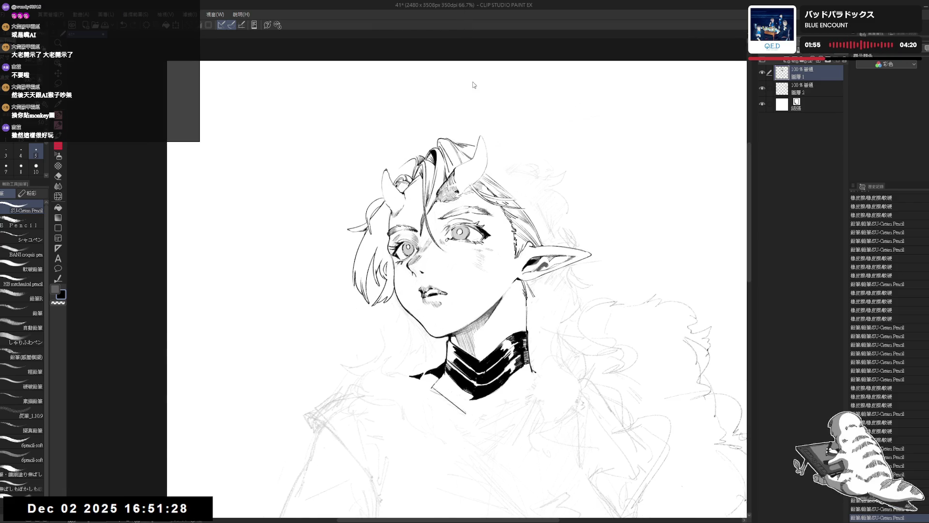
key(h)
key(^)
key(^)
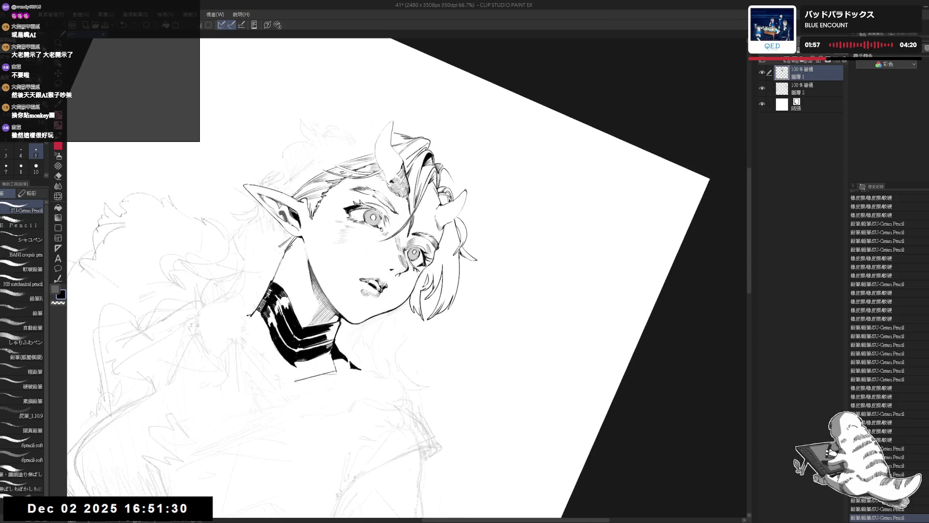
key(ctrl+z)
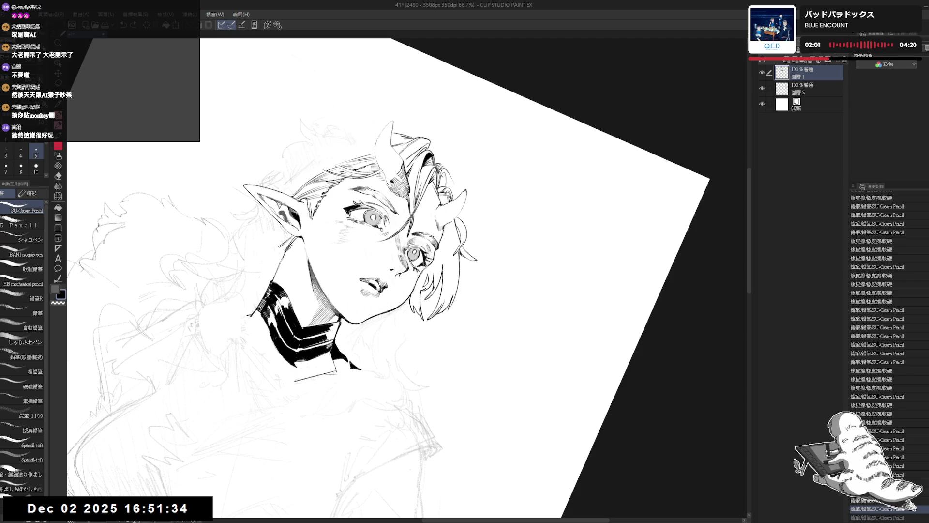
key(g)
key(ctrl+at)
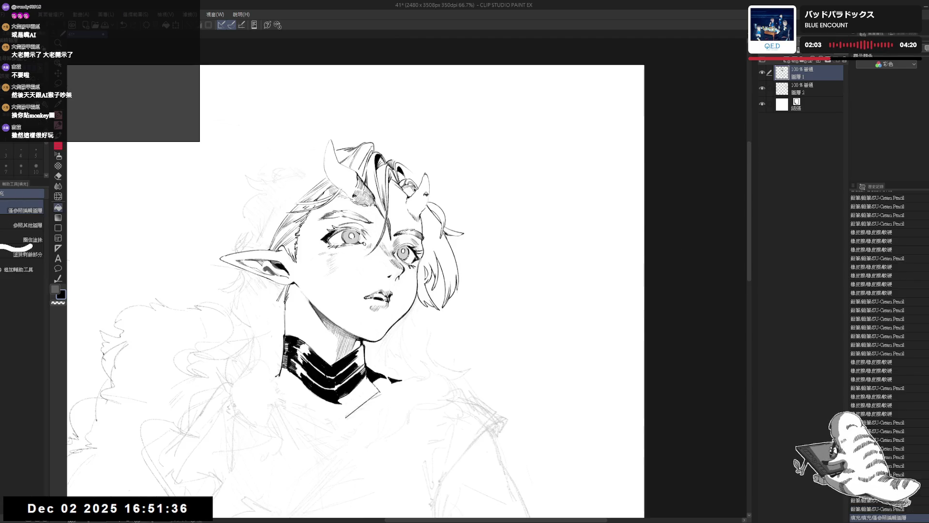
key(r)
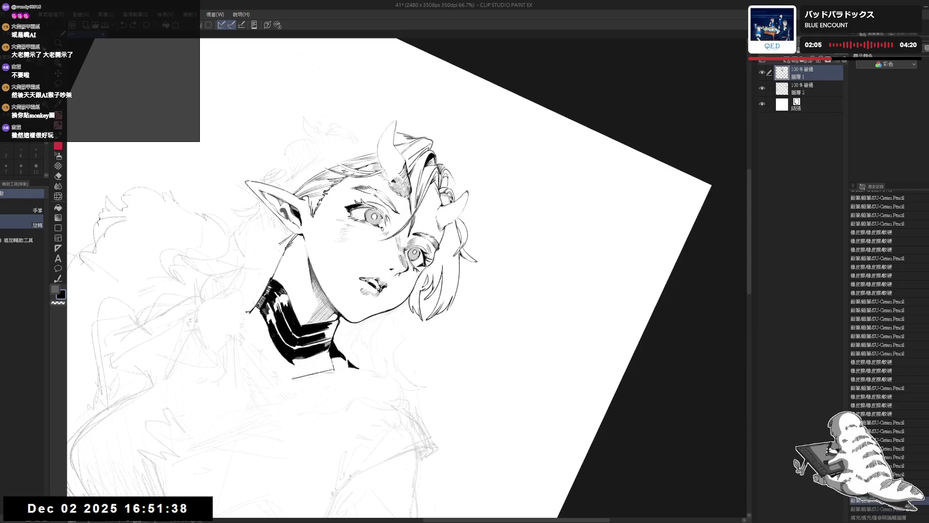
key(p)
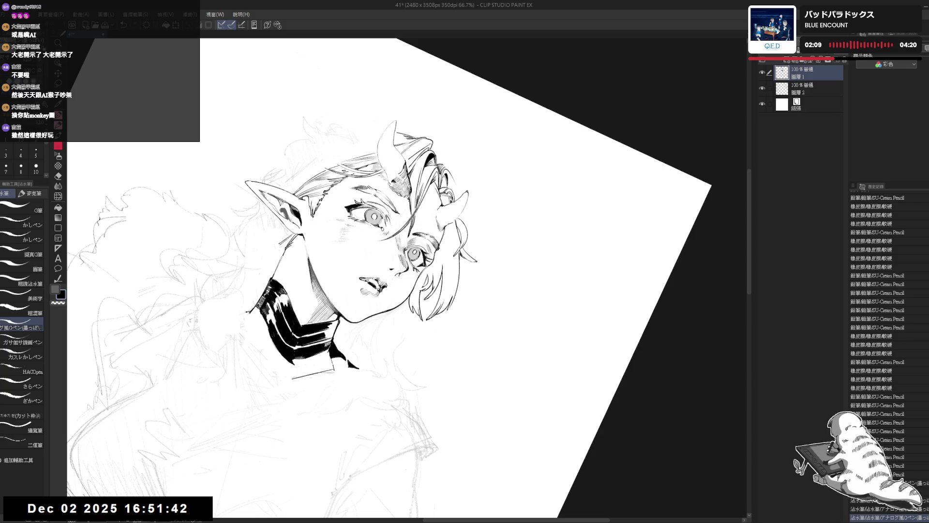
- Erase part of the hair strokes and re-ink them with a size 10 G-pen
key(h)
drag(446, 250, 366, 315)
drag(407, 174, 415, 164)
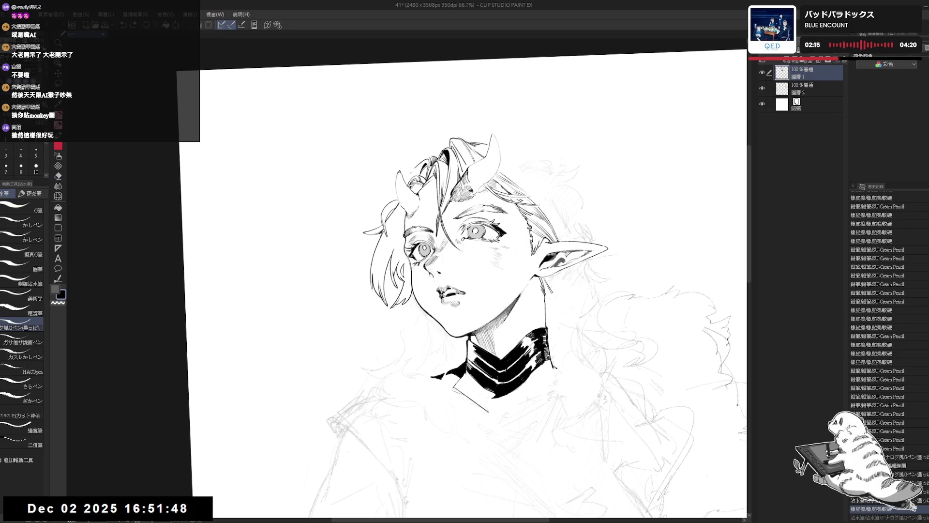
click(36, 167)
drag(408, 177, 417, 167)
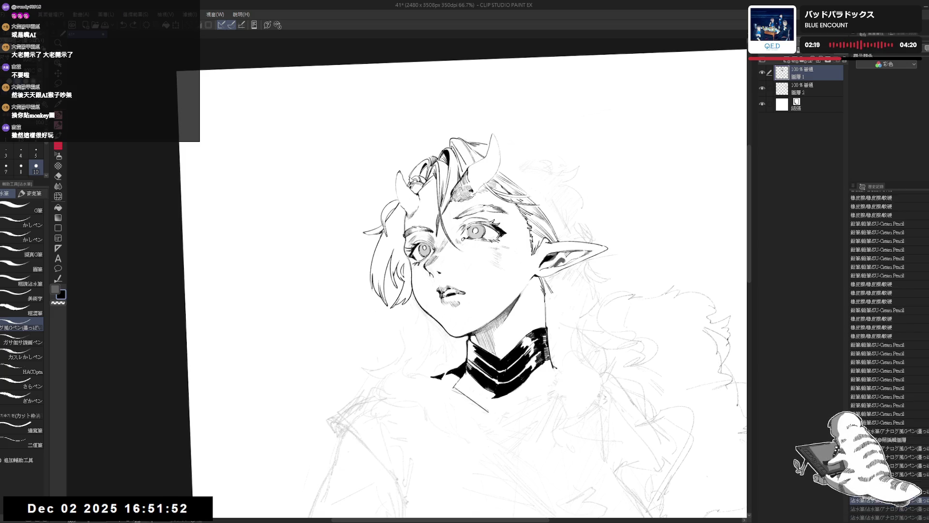
- Tilt the canvas for drawing, undo the last stroke, and rotate back toward upright
key(ctrl+@)
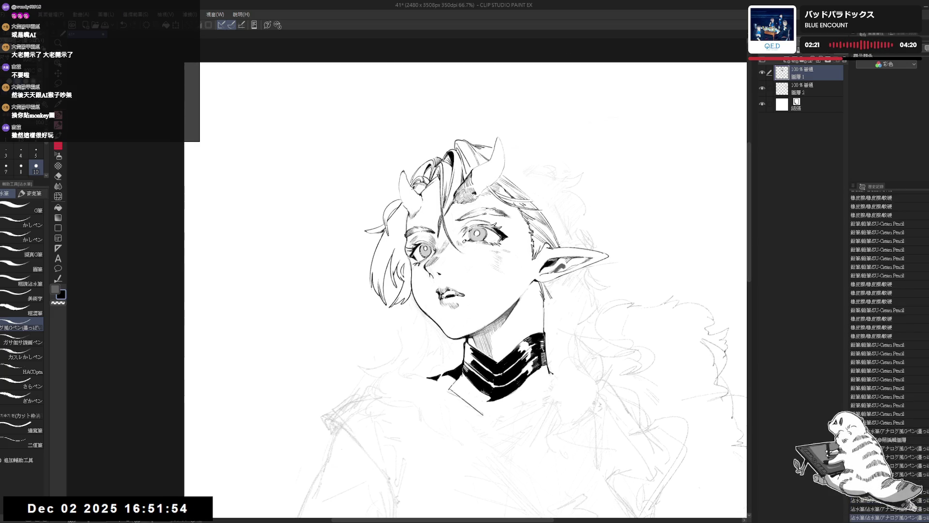
mouse_move(484, 300)
mouse_down()
mouse_move(522, 227)
mouse_move(508, 252)
mouse_up()
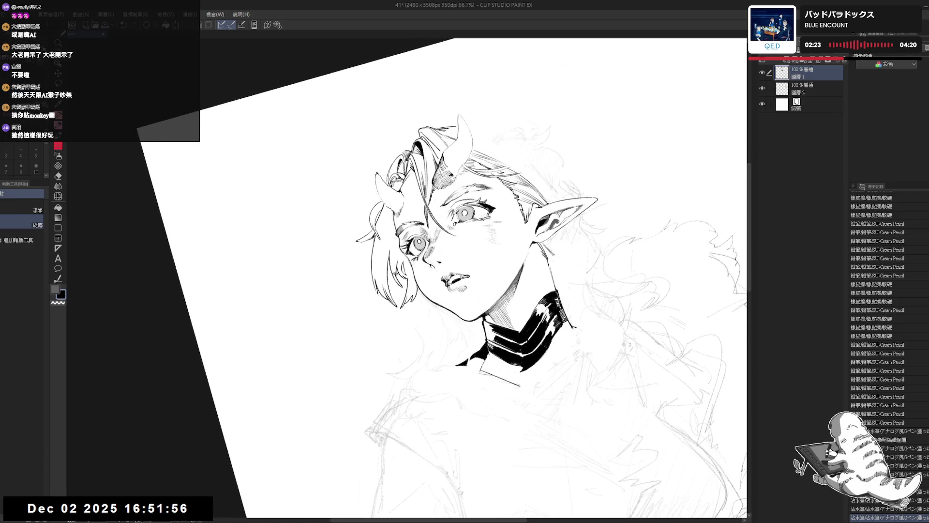
key(e)
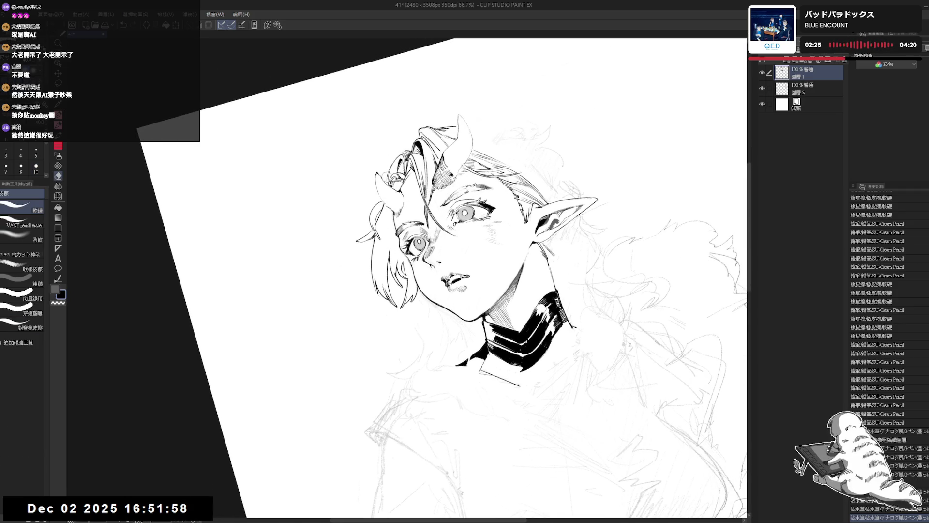
key(ctrl+z)
- Erase a bit of hair linework, undo and redo the new hair stroke, and reset rotation upright
key(ctrl+z)
key(r)
mouse_move(334, 373)
mouse_down()
mouse_move(411, 235)
mouse_move(397, 222)
mouse_move(379, 239)
mouse_move(420, 170)
mouse_move(426, 202)
mouse_up()
key(p)
key(h)
key(h)
key(r)
key(e)
key(p)
key(e)
key(p)
key(ctrl+z)
key(ctrl+y)
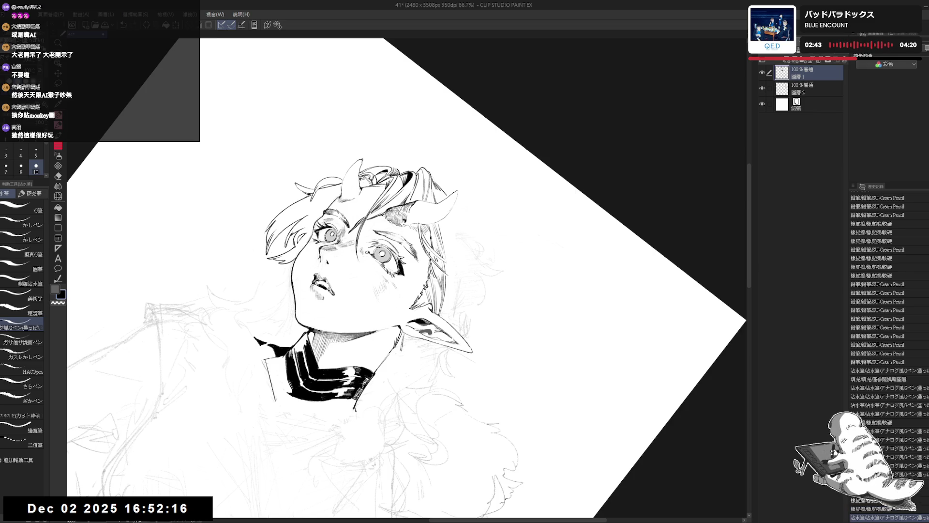
key(ctrl+at)
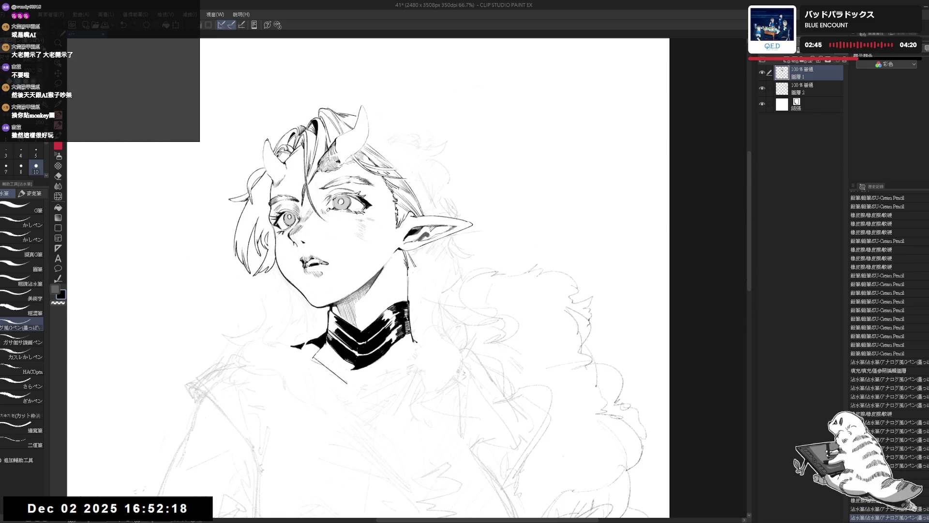
- Recentre the figure, ink a small stroke on the drawing, and redo two undone strokes
scroll(406, 198, down, 2)
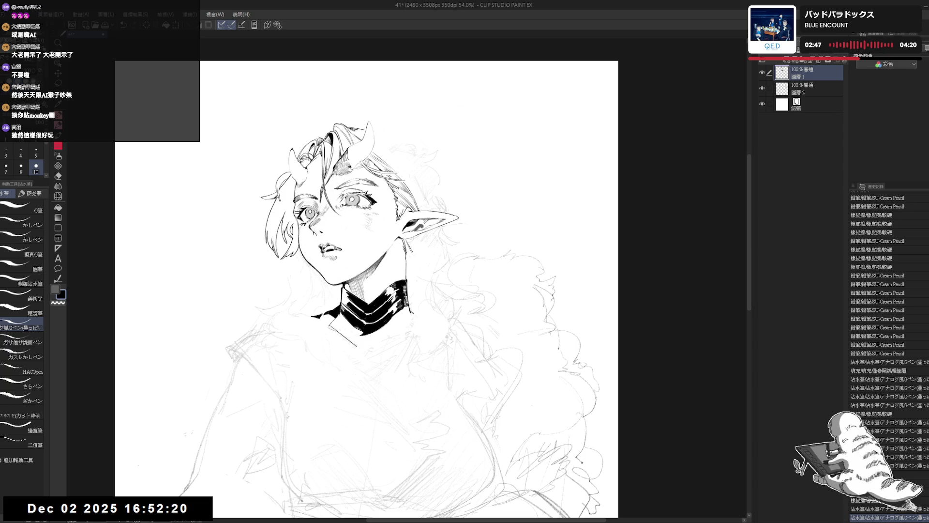
drag(345, 240, 403, 248)
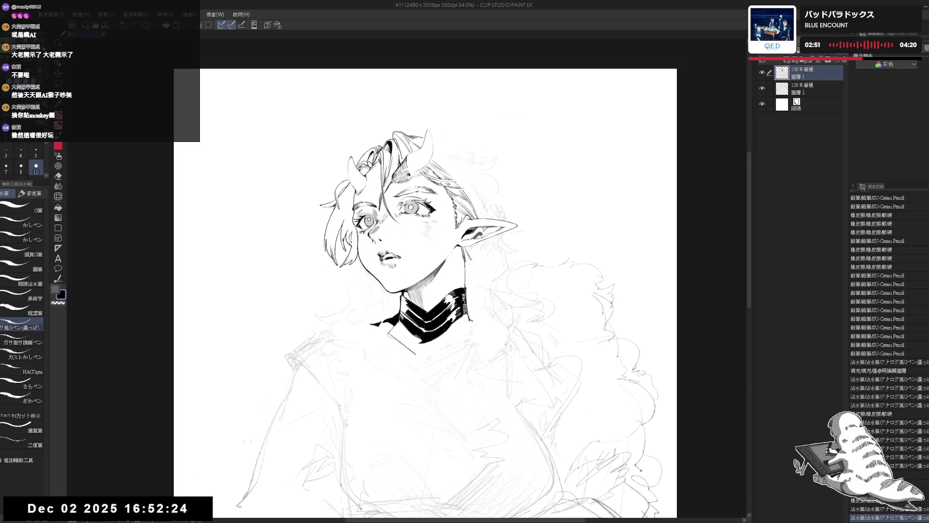
key(e)
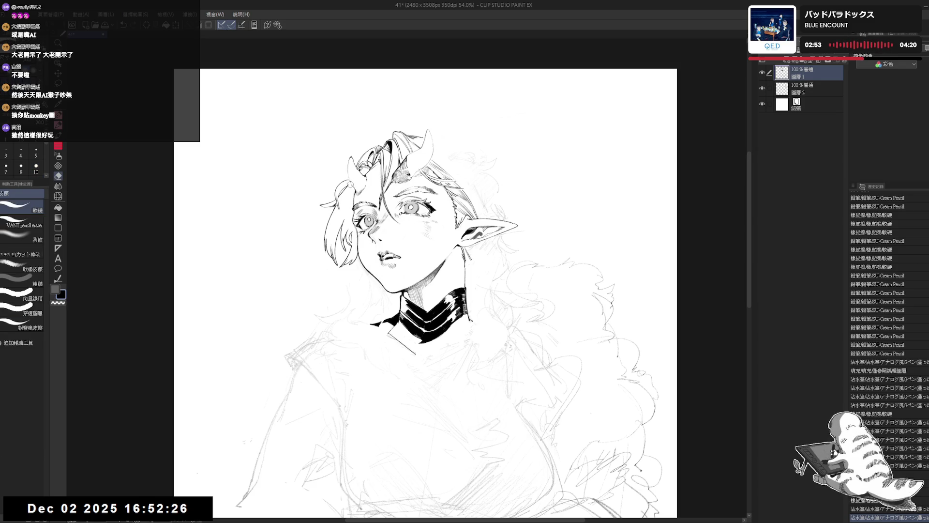
key(p)
drag(345, 180, 351, 178)
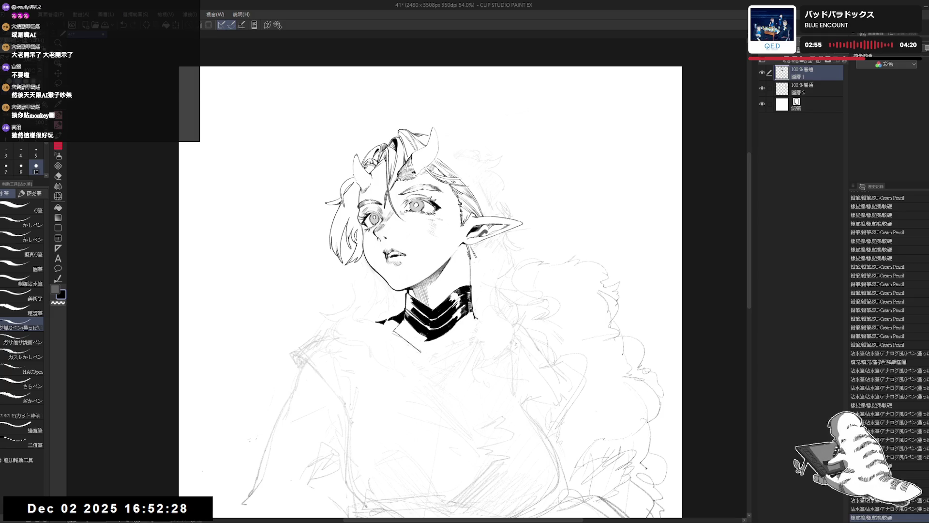
drag(251, 437, 255, 438)
key(ctrl+y)
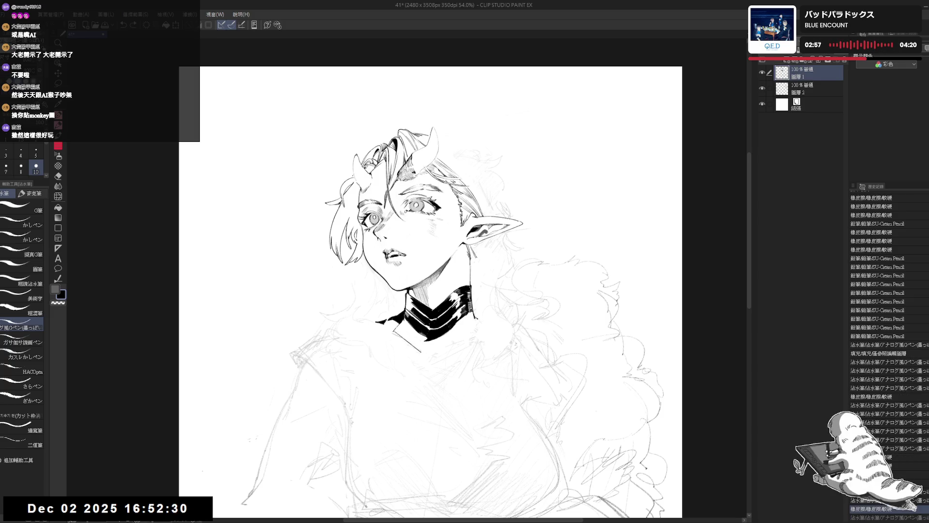
key(ctrl+y)
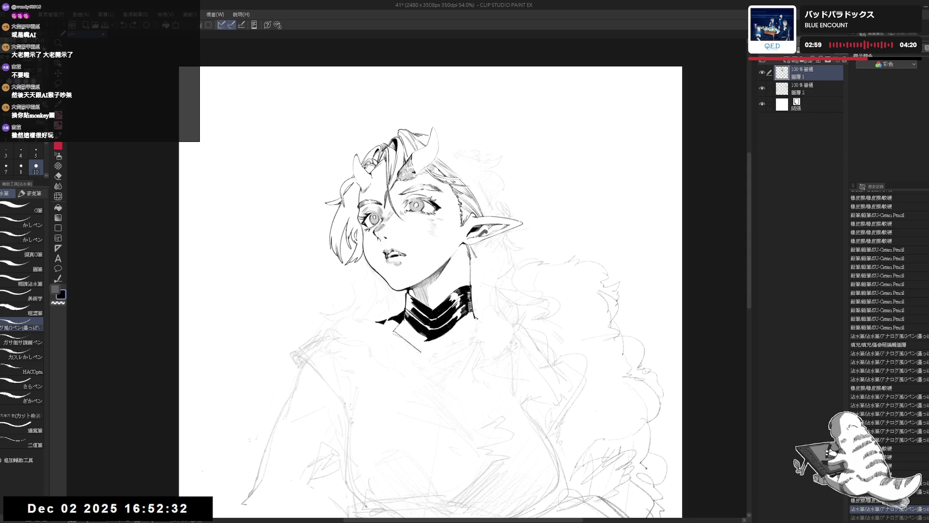
- Mirror and tilt the view, then fill a small closed area black
key(h)
key(h)
drag(370, 288, 302, 284)
key(p)
key(g)
click(356, 192)
key(p)
- Rotate and reposition the view over the head and undo the short hair stroke
drag(339, 291, 378, 291)
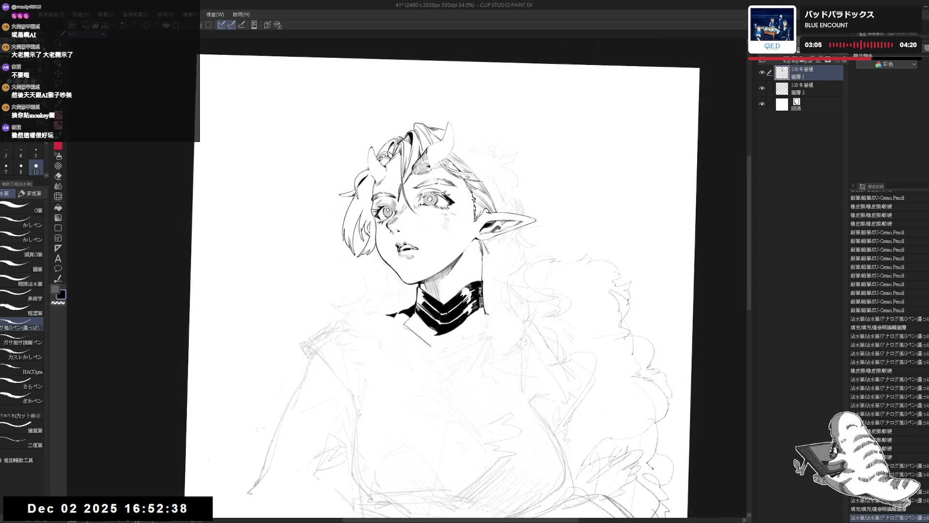
scroll(436, 278, down, 1)
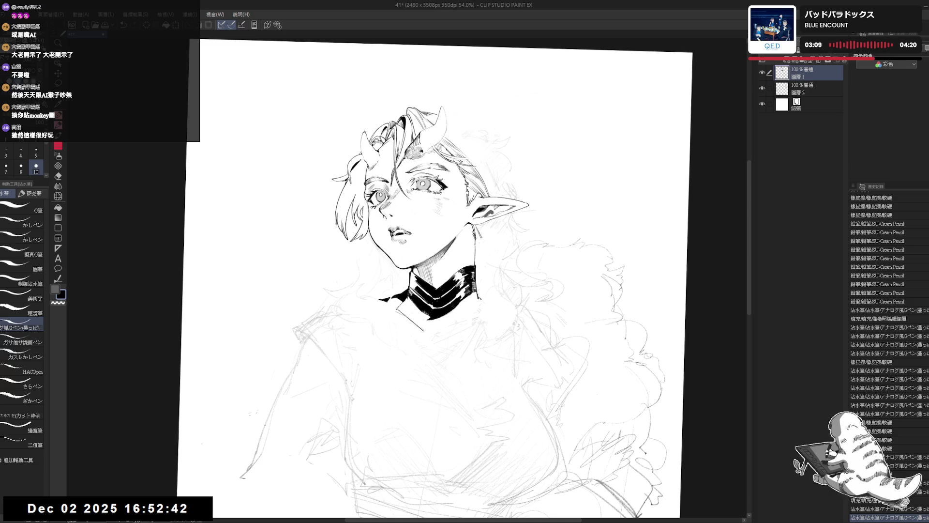
mouse_move(435, 290)
mouse_down()
mouse_move(417, 298)
mouse_move(426, 290)
mouse_up()
drag(447, 145, 418, 142)
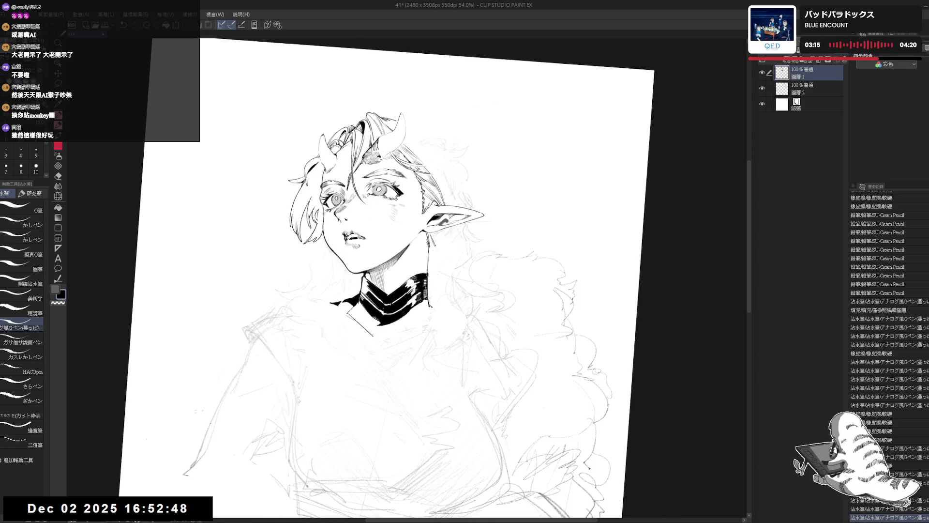
mouse_move(297, 213)
mouse_down()
mouse_move(309, 209)
mouse_move(302, 223)
mouse_up()
key(e)
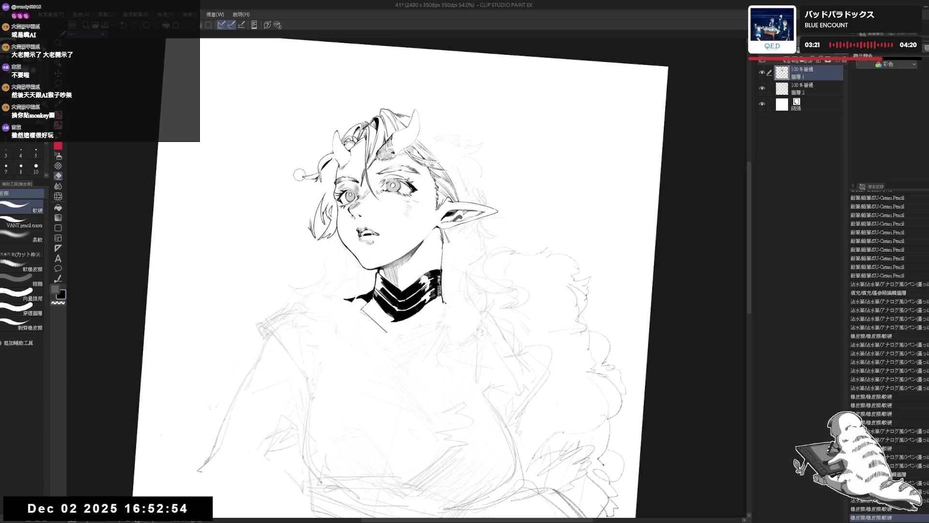
key(p)
key(ctrl+z)
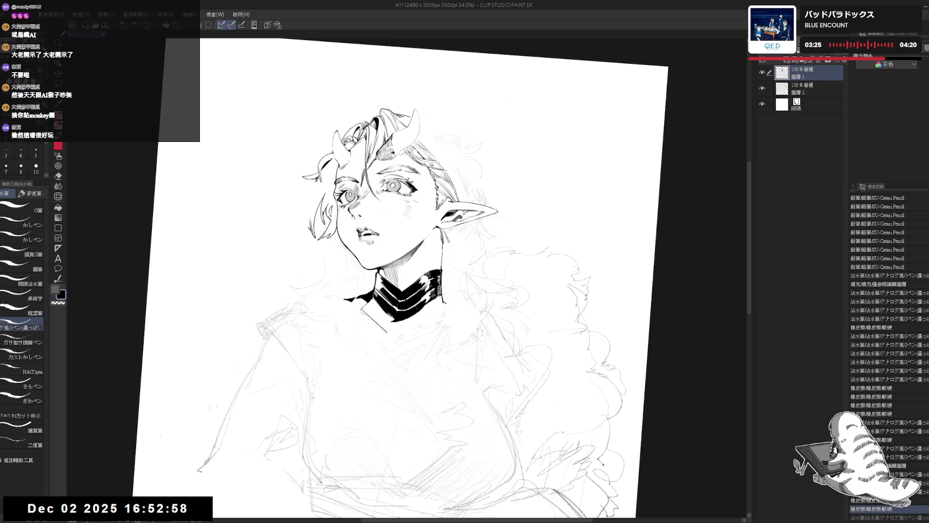
- Ink hair strokes along the left edge of the head, redrawing until they sit right
drag(316, 178, 293, 216)
key(ctrl+z)
drag(317, 179, 294, 220)
key(ctrl+z)
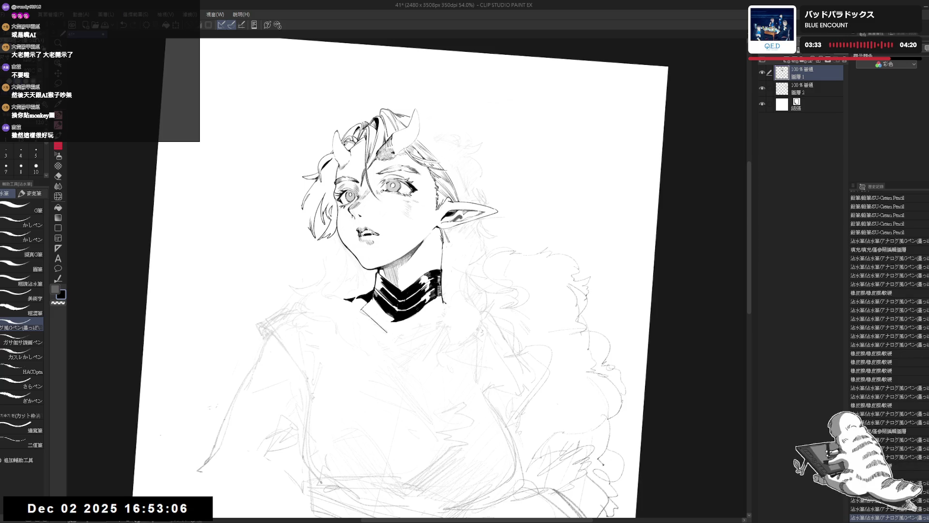
drag(306, 207, 298, 222)
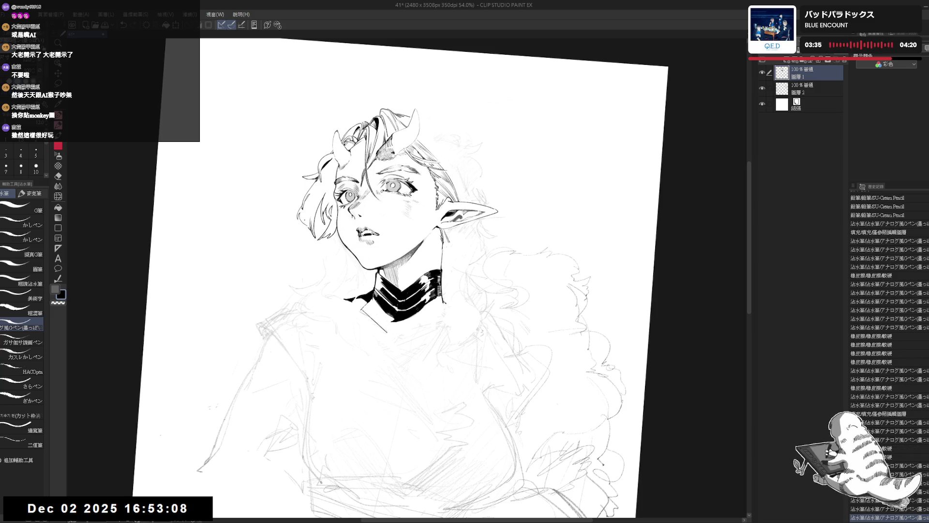
key(ctrl+z)
key(ctrl+y)
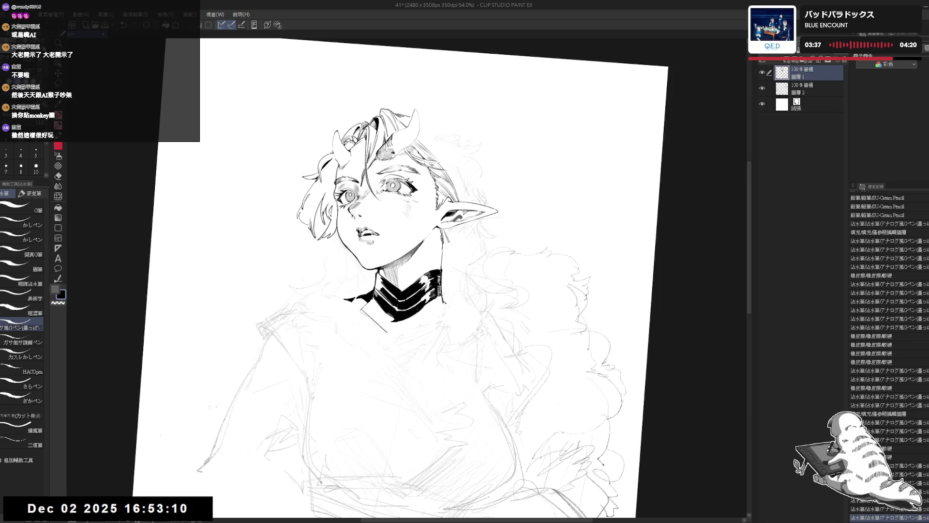
key(ctrl+at)
- Erase the old earring strokes near the jaw and draw a small ring earring
key(h)
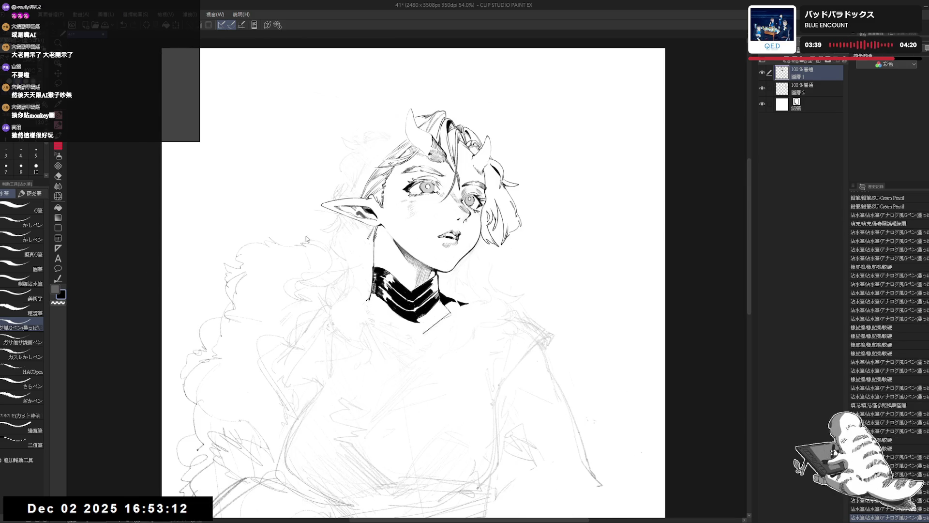
key(h)
key(e)
drag(322, 242, 329, 229)
key(p)
key(p)
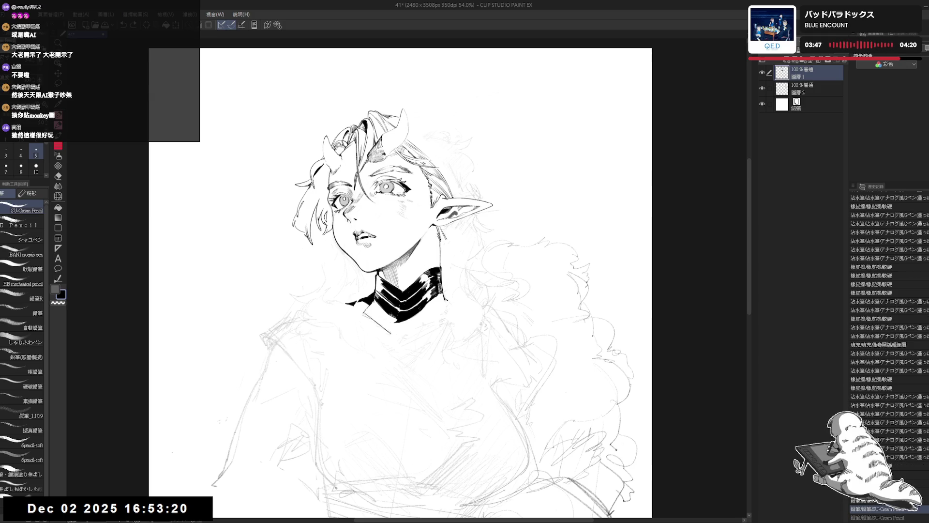
key(h)
drag(325, 303, 324, 308)
key(h)
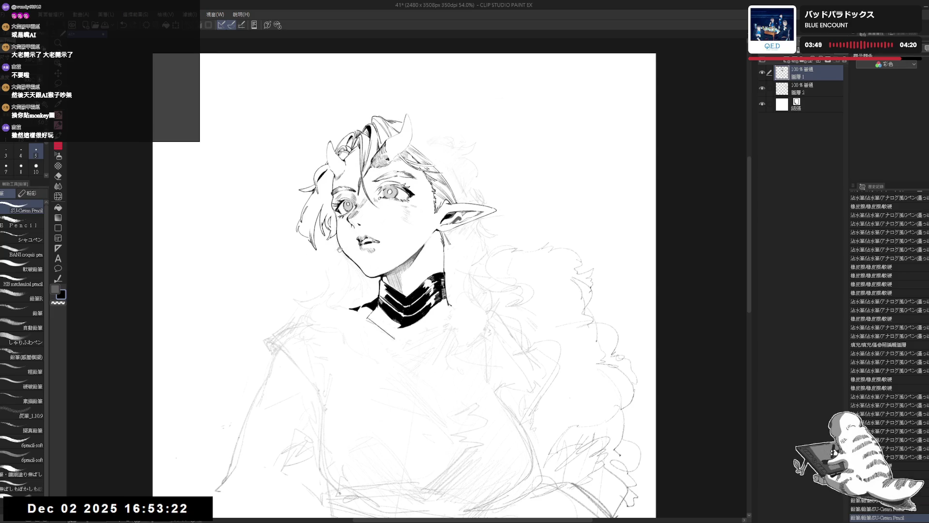
key(p)
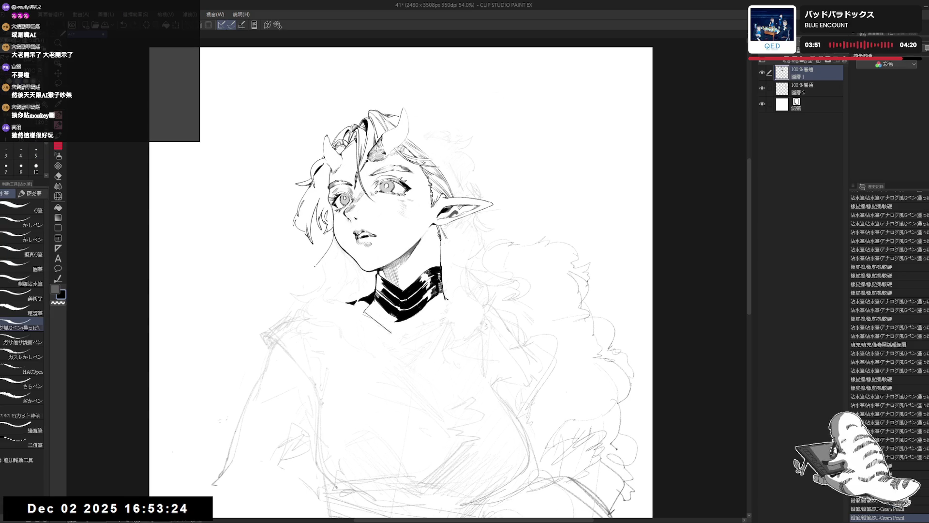
- Ink a curved hair strand below the left eye, undoing the extra strokes
drag(332, 235, 335, 238)
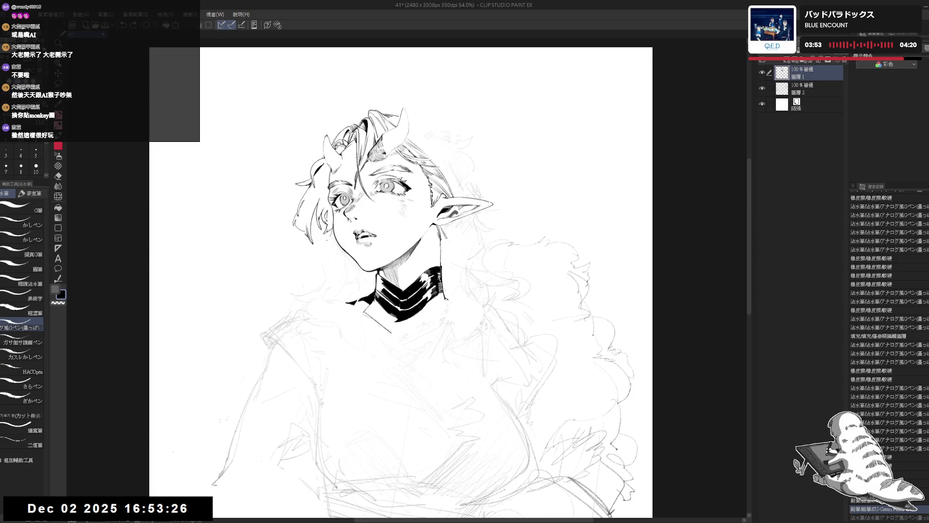
drag(328, 241, 310, 264)
drag(333, 235, 312, 261)
key(ctrl+z)
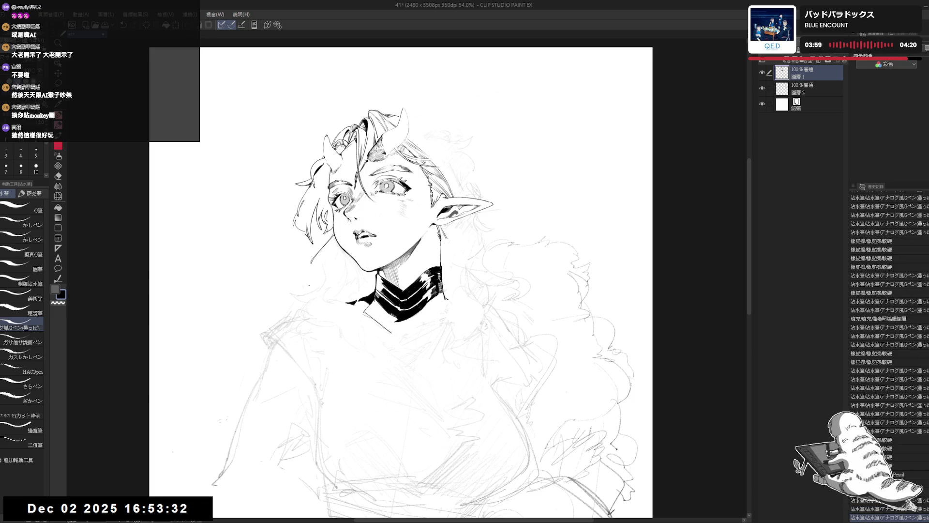
key(p)
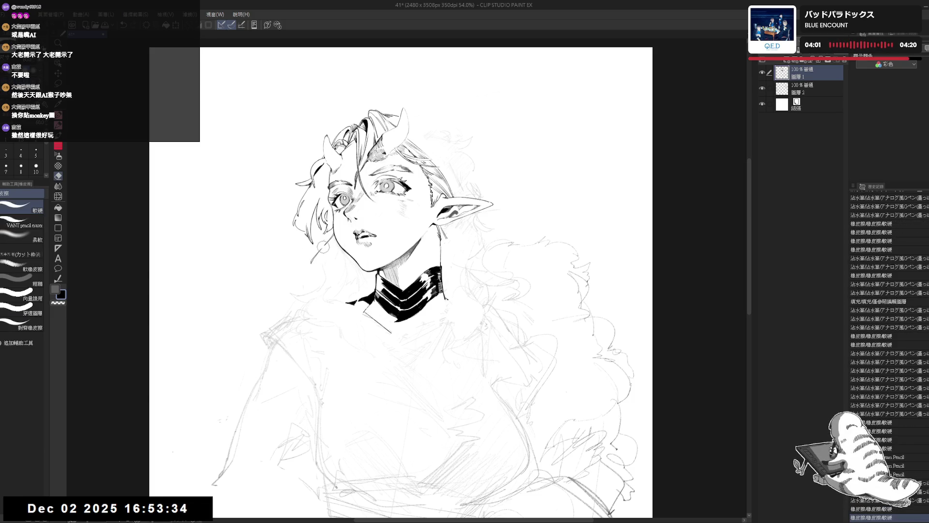
drag(322, 249, 312, 262)
drag(322, 249, 312, 262)
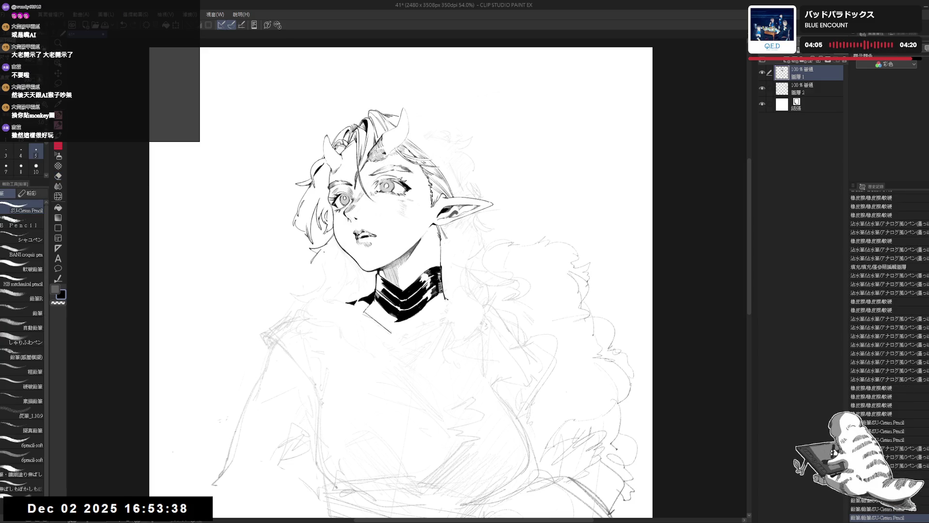
key(ctrl+z)
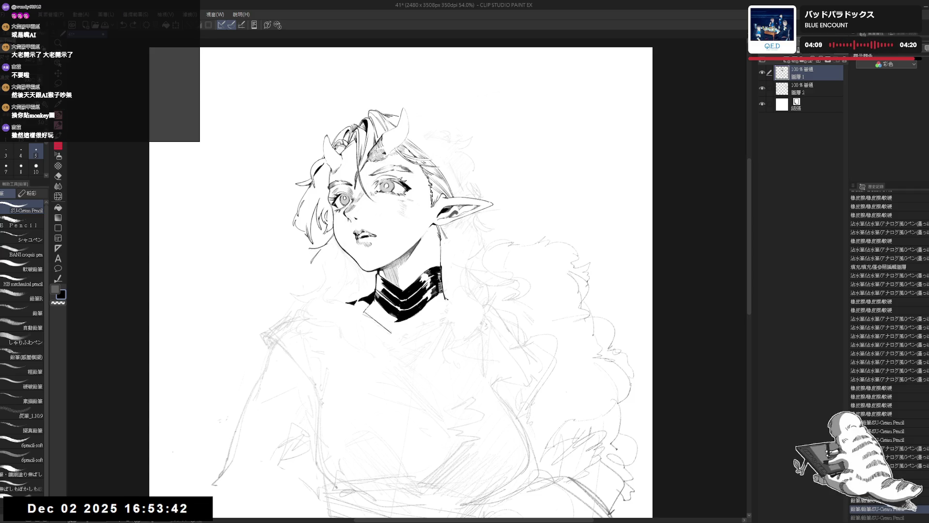
- Erase a stray hair strand and redraw a short strand with the pencil in mirrored view
key(e)
drag(314, 245, 326, 255)
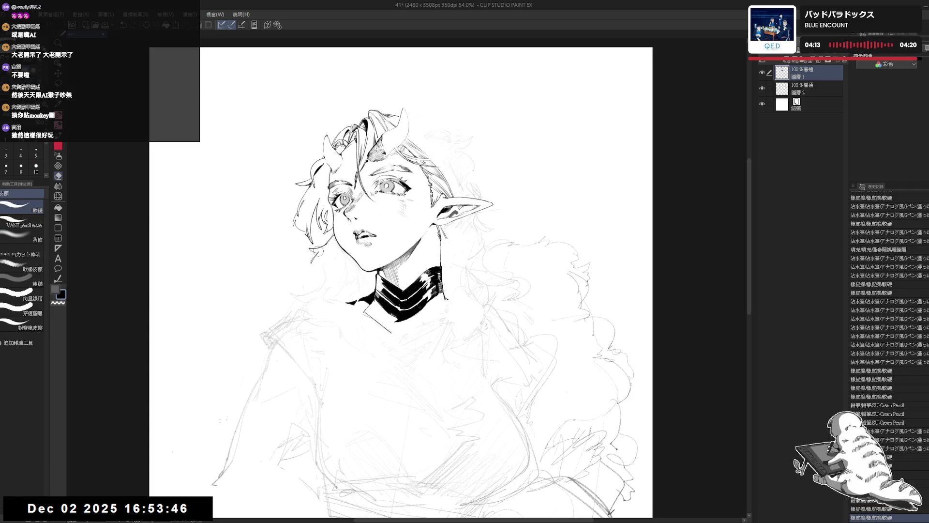
key(p)
click(323, 315)
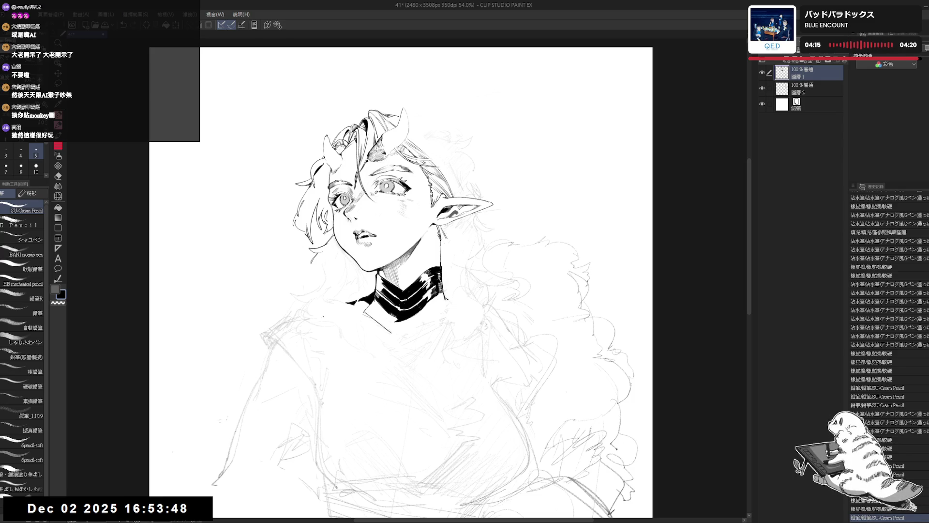
key(h)
scroll(453, 272, up, 2)
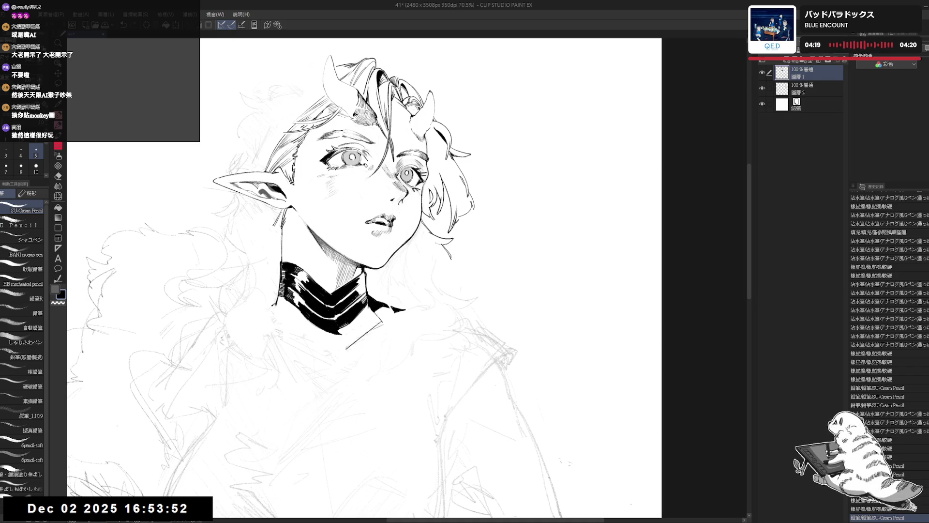
drag(453, 266, 447, 279)
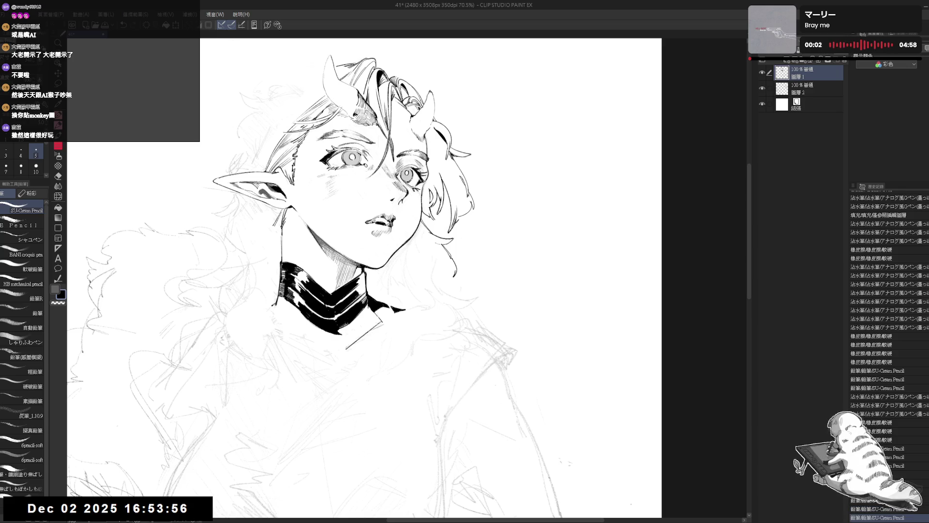
key(ctrl+z)
drag(449, 269, 446, 281)
key(ctrl+z)
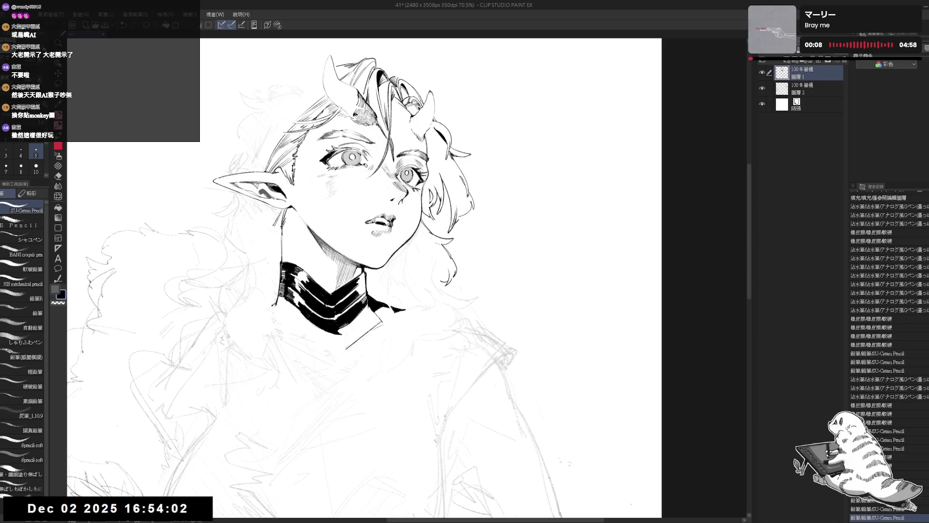
key(h)
- Tilt the canvas and erase a small stray mark near the hair
mouse_move(316, 296)
mouse_down()
mouse_move(303, 279)
mouse_move(305, 308)
mouse_up()
key(p)
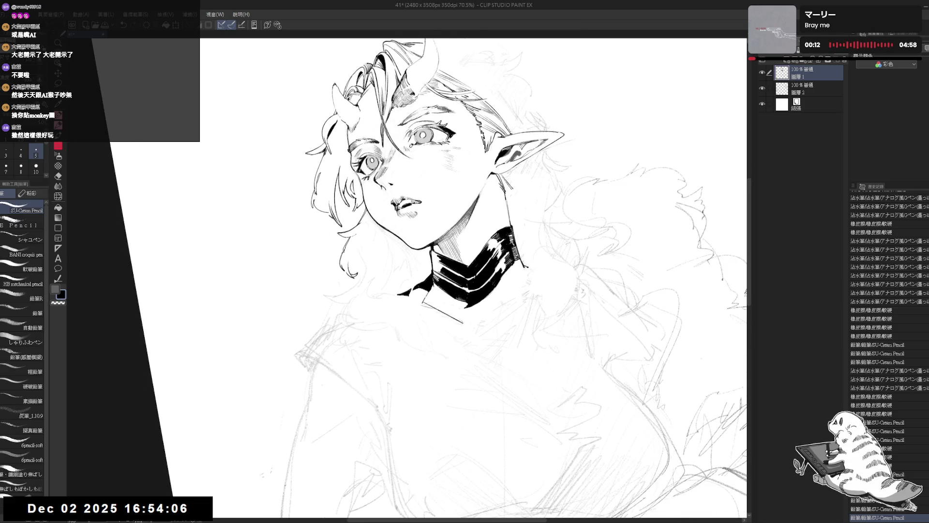
key(ctrl+at)
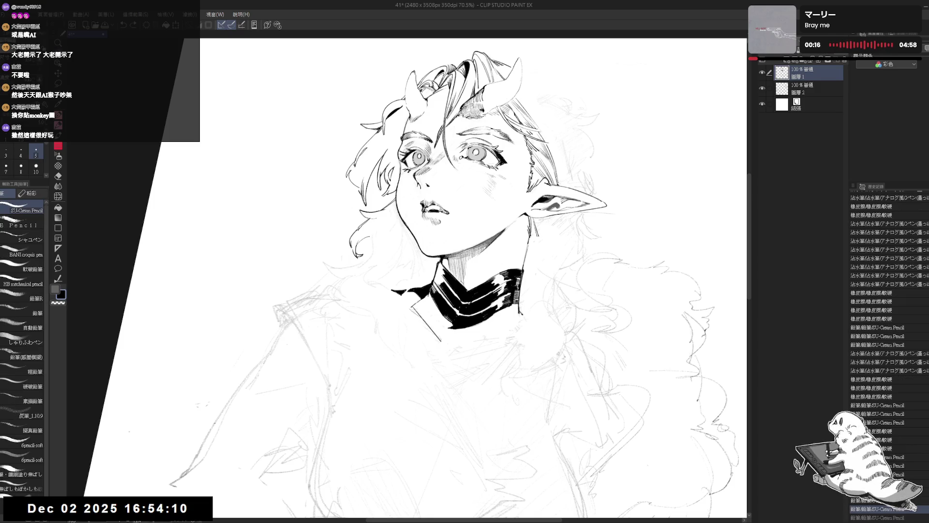
drag(360, 271, 362, 301)
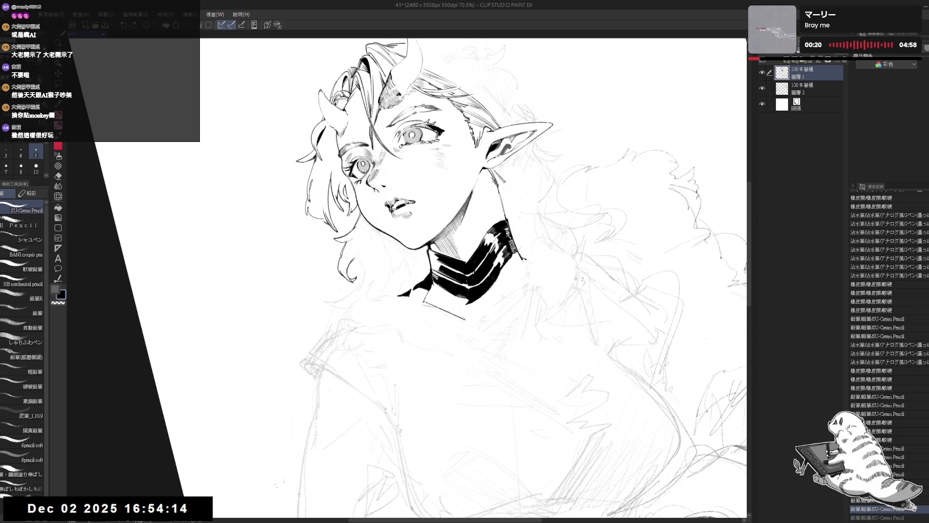
drag(338, 314, 371, 253)
key(e)
mouse_move(377, 221)
mouse_down()
mouse_move(398, 210)
mouse_move(369, 209)
mouse_up()
key(p)
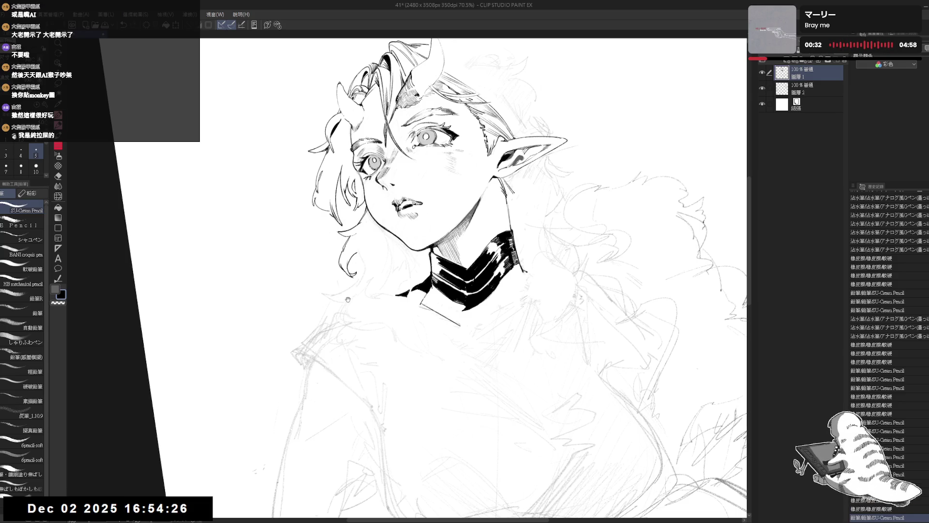
- Rotate the view back a few degrees and undo the pencil stroke in the hair
key(r)
mouse_move(360, 281)
mouse_down()
mouse_move(329, 308)
mouse_move(345, 258)
mouse_move(340, 266)
mouse_move(358, 256)
mouse_up()
key(e)
key(p)
key(ctrl+z)
- Add small pencil marks in the hair, clean up the hair curl, and show the whole page
mouse_move(436, 291)
mouse_down()
mouse_move(339, 218)
mouse_move(396, 251)
mouse_move(390, 264)
mouse_move(402, 257)
mouse_up()
key(e)
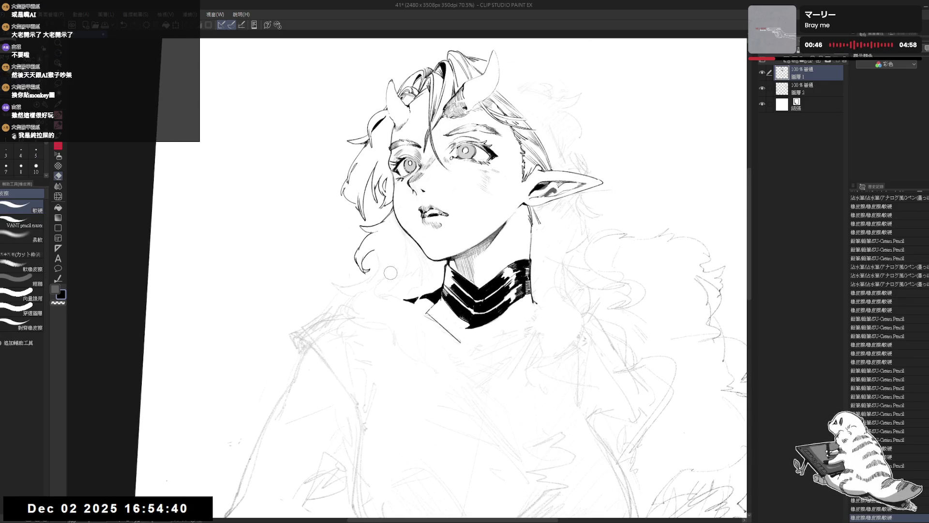
key(p)
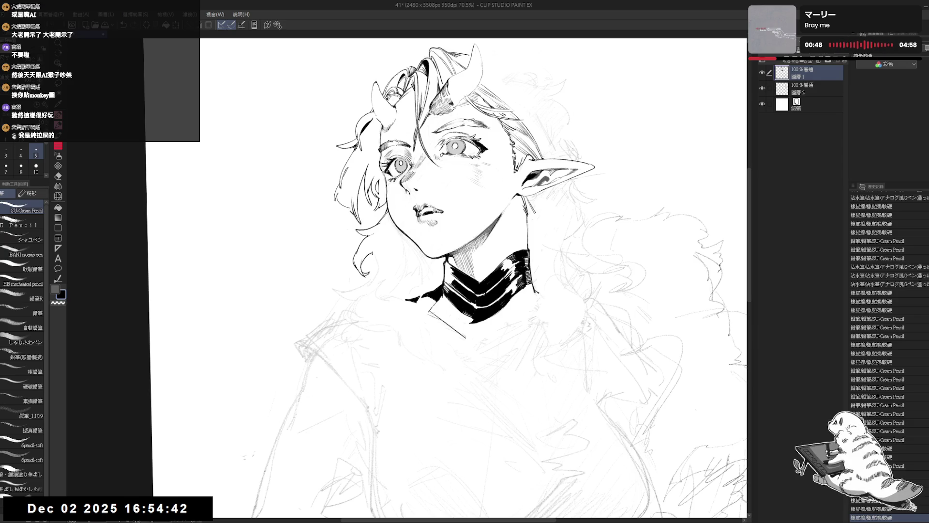
drag(373, 254, 374, 267)
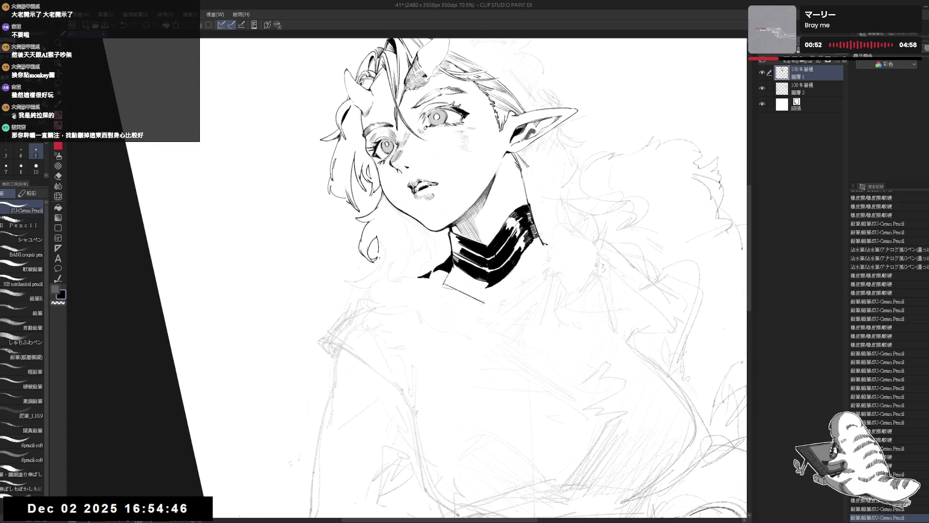
key(ctrl+z)
drag(369, 270, 356, 271)
key(e)
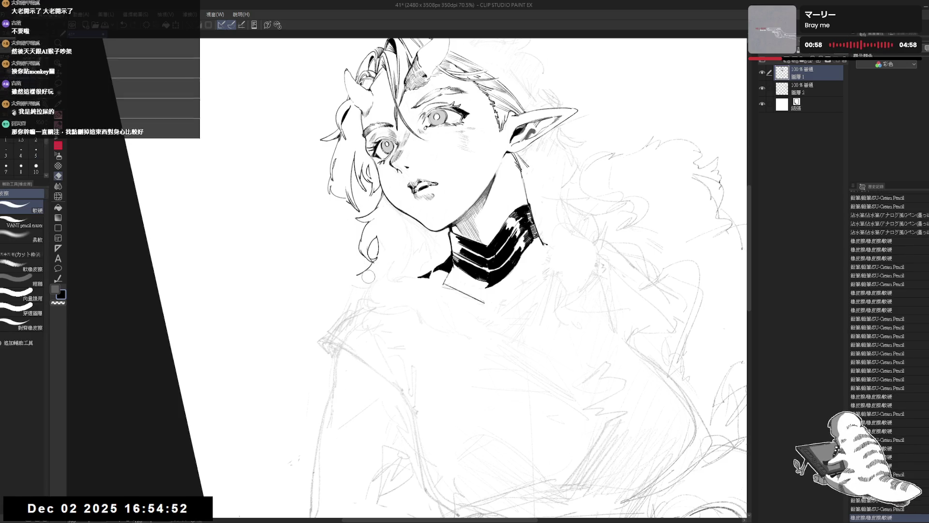
drag(382, 238, 389, 252)
drag(361, 287, 363, 285)
key(p)
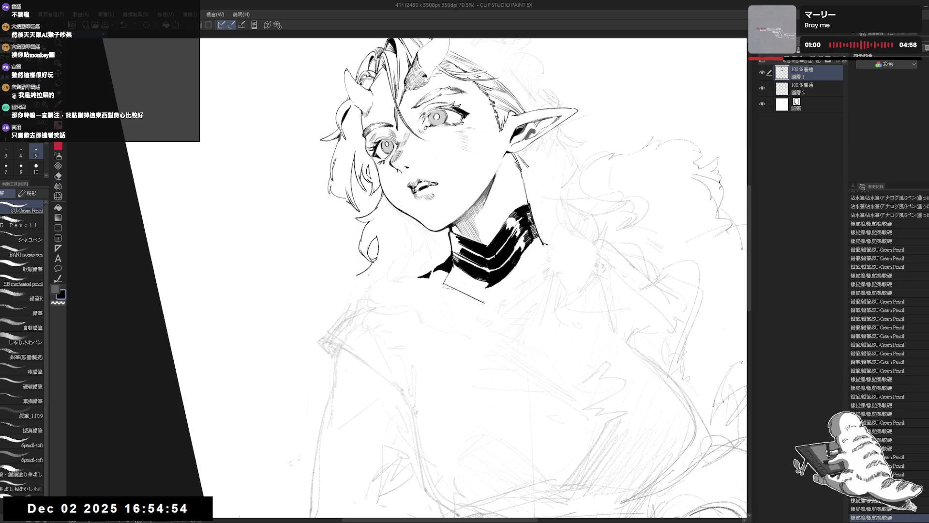
key(ctrl+0)
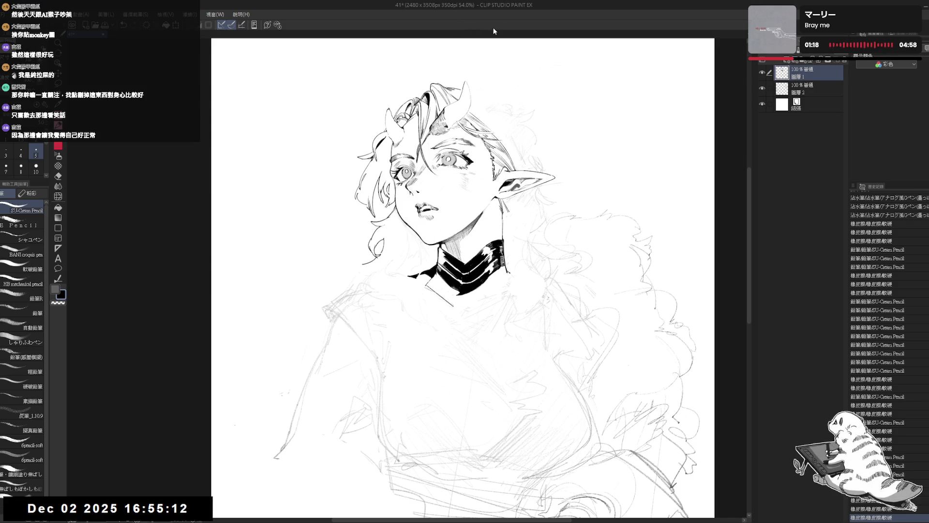
- Erase a stray line in the lower hair and extend the lower hair line downward
key(e)
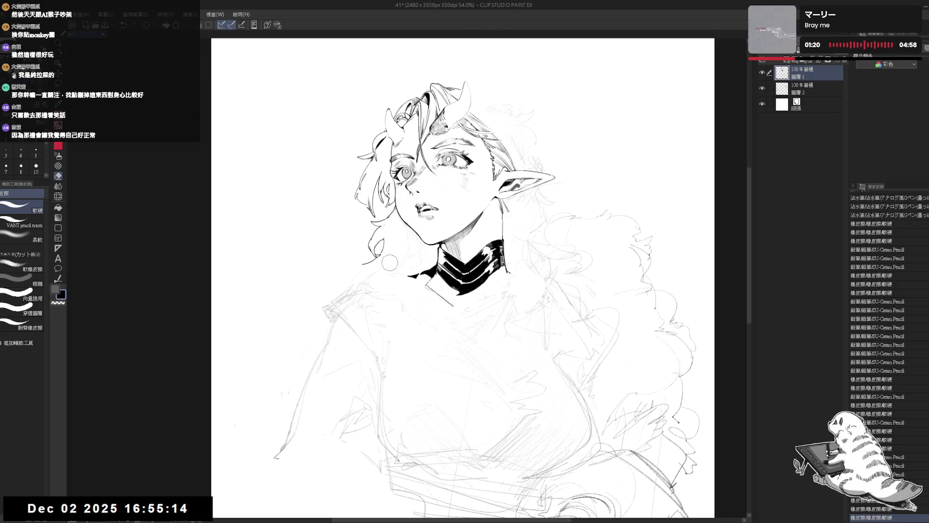
mouse_move(359, 285)
mouse_down()
mouse_move(355, 275)
mouse_move(362, 273)
mouse_move(350, 275)
mouse_up()
key(p)
key(e)
key(p)
key(ctrl+z)
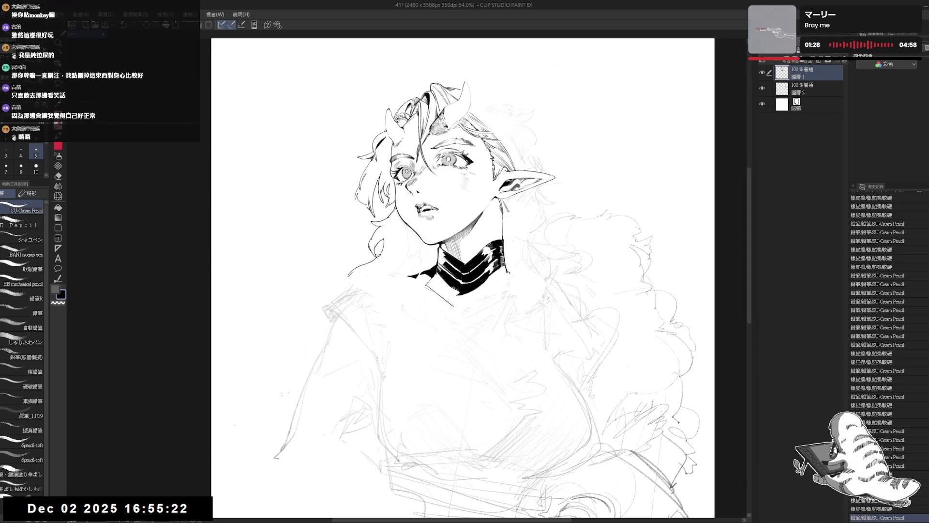
drag(366, 265, 351, 274)
drag(363, 267, 352, 276)
key(ctrl+z)
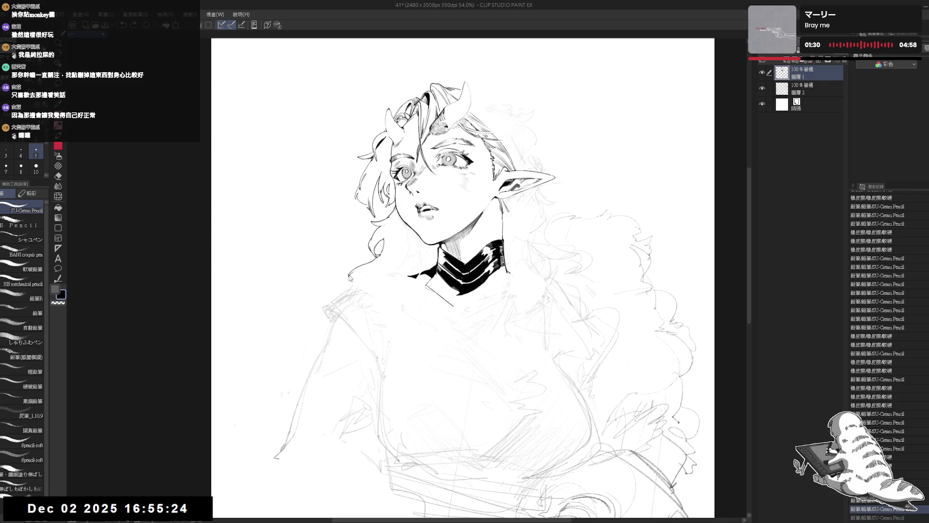
drag(364, 266, 346, 279)
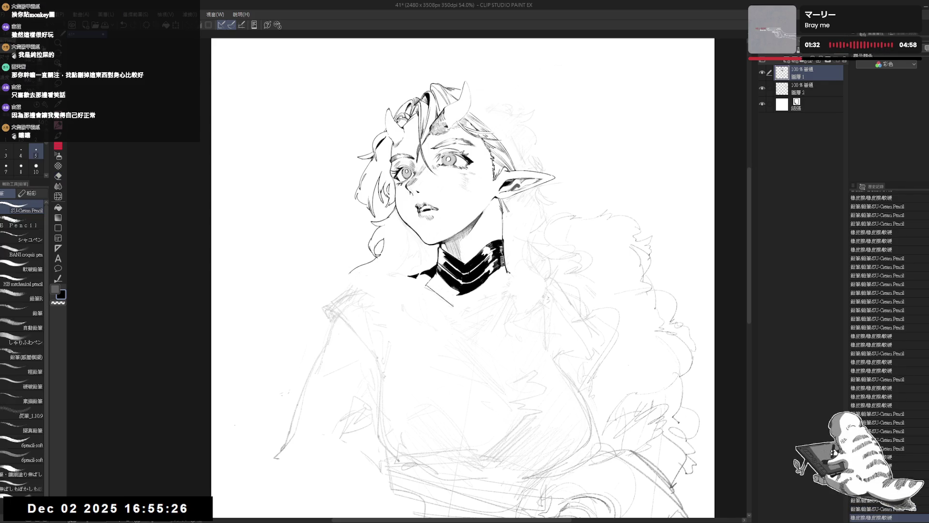
- Check the drawing mirrored, pan down, and erase a small stray mark
key(h)
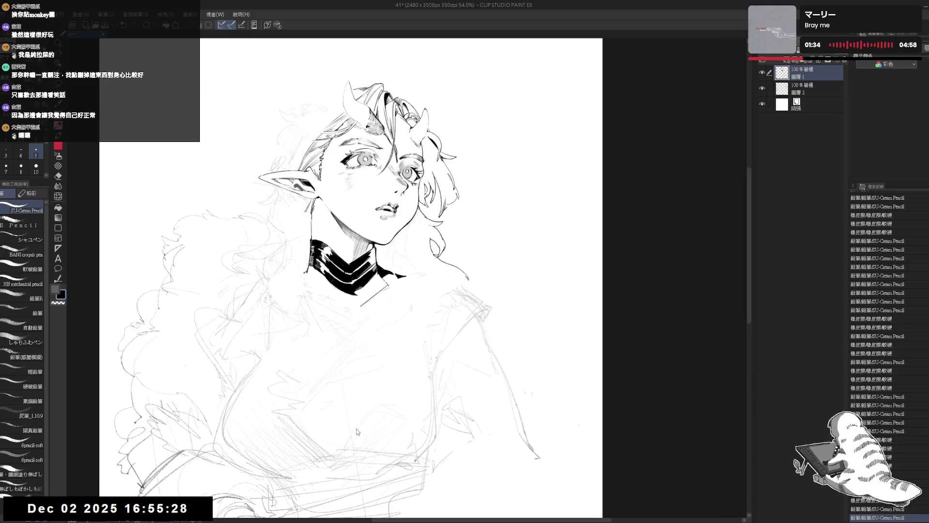
key(h)
drag(361, 276, 364, 284)
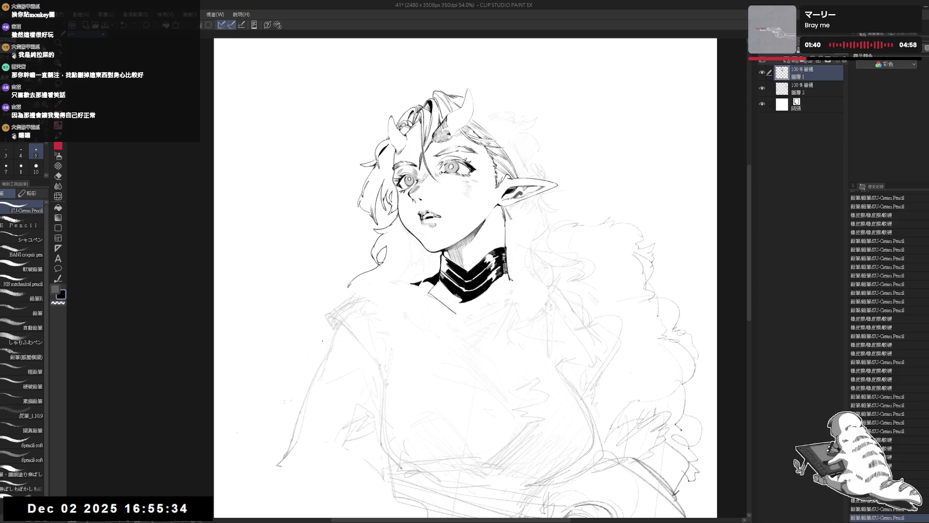
mouse_move(385, 265)
mouse_down()
mouse_move(356, 297)
mouse_move(422, 341)
mouse_up()
key(e)
key(p)
drag(421, 307, 414, 310)
drag(380, 282, 377, 285)
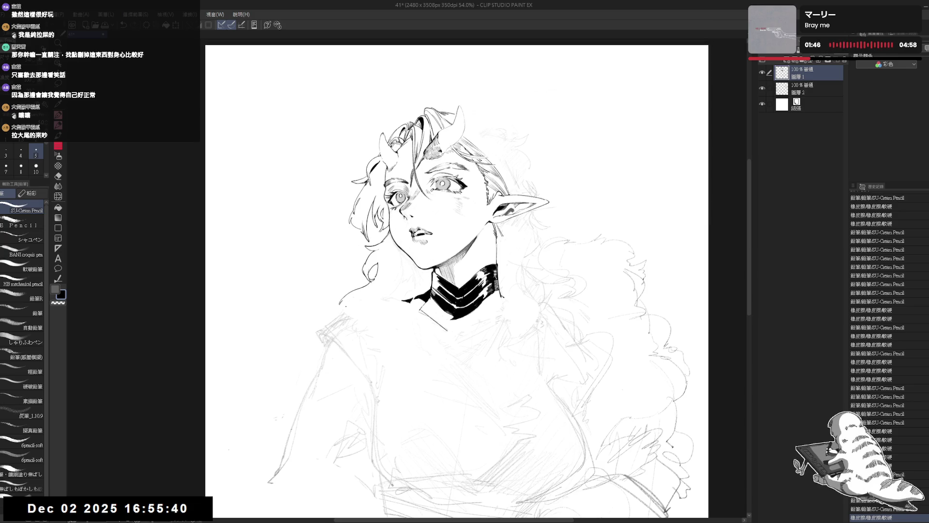
key(e)
mouse_move(357, 305)
mouse_down()
mouse_move(350, 300)
mouse_move(355, 317)
mouse_up()
key(p)
key(ctrl+z)
- Erase the stray marks around the collar
key(e)
drag(343, 305, 378, 323)
key(p)
key(h)
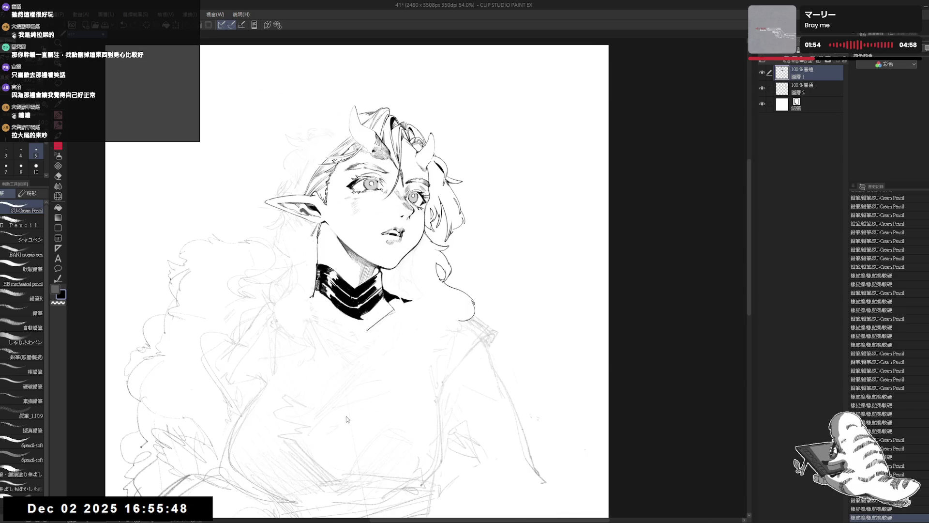
key(h)
key(e)
key(p)
mouse_move(384, 296)
mouse_down()
mouse_move(390, 304)
mouse_move(393, 281)
mouse_move(385, 295)
mouse_up()
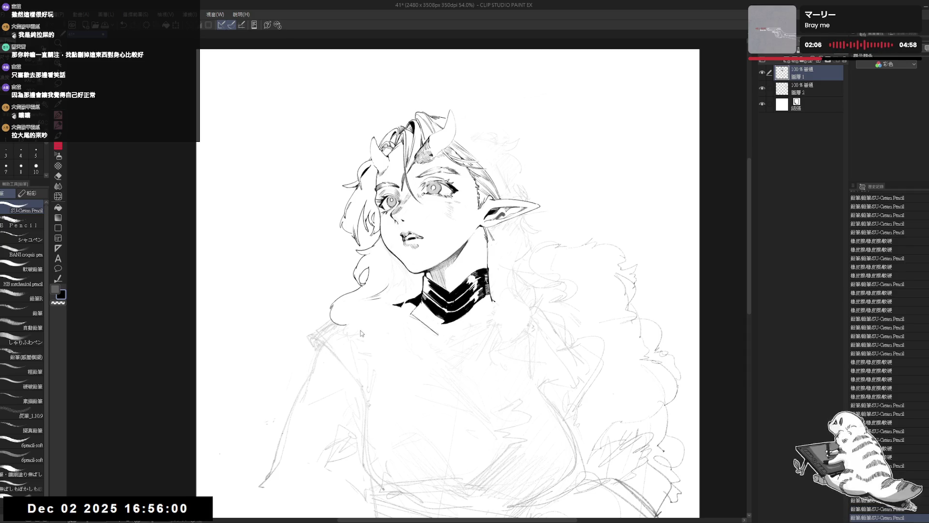
- Rotate the canvas about 15° to add a short pencil stroke near the cheek, then recentre upright
key(e)
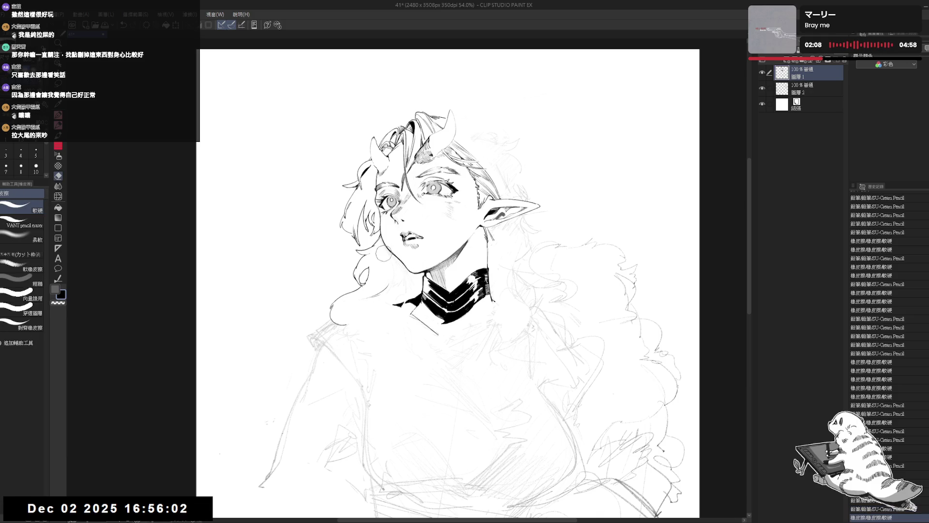
key(r)
mouse_move(382, 250)
mouse_down()
mouse_move(421, 285)
mouse_move(394, 269)
mouse_up()
key(e)
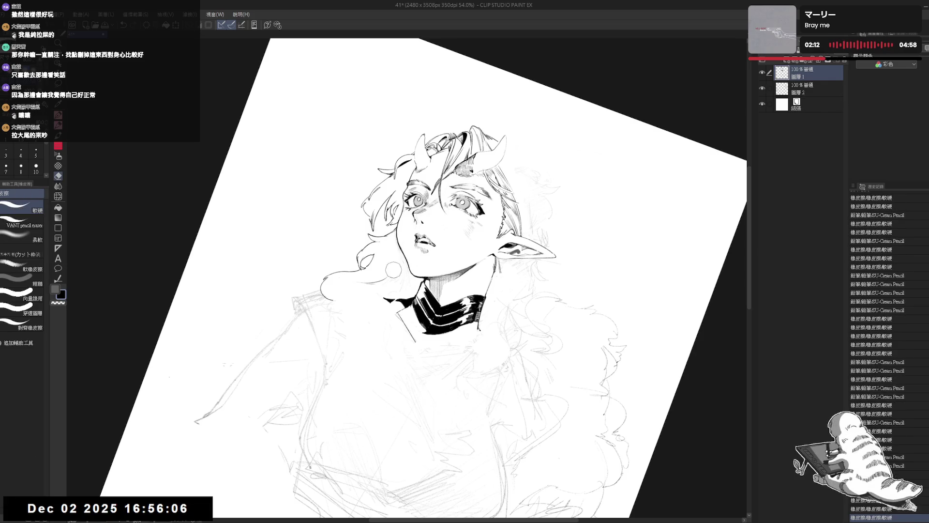
key(p)
drag(397, 237, 397, 263)
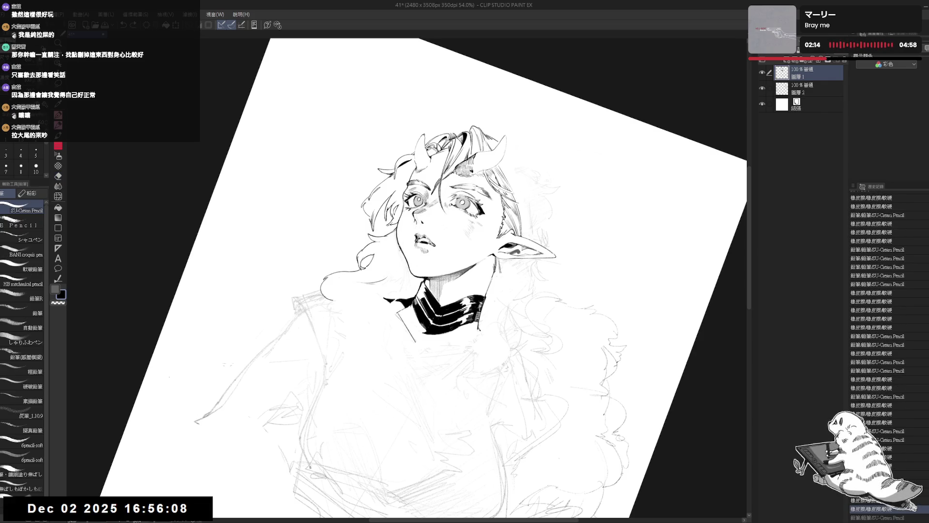
key(ctrl+@)
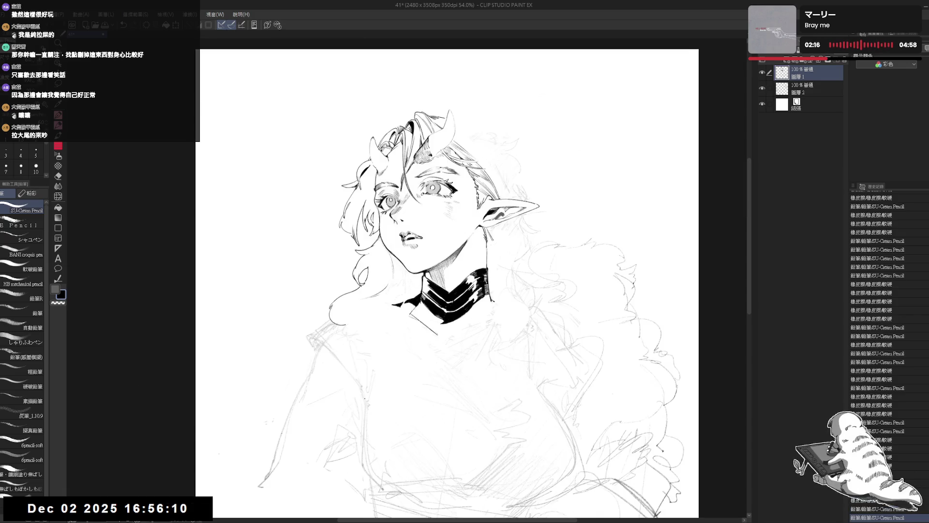
key(h)
mouse_move(432, 268)
mouse_down()
mouse_move(418, 274)
mouse_move(358, 381)
mouse_move(368, 373)
mouse_up()
scroll(418, 274, up, 1)
- Erase a small stray mark, straighten the canvas, and add tiny pencil marks near the collar
key(e)
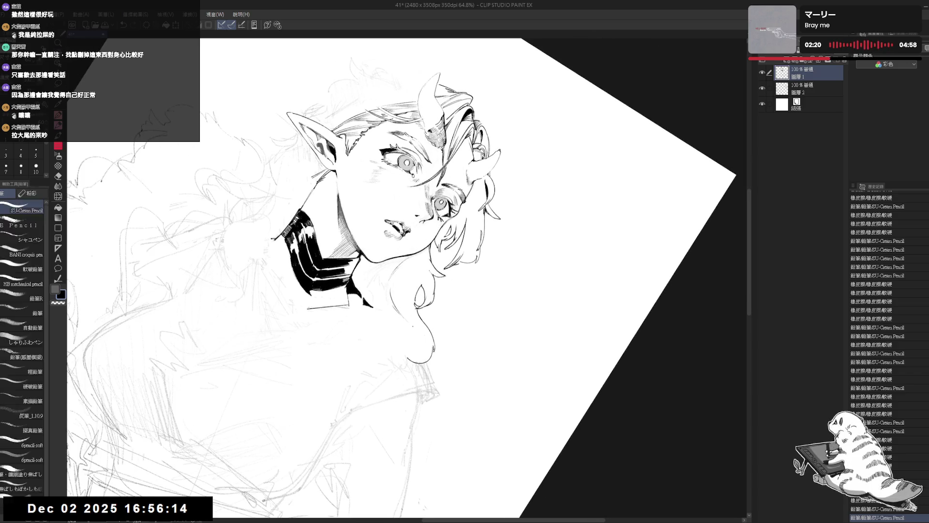
mouse_move(420, 334)
mouse_down()
mouse_move(397, 294)
mouse_move(439, 402)
mouse_up()
double_click(439, 402)
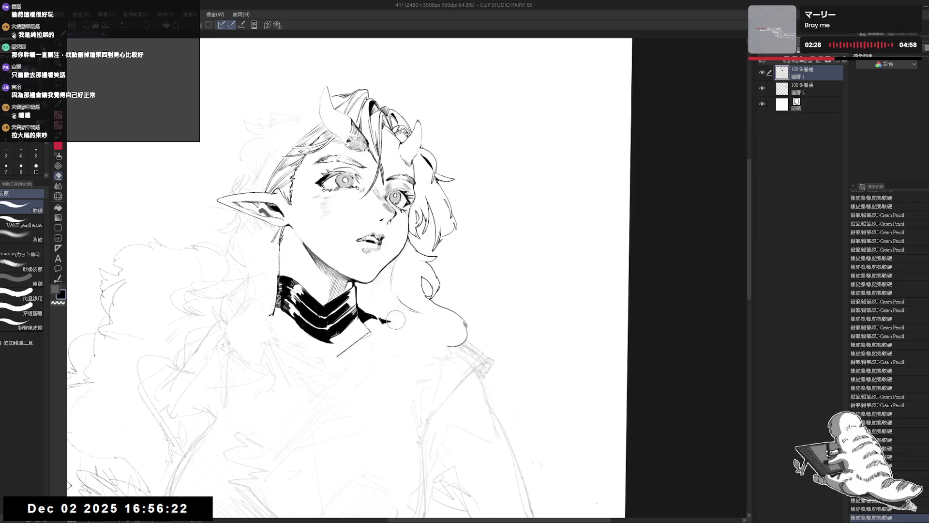
key(p)
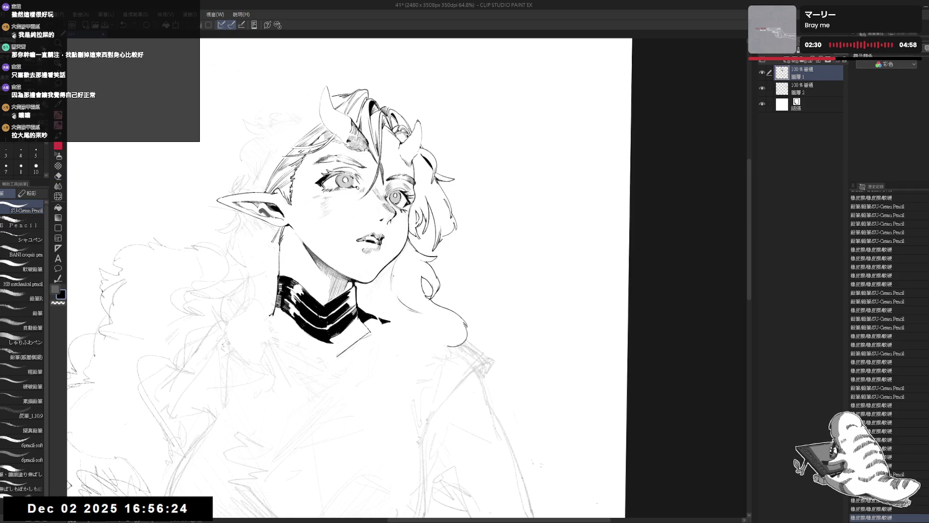
click(388, 299)
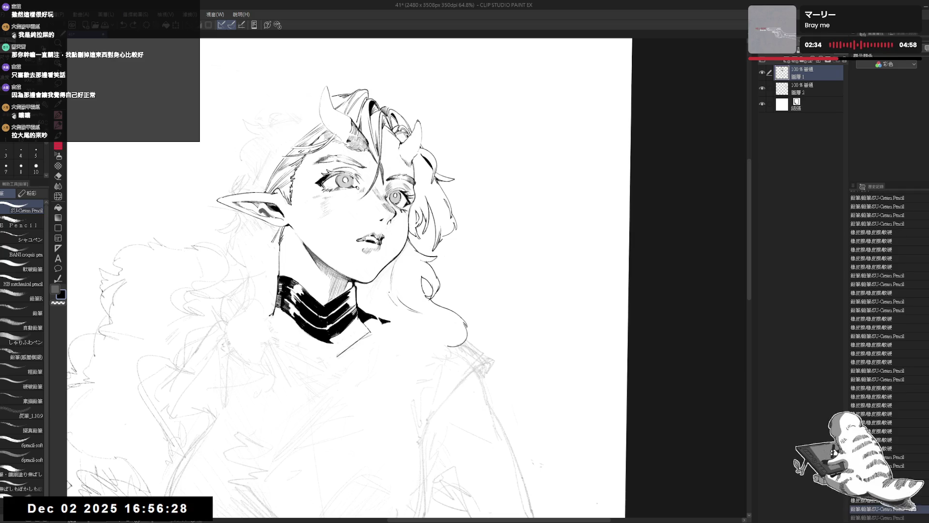
drag(390, 296, 396, 298)
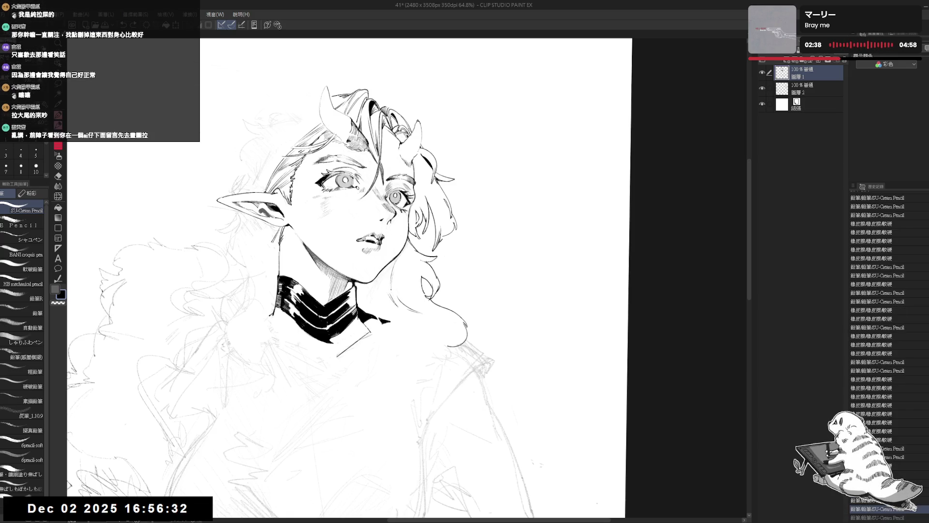
- Mirror the view to check the collar pencil stroke, undoing and then restoring it
key(h)
key(r)
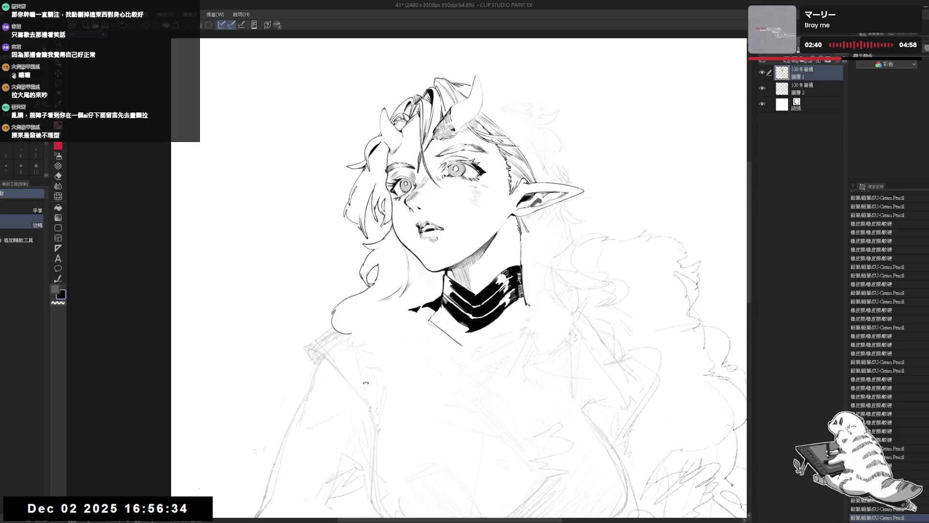
key(p)
key(ctrl+z)
key(ctrl+y)
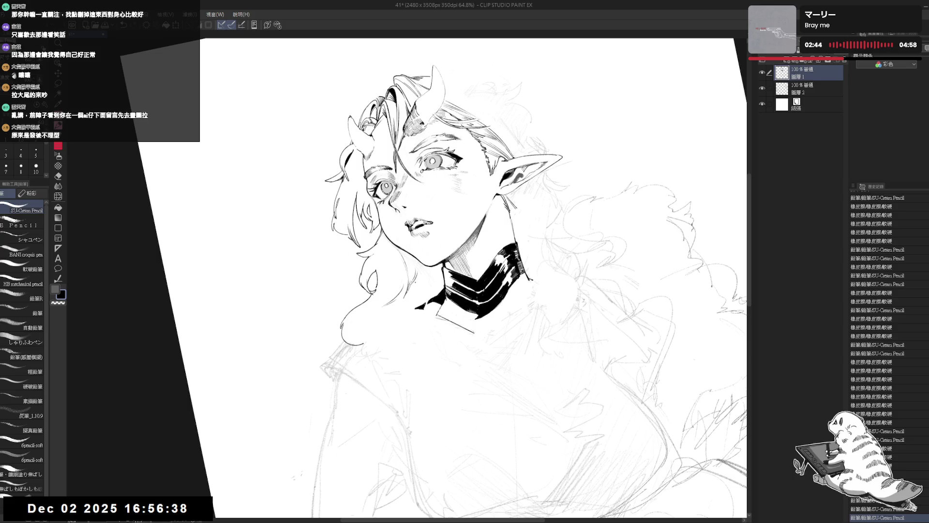
key(r)
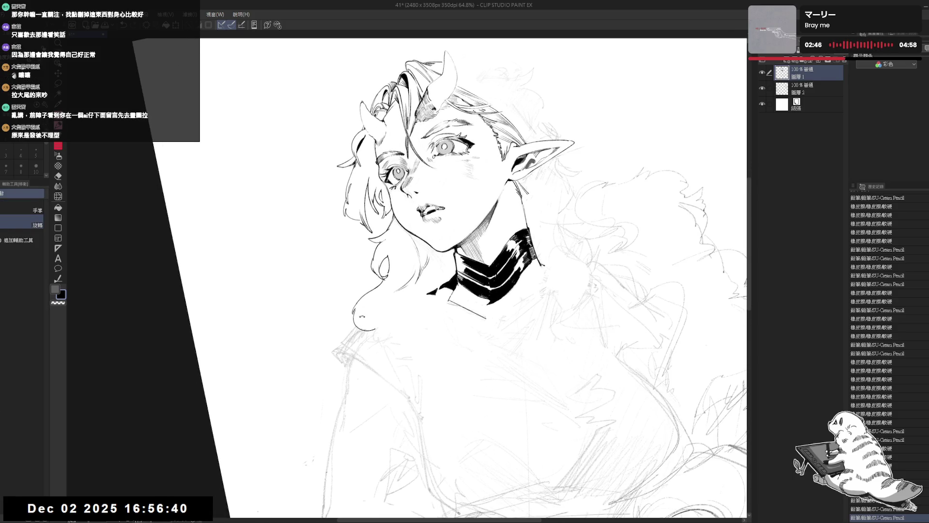
key(p)
- Erase a small spot and add short pencil strokes near the lower hair
key(e)
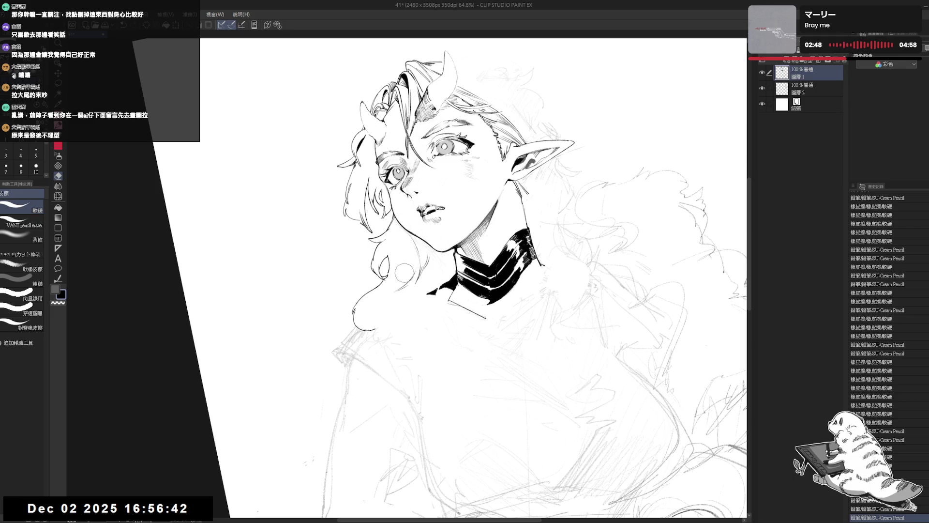
click(391, 290)
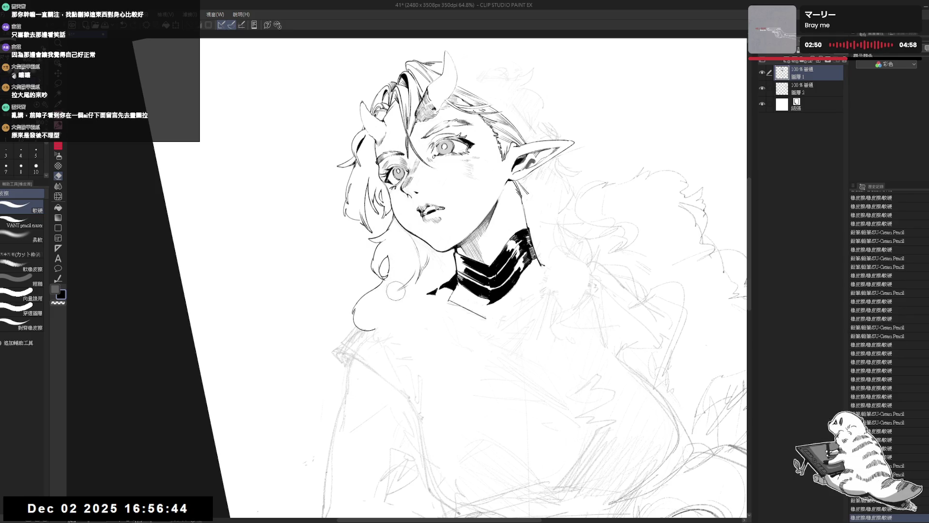
key(p)
drag(382, 302, 365, 303)
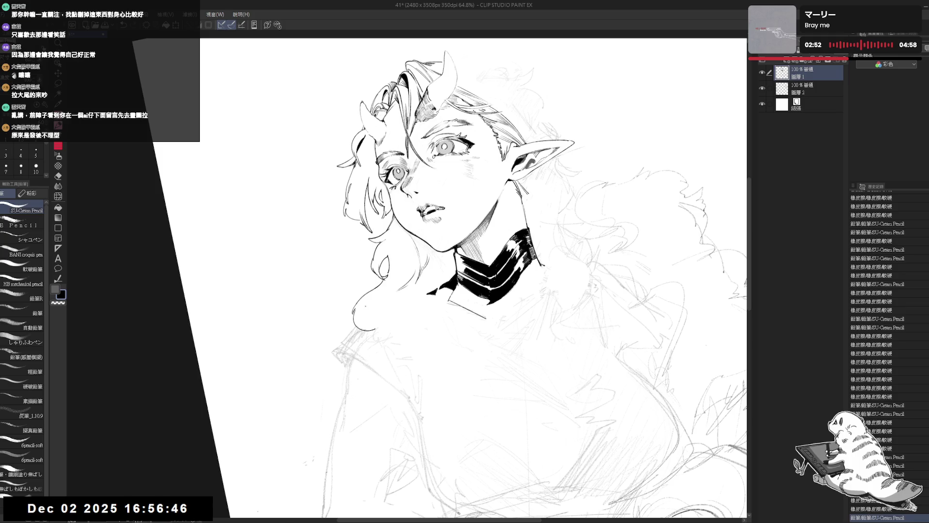
click(369, 304)
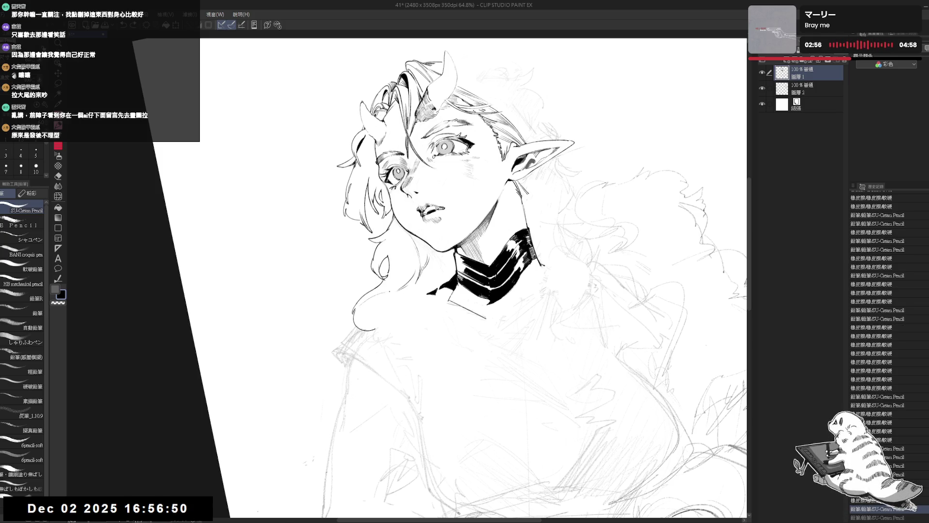
drag(375, 310, 352, 342)
- Erase stray pencil marks across the lower hair area
key(e)
click(345, 292)
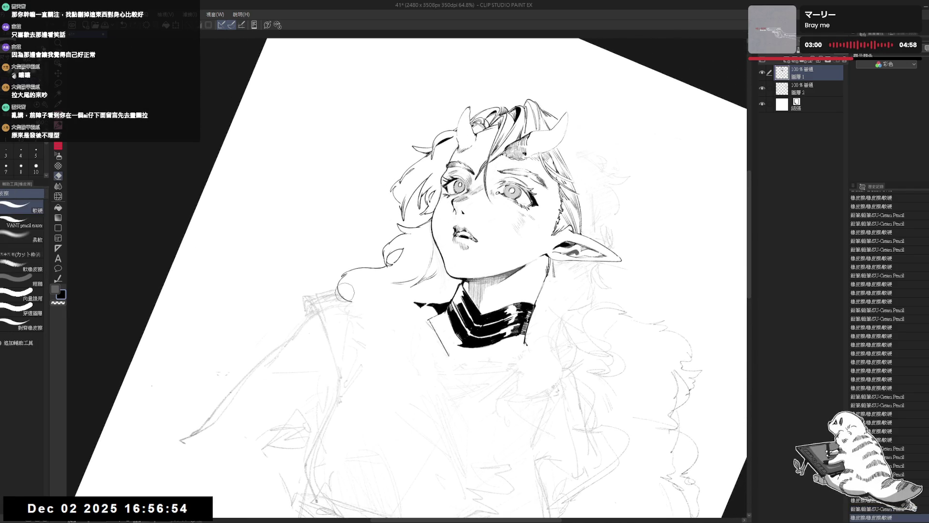
drag(343, 291, 385, 324)
key(p)
- Straighten and mirror the view, then add a tiny pencil stroke near the left hair
key(ctrl+at)
key(h)
key(h)
drag(411, 337, 381, 314)
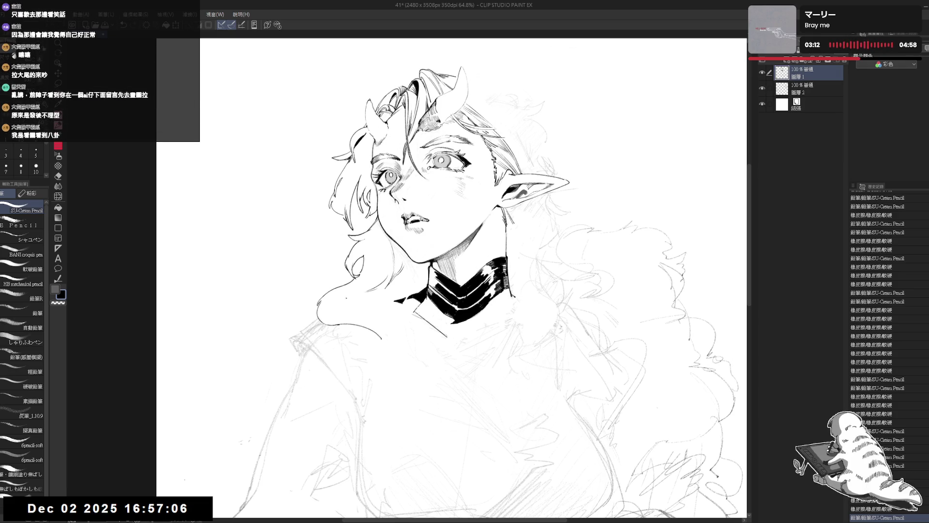
drag(348, 297, 356, 299)
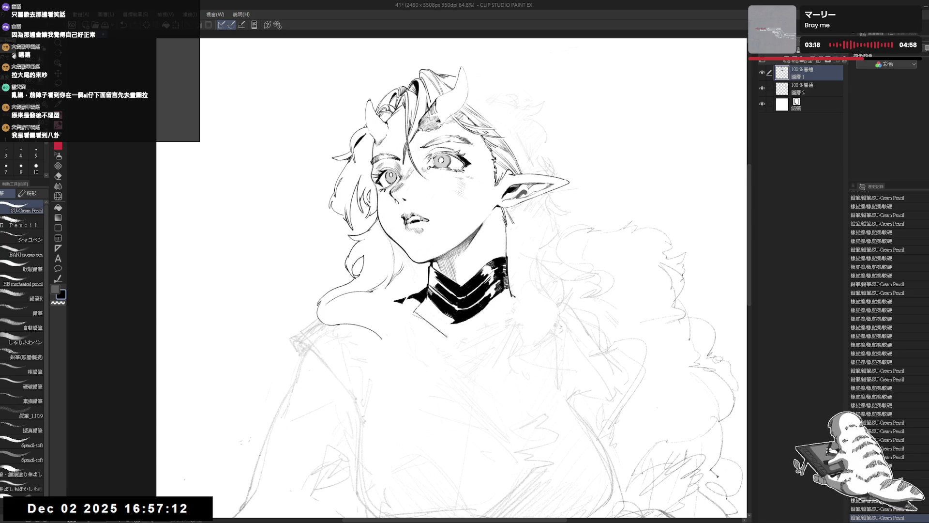
key(h)
key(h)
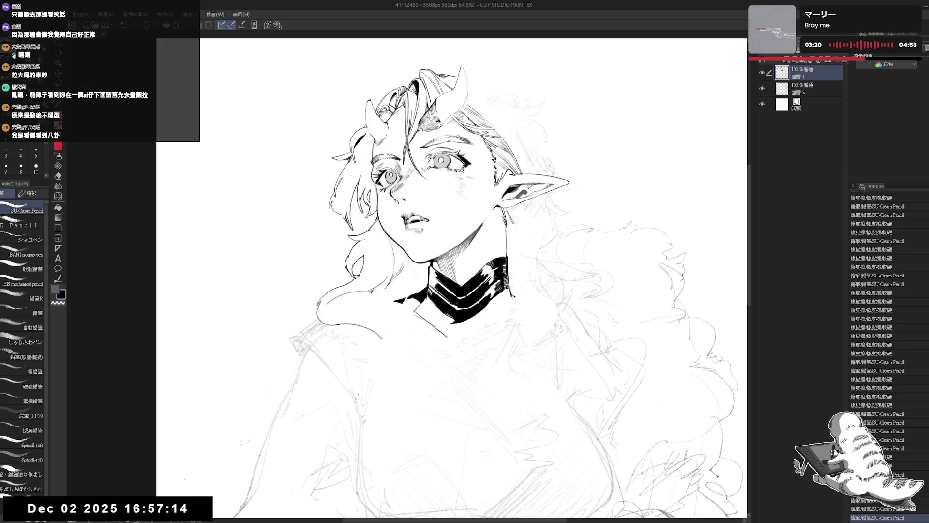
drag(402, 322, 397, 317)
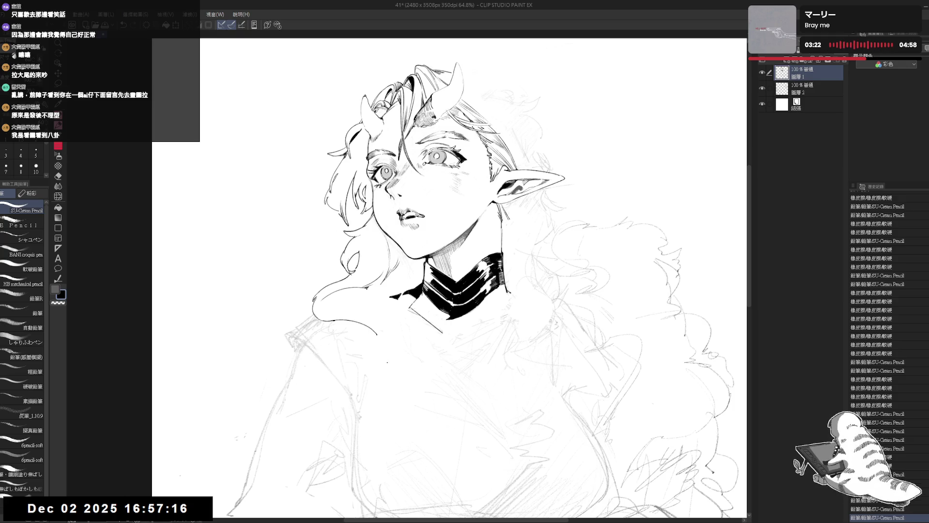
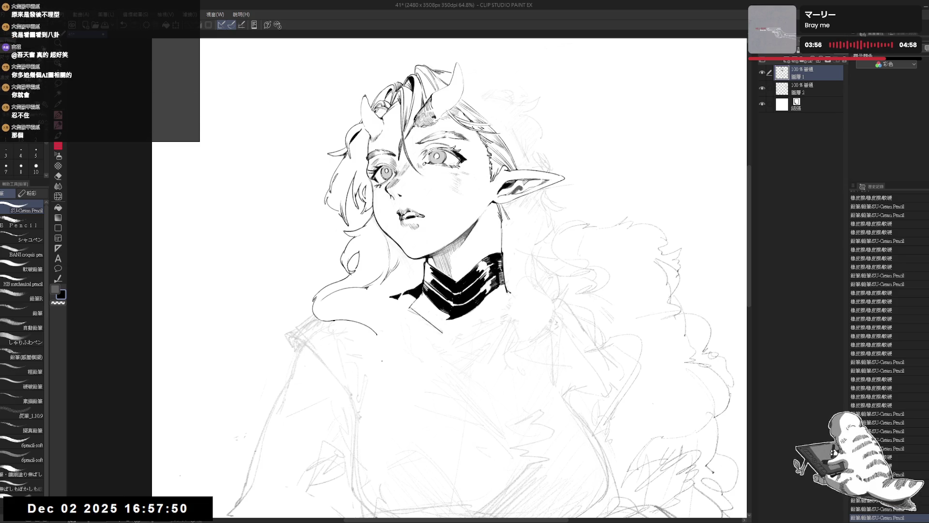
- Ink the hair line down over the left shoulder, trimming and redrawing it longer
mouse_move(345, 305)
mouse_down()
mouse_move(358, 281)
mouse_move(351, 293)
mouse_up()
key(r)
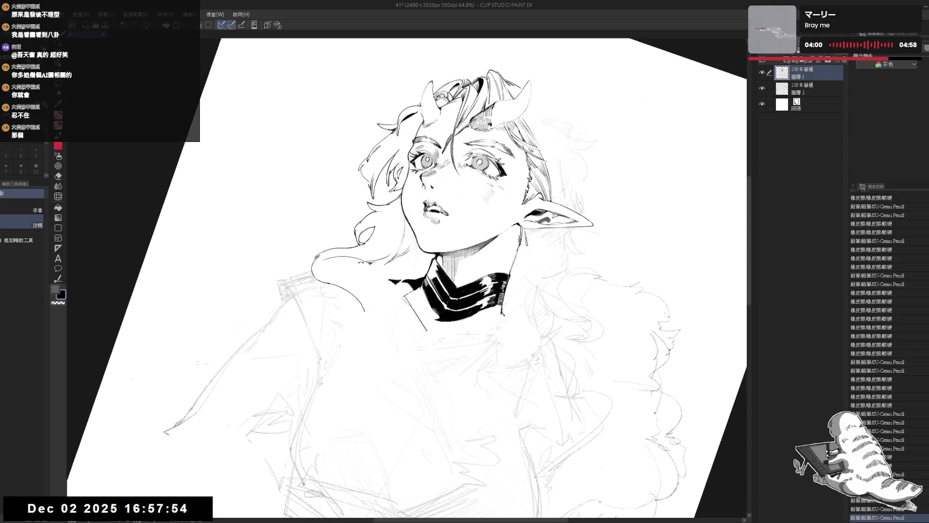
key(p)
mouse_move(378, 259)
mouse_down()
mouse_move(354, 274)
mouse_move(386, 286)
mouse_move(389, 305)
mouse_move(380, 271)
mouse_move(399, 329)
mouse_move(358, 305)
mouse_move(367, 337)
mouse_up()
key(ctrl+z)
key(ctrl+z)
key(e)
key(p)
key(ctrl+z)
drag(372, 301, 368, 352)
- Add short strokes to the hair lock on the shoulder, then level and mirror the view to check
mouse_move(435, 242)
mouse_down()
mouse_move(392, 225)
mouse_move(386, 210)
mouse_up()
drag(436, 242, 416, 227)
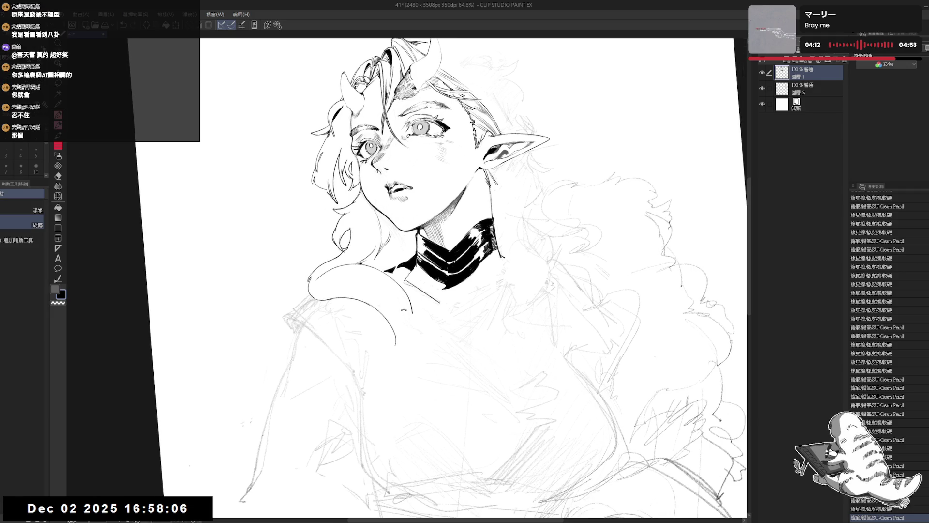
mouse_move(382, 305)
mouse_down()
mouse_move(373, 329)
mouse_move(396, 347)
mouse_up()
key(ctrl+z)
key(ctrl+z)
key(ctrl+z)
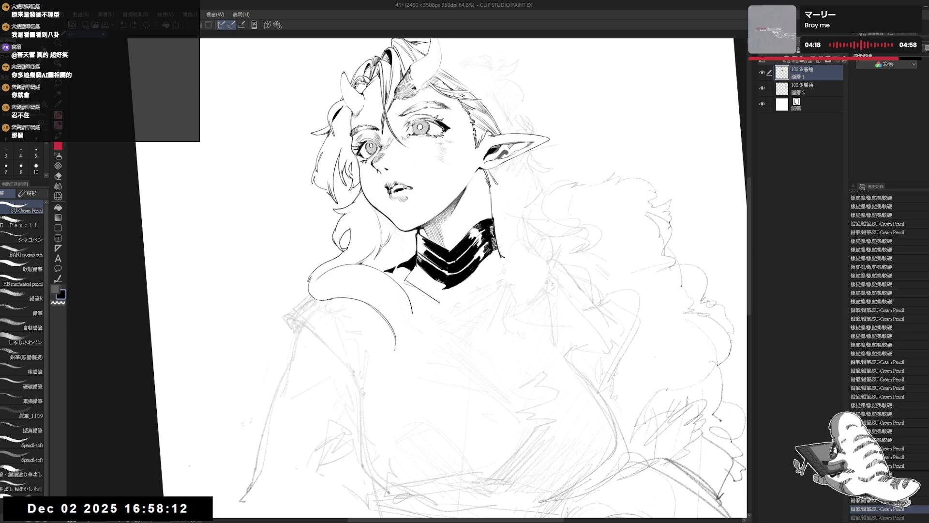
drag(403, 325, 412, 342)
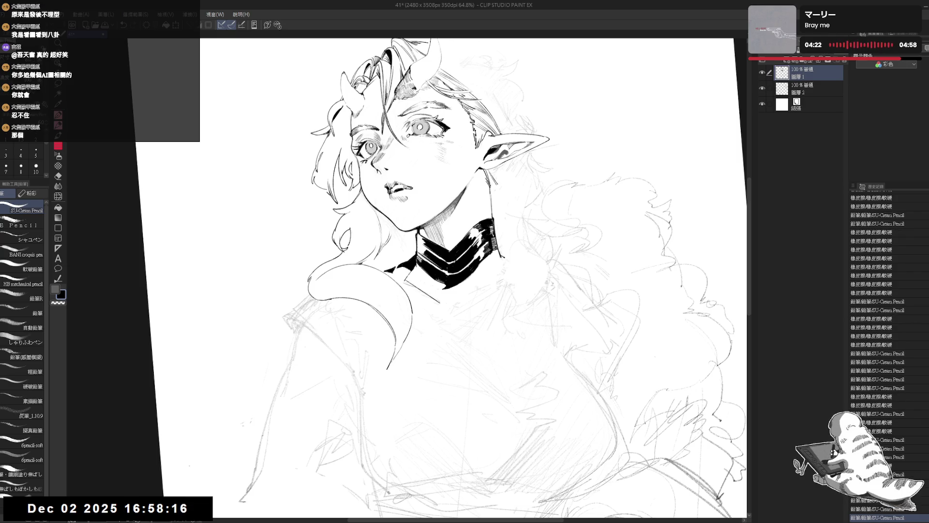
mouse_move(421, 341)
mouse_down()
mouse_move(420, 331)
mouse_move(381, 341)
mouse_move(371, 370)
mouse_up()
mouse_move(394, 322)
mouse_down()
mouse_move(371, 362)
mouse_move(380, 377)
mouse_up()
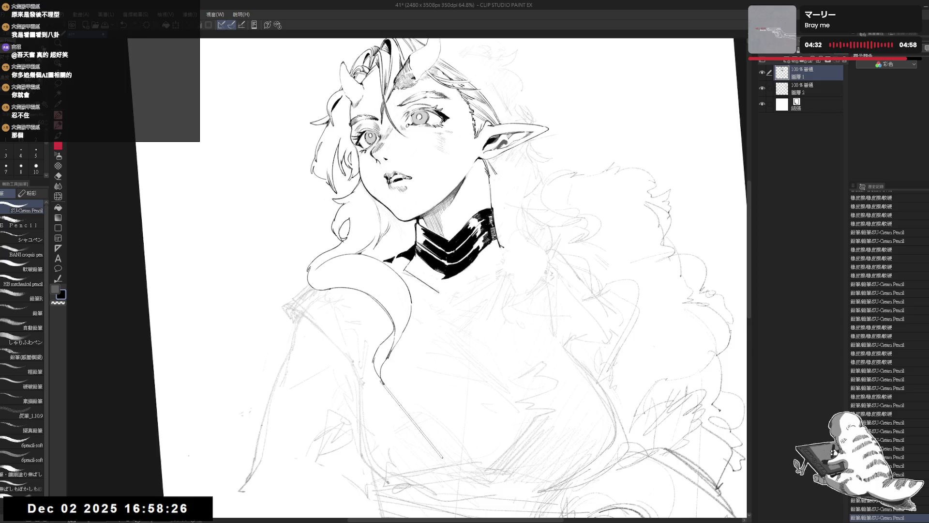
key(ctrl+at)
key(h)
key(h)
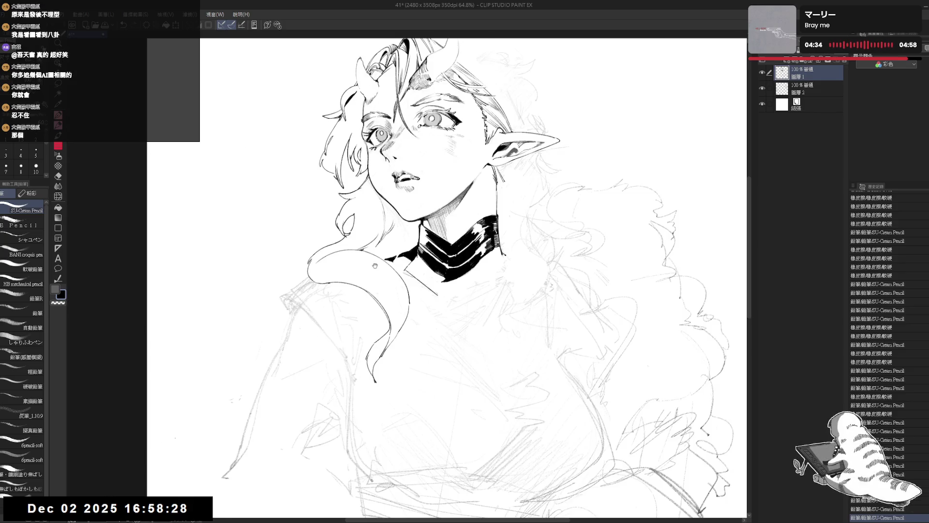
mouse_move(363, 283)
mouse_down()
mouse_move(289, 326)
mouse_move(366, 281)
mouse_move(319, 303)
mouse_move(398, 334)
mouse_move(372, 251)
mouse_move(374, 285)
mouse_up()
- Add small pen and pencil strokes at the curl's end, undoing the extra stroke
key(e)
key(p)
key(e)
key(p)
key(ctrl+z)
key(ctrl+z)
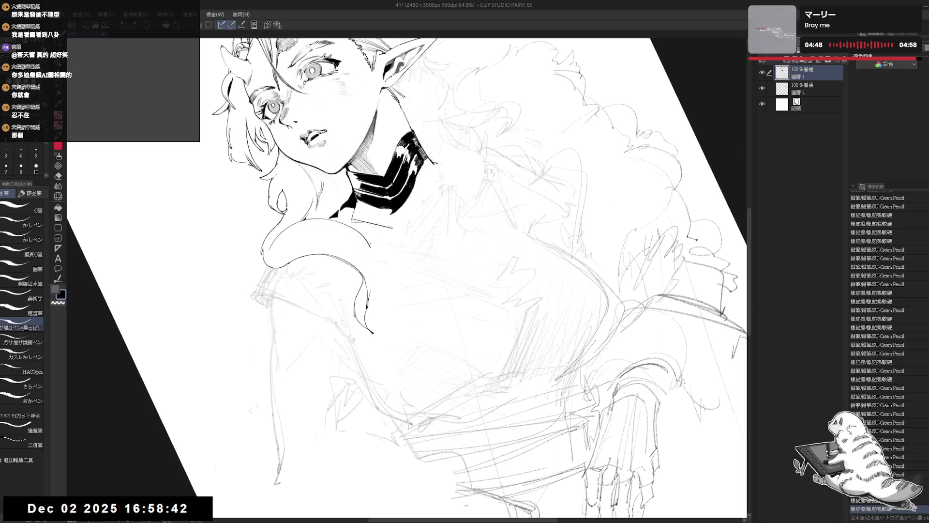
drag(374, 267, 375, 277)
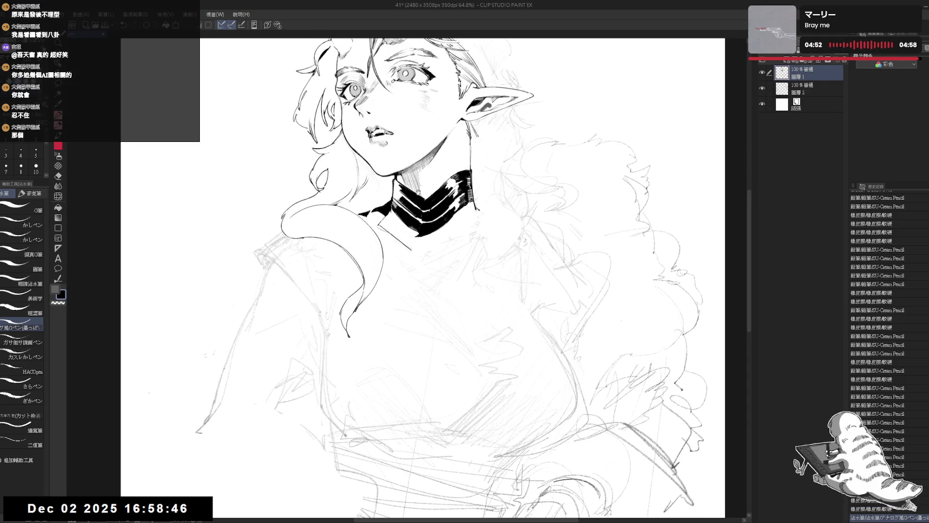
key(shift+space)
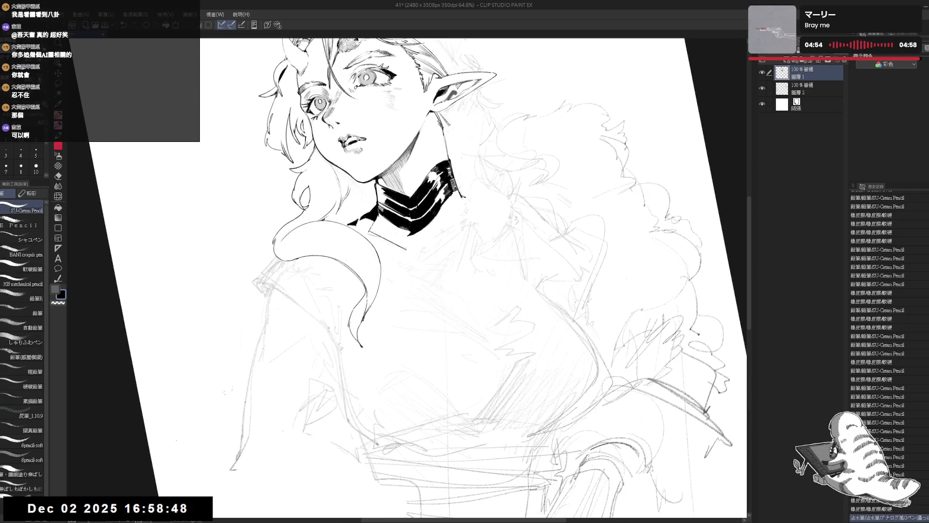
drag(484, 242, 435, 314)
drag(368, 269, 374, 278)
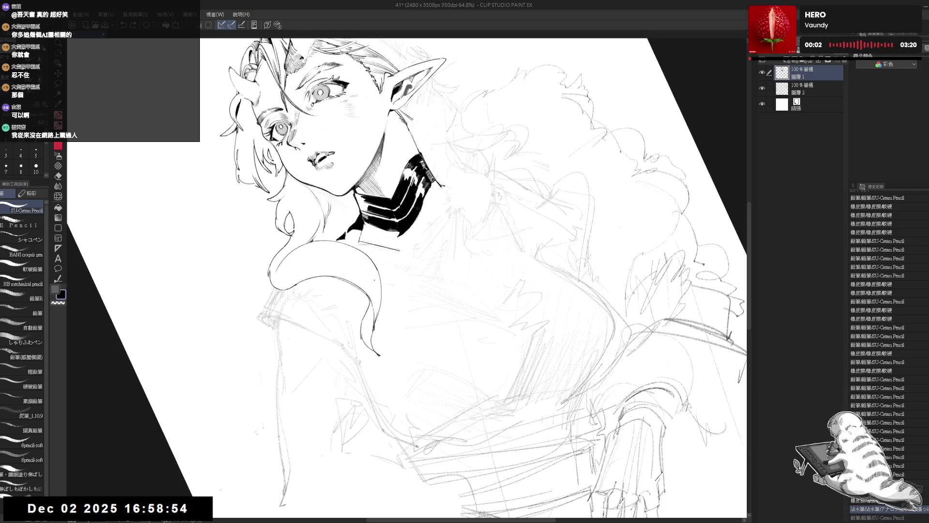
drag(375, 281, 378, 295)
key(ctrl+z)
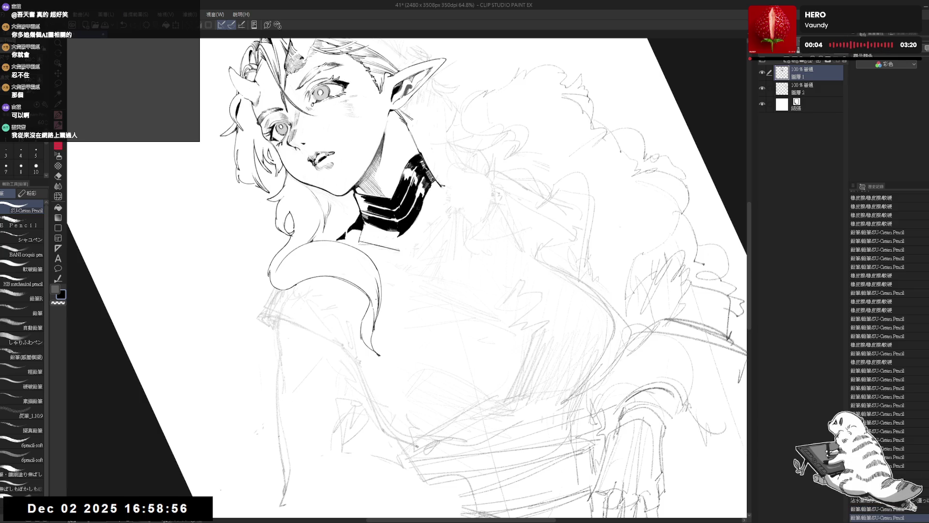
- Reset the canvas rotation, mirror the view to check, and zoom out to 50%
key(ctrl+at)
key(h)
key(h)
scroll(429, 279, up, 3)
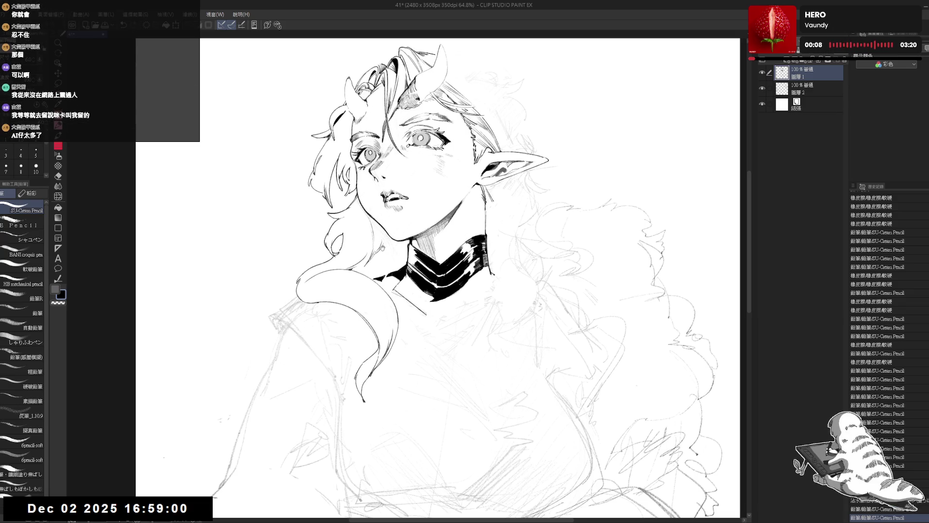
key(minus)
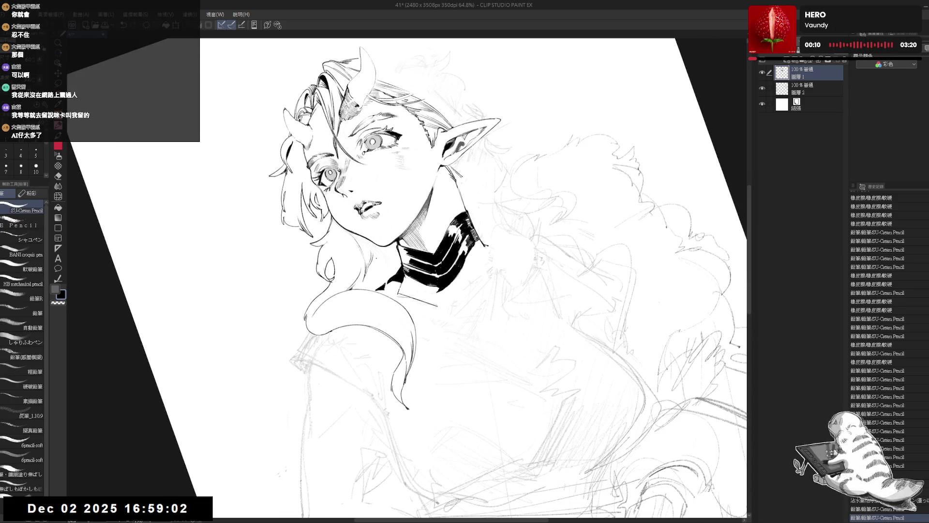
key(asciicircum)
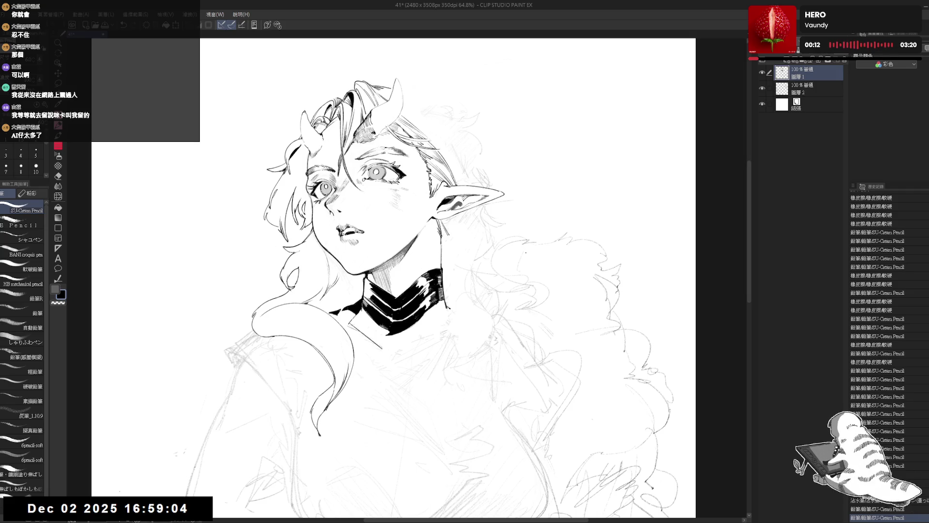
mouse_move(323, 334)
mouse_down()
mouse_move(342, 328)
mouse_move(338, 296)
mouse_up()
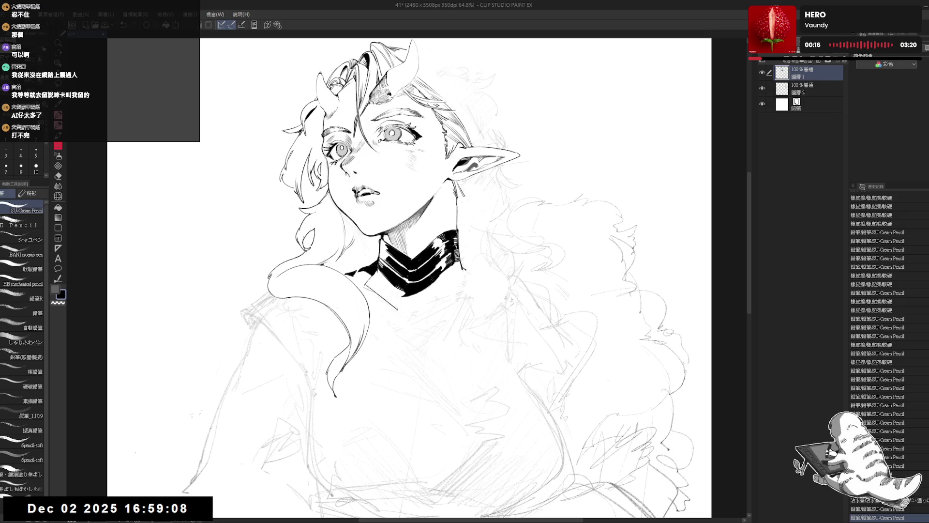
scroll(455, 278, down, 3)
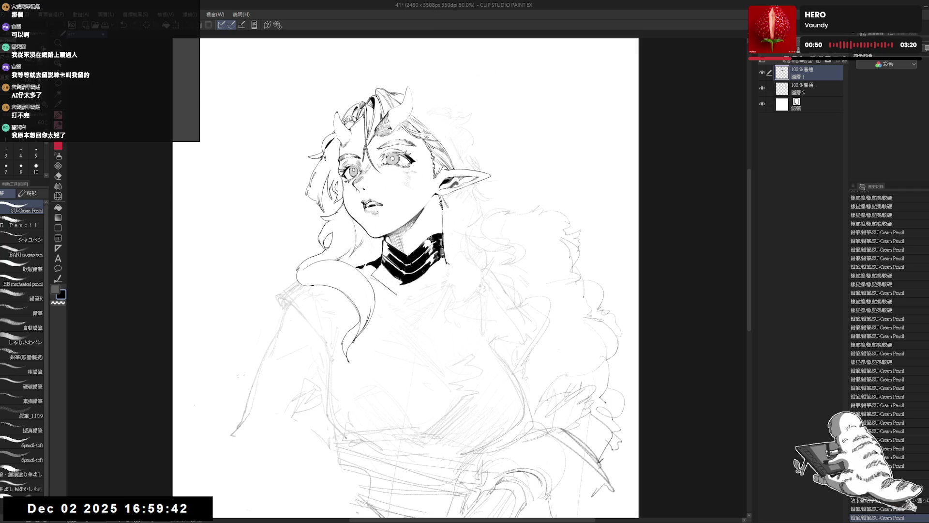
- Erase the stray strokes and small marks around the horn
drag(390, 209, 376, 211)
key(h)
key(h)
drag(426, 90, 417, 104)
key(e)
drag(367, 134, 362, 145)
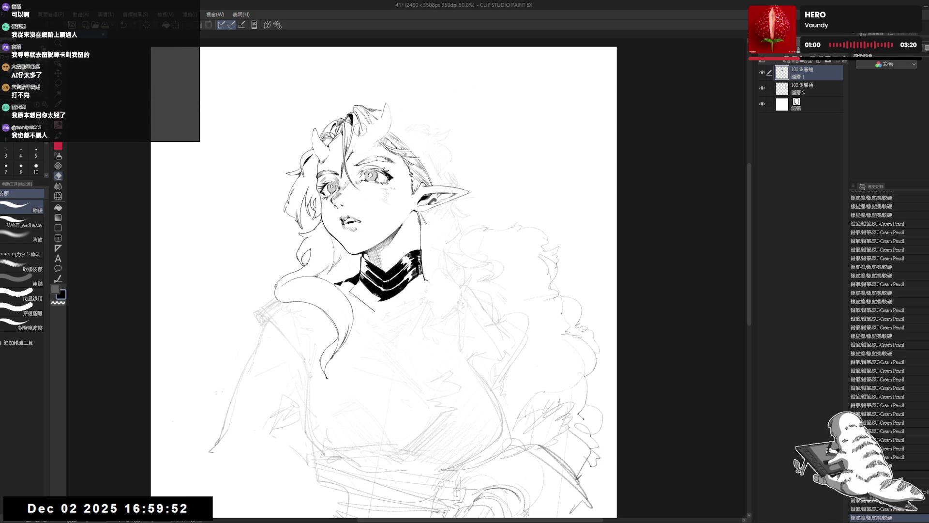
mouse_move(389, 99)
mouse_down()
mouse_move(392, 118)
mouse_move(370, 151)
mouse_up()
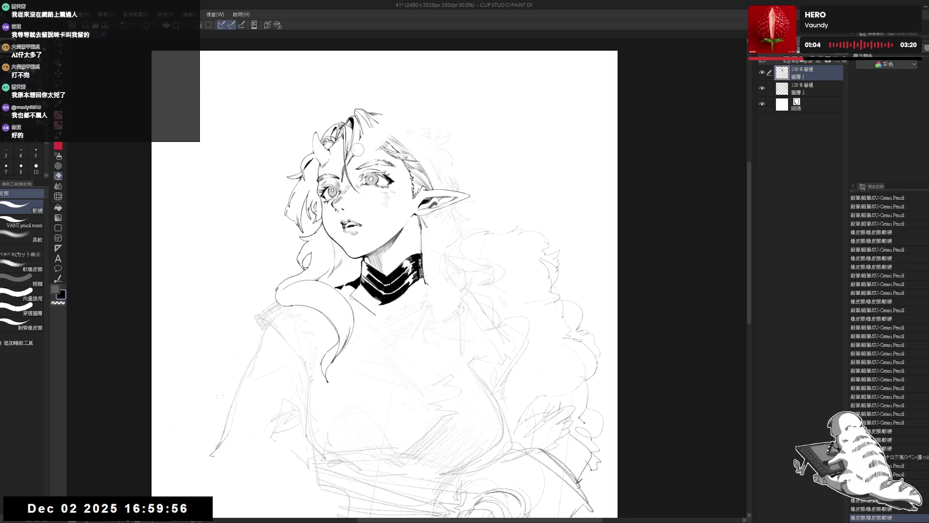
key(p)
key(e)
drag(376, 122, 363, 155)
key(p)
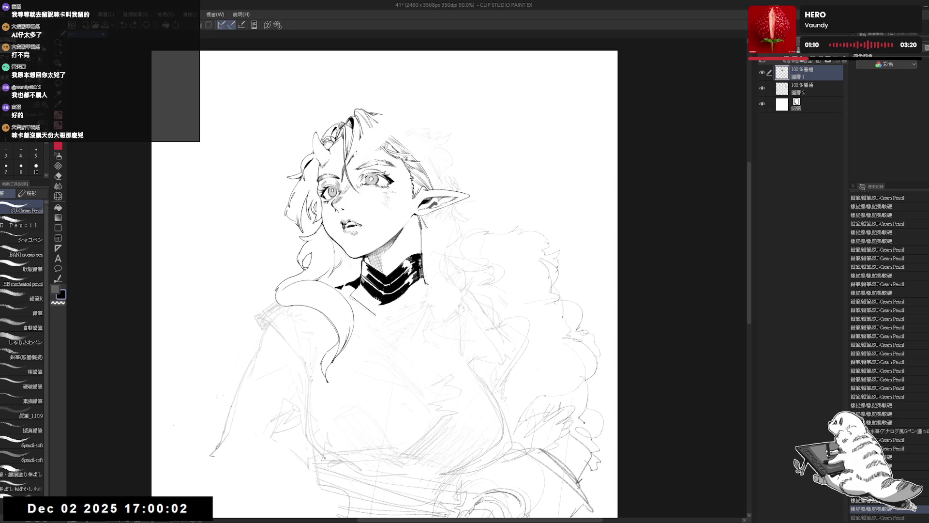
- Restore the undone stroke and ink lines along the hair top, erasing a stray line nearby
key(x)
key(ctrl+y)
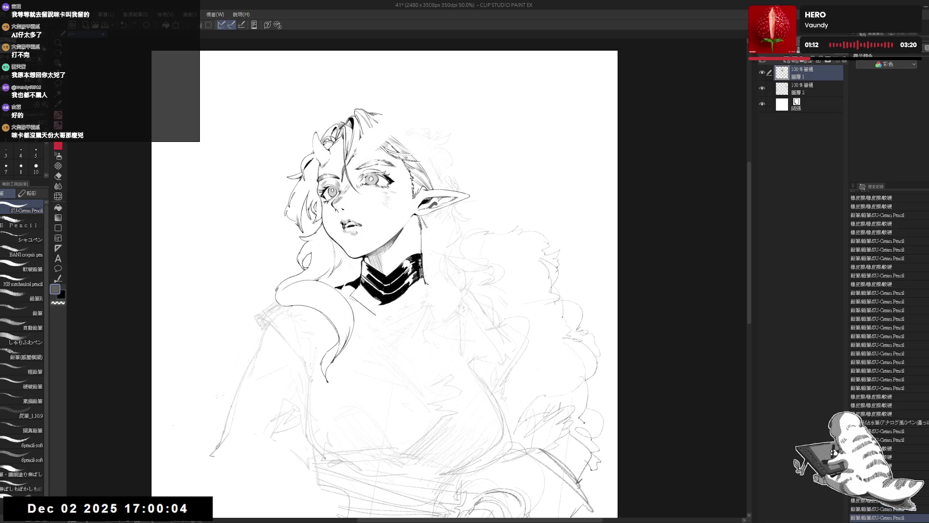
key(h)
key(h)
key(e)
drag(364, 154, 368, 151)
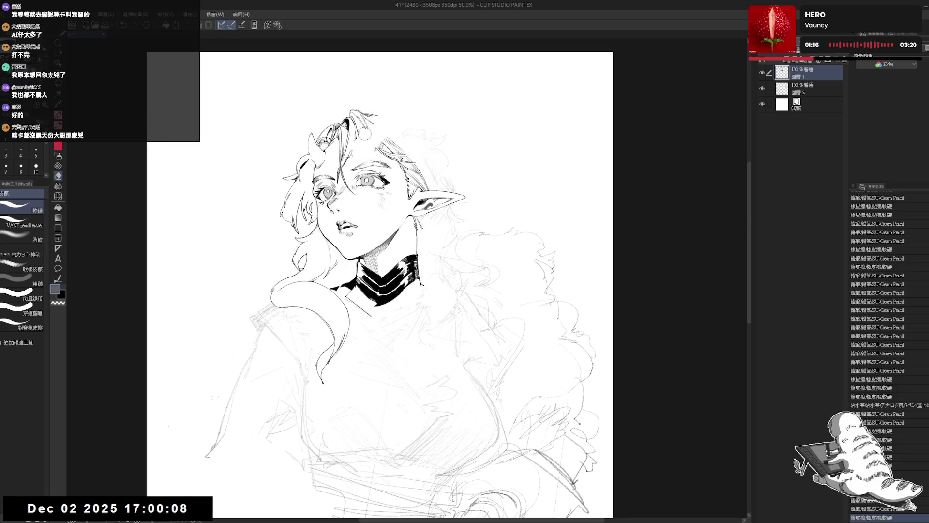
key(p)
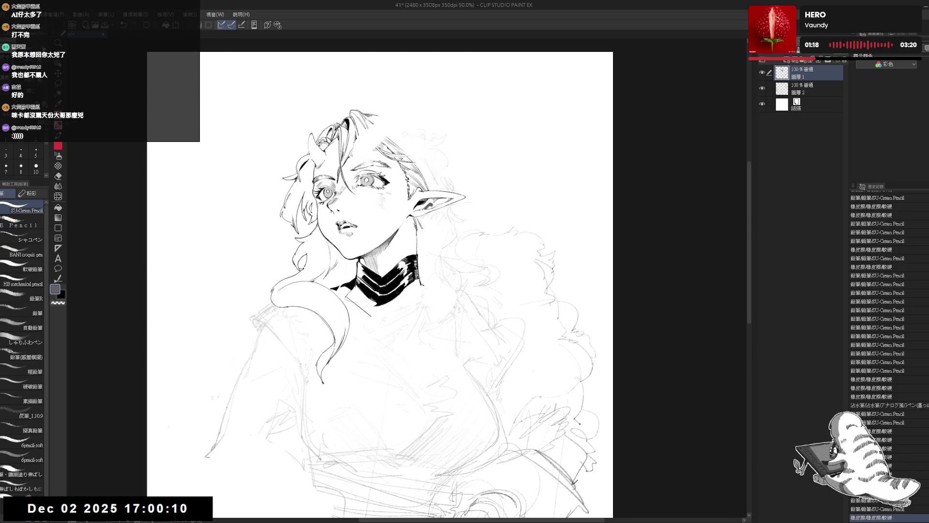
drag(383, 123, 392, 129)
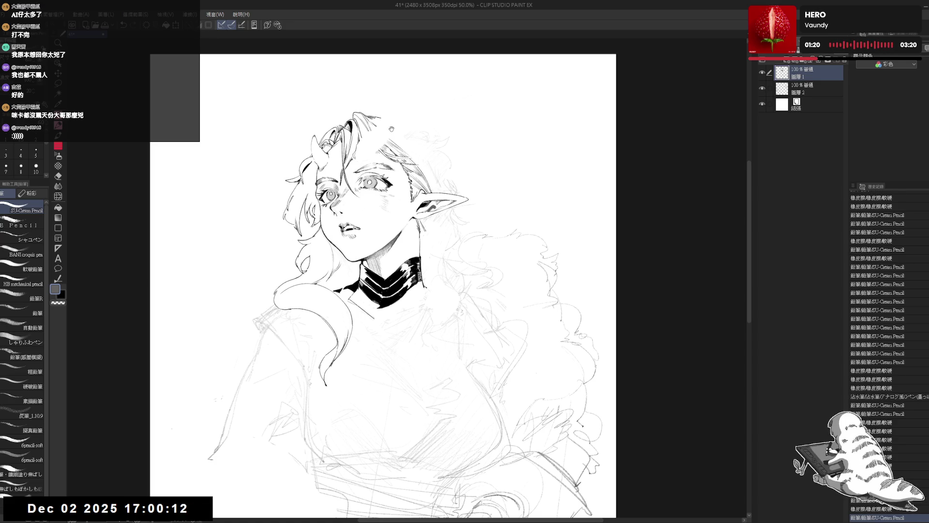
mouse_move(360, 121)
mouse_down()
mouse_move(368, 144)
mouse_move(354, 153)
mouse_up()
key(e)
key(p)
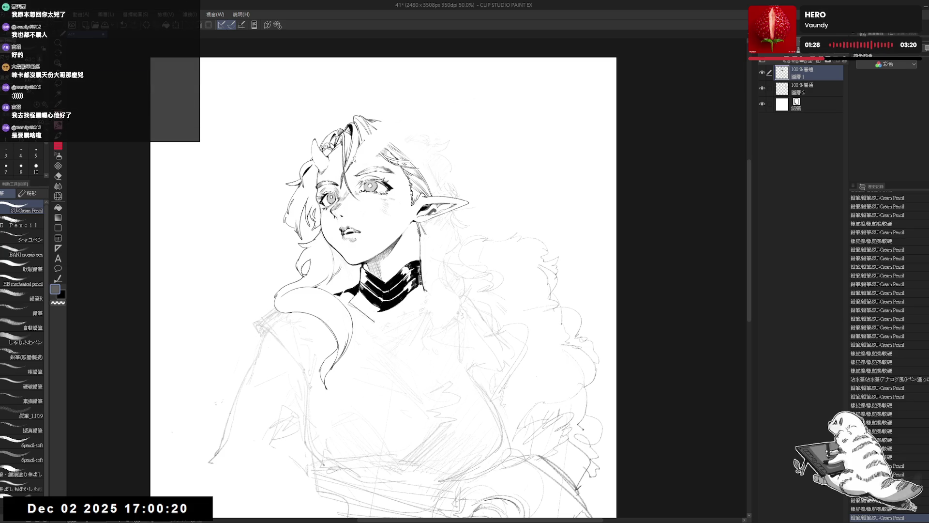
drag(356, 148, 354, 153)
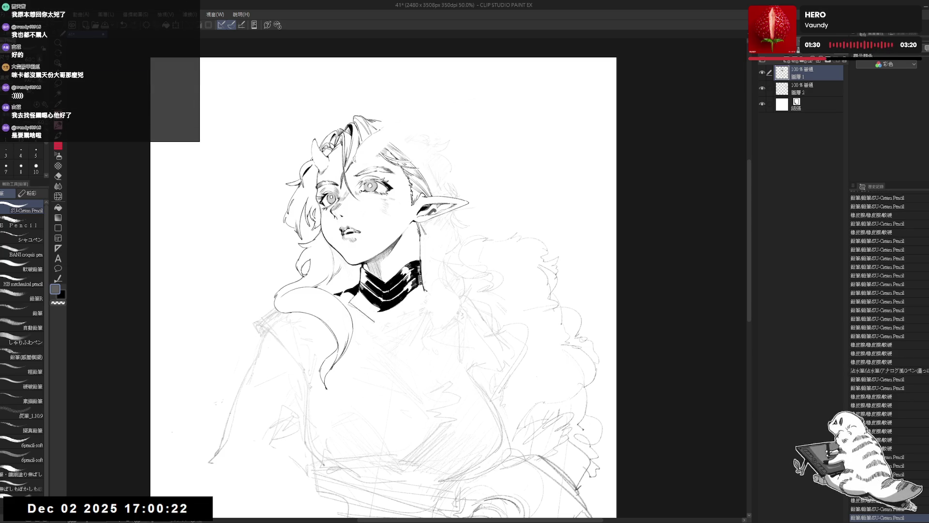
scroll(405, 101, up, 1)
- Zoom in on the face and erase stray marks and sketch lines at the top of the hair
key(h)
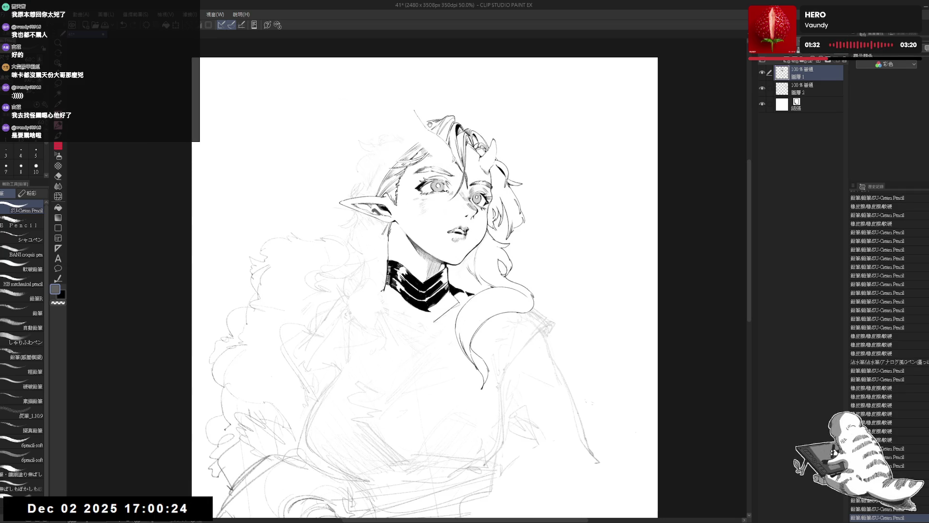
scroll(405, 101, up, 1)
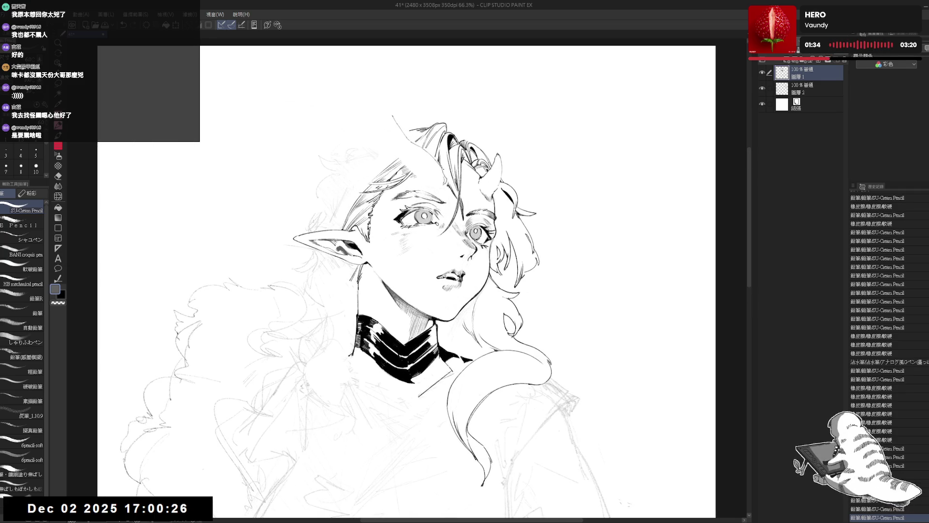
key(e)
drag(442, 169, 392, 145)
key(p)
key(e)
mouse_move(389, 111)
mouse_down()
mouse_move(394, 140)
mouse_move(408, 138)
mouse_move(398, 141)
mouse_up()
key(p)
- Restore the hair-top stroke and remove the small extra marks placed near it
key(ctrl+z)
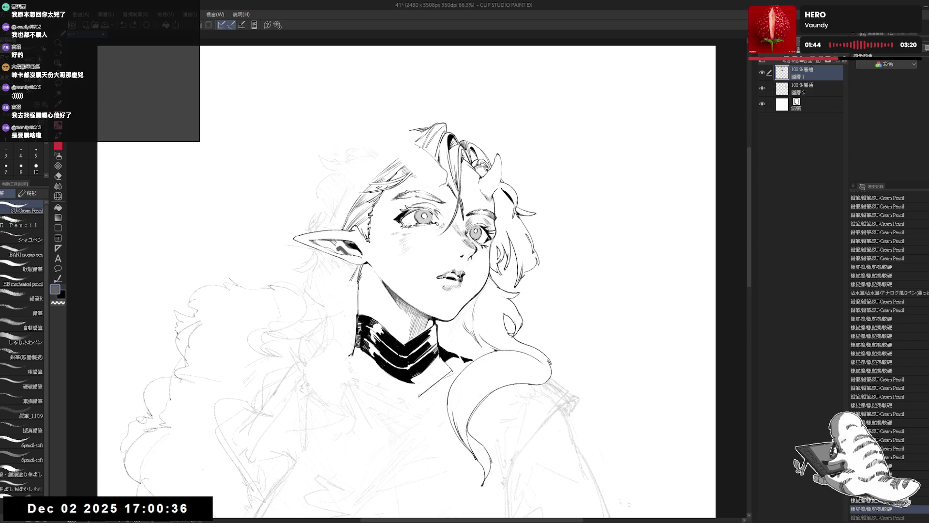
key(ctrl+y)
click(382, 139)
click(382, 140)
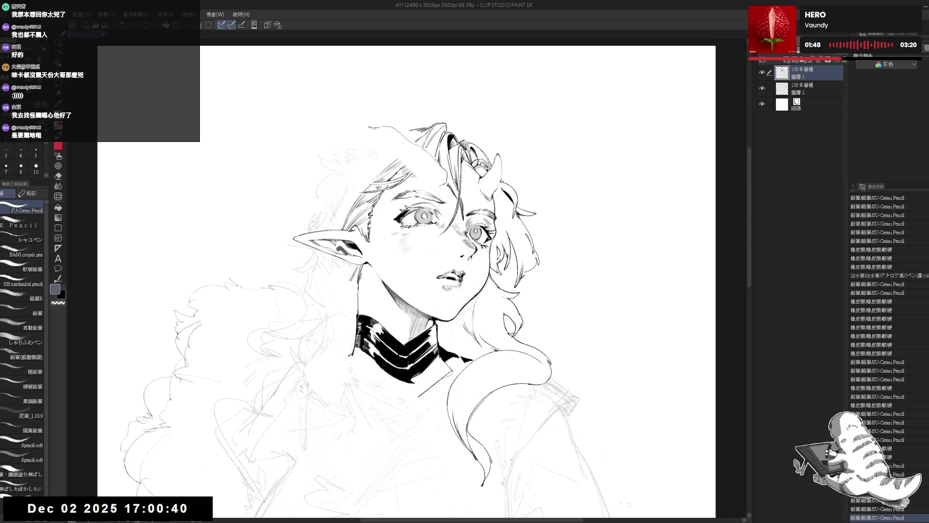
key(ctrl+z)
key(e)
drag(383, 127, 436, 160)
key(p)
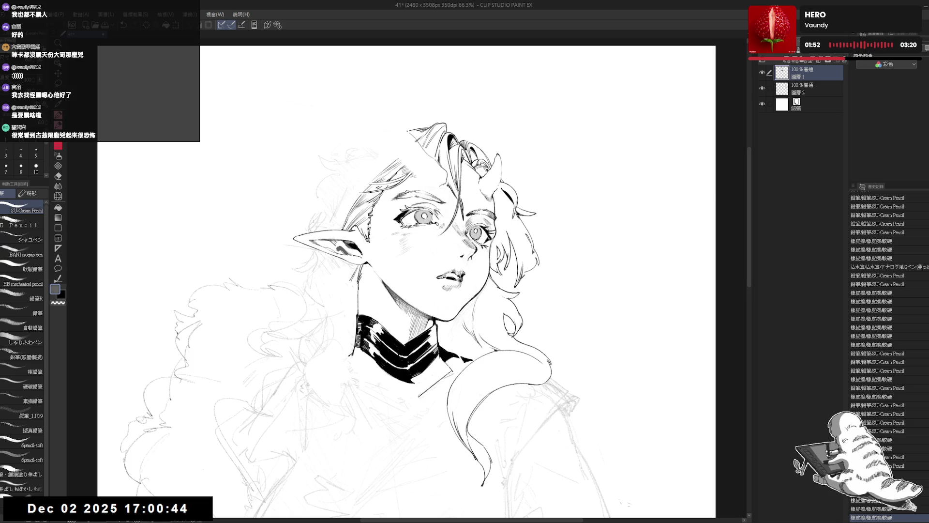
- Redraw short ink strokes along the hair top, refining them with small erases
drag(364, 128, 382, 125)
mouse_move(368, 127)
mouse_down()
mouse_move(392, 125)
mouse_move(382, 125)
mouse_move(396, 145)
mouse_move(406, 131)
mouse_up()
key(e)
key(p)
mouse_move(387, 127)
mouse_down()
mouse_move(409, 136)
mouse_move(402, 138)
mouse_move(436, 191)
mouse_up()
key(e)
key(p)
key(e)
key(p)
drag(387, 127, 409, 136)
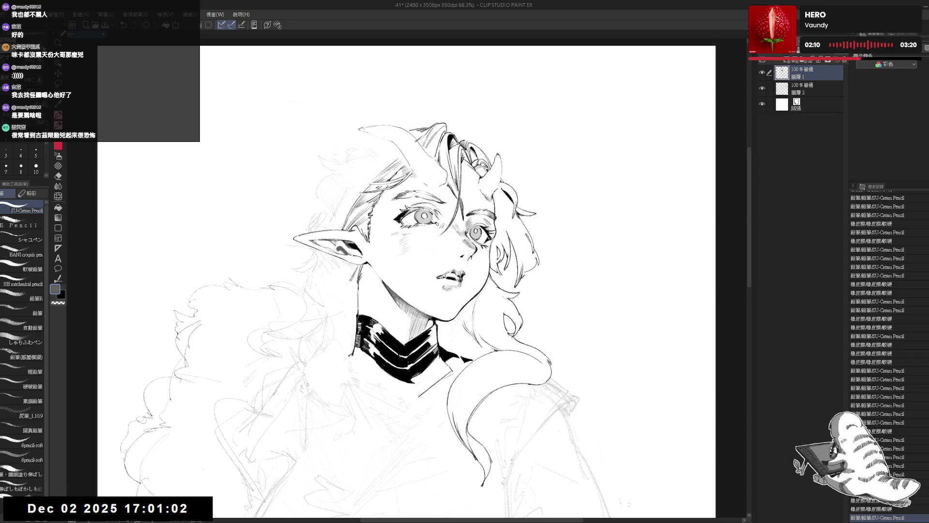
- Unmirror and tilt the canvas, then try a short strand in the hair and undo it
key(h)
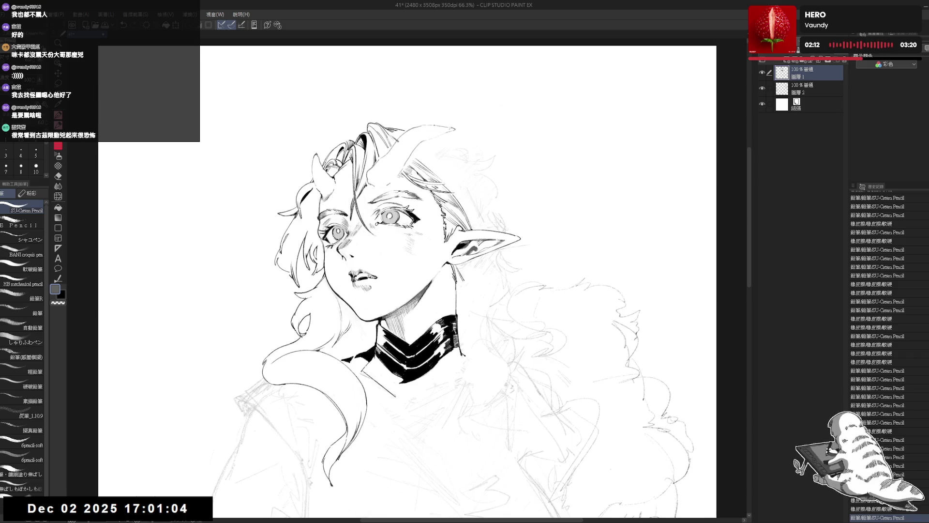
mouse_move(397, 153)
mouse_down()
mouse_move(406, 146)
mouse_move(391, 158)
mouse_move(436, 167)
mouse_move(479, 204)
mouse_up()
key(e)
key(p)
key(r)
key(p)
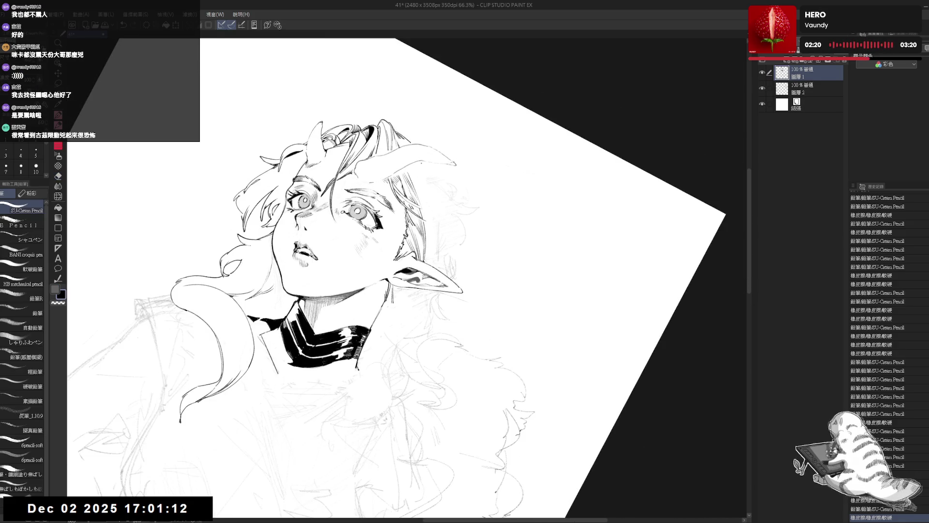
mouse_move(421, 163)
mouse_down()
mouse_move(431, 193)
mouse_move(429, 184)
mouse_move(374, 293)
mouse_move(387, 295)
mouse_up()
key(ctrl+z)
- Add a tiny mark inside the hair, reset the view upright, mirror to check, and tilt about 25° clockwise
key(r)
click(427, 188)
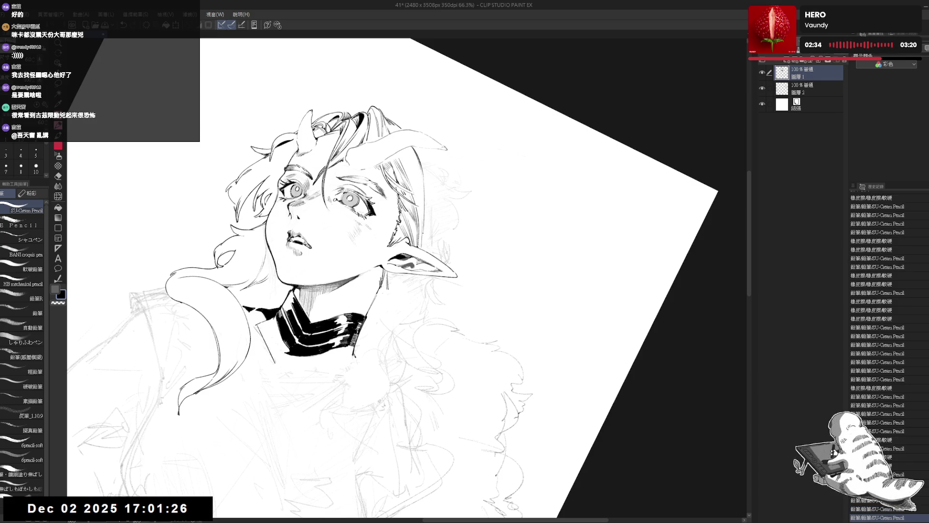
key(at)
key(h)
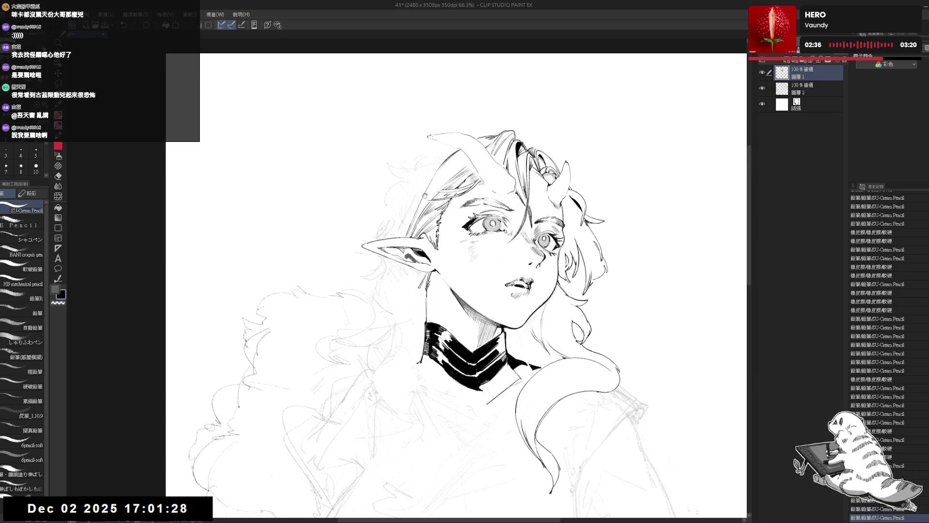
key(h)
mouse_move(419, 146)
mouse_down()
mouse_move(464, 158)
mouse_move(415, 162)
mouse_up()
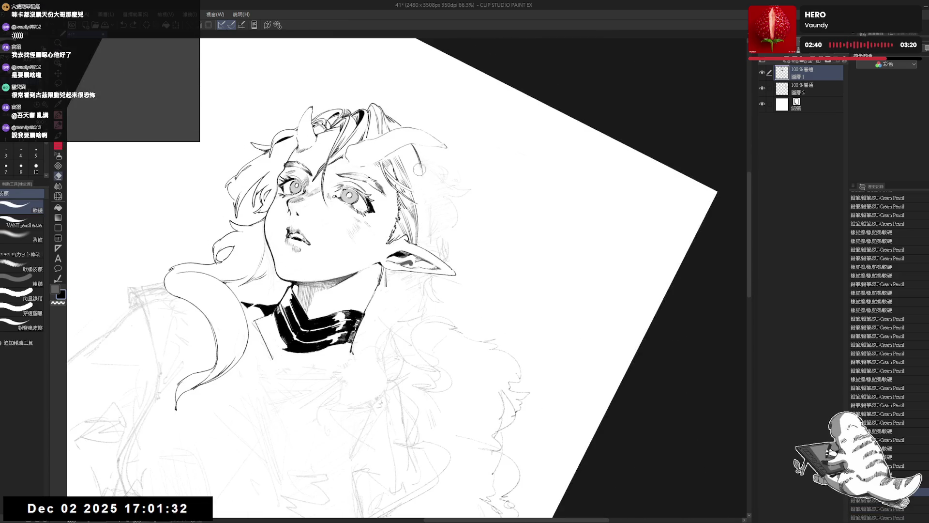